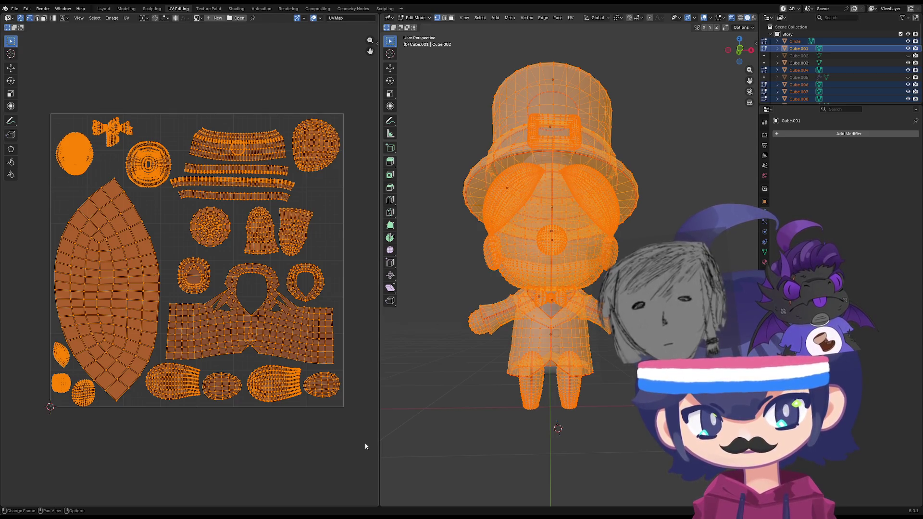
- Export the UV layout as an image from the UV menu, then open the File menu
{"action": "left_click", "coordinate": [127, 18]}
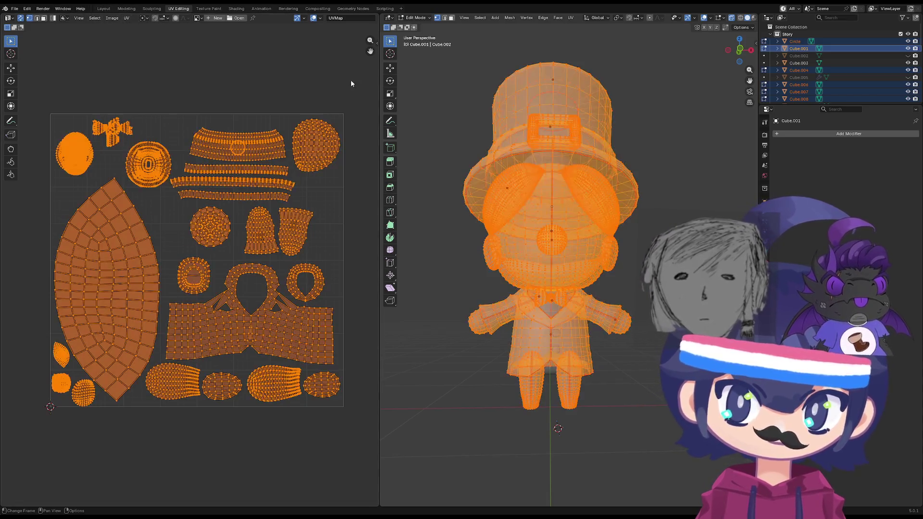
{"action": "left_click", "coordinate": [129, 17]}
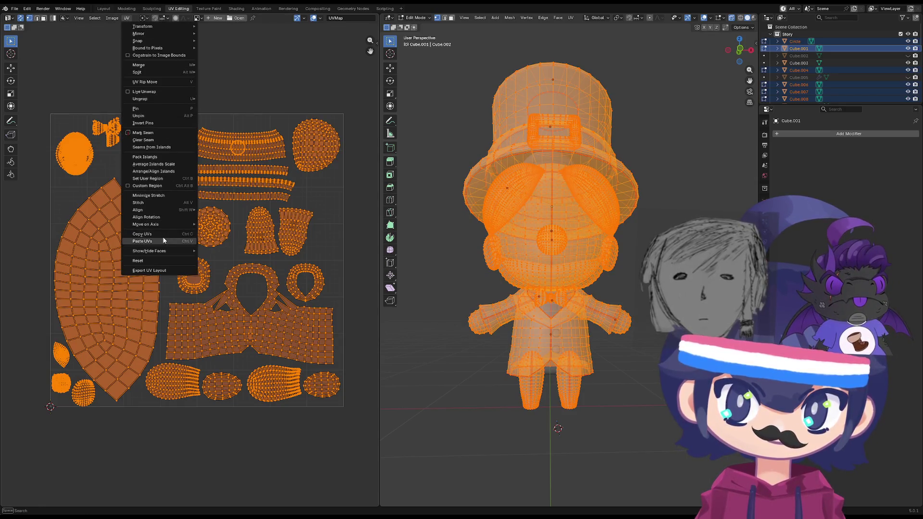
{"action": "left_click", "coordinate": [160, 270]}
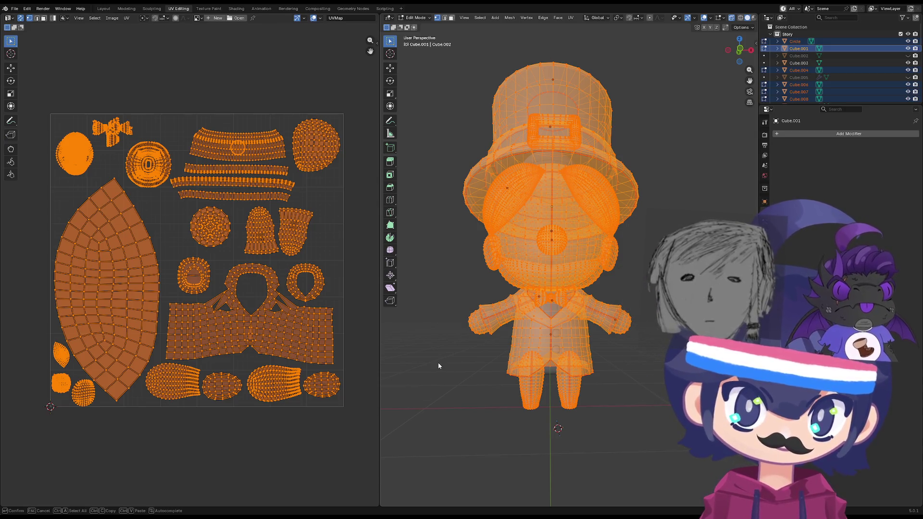
{"action": "key", "text": "Return"}
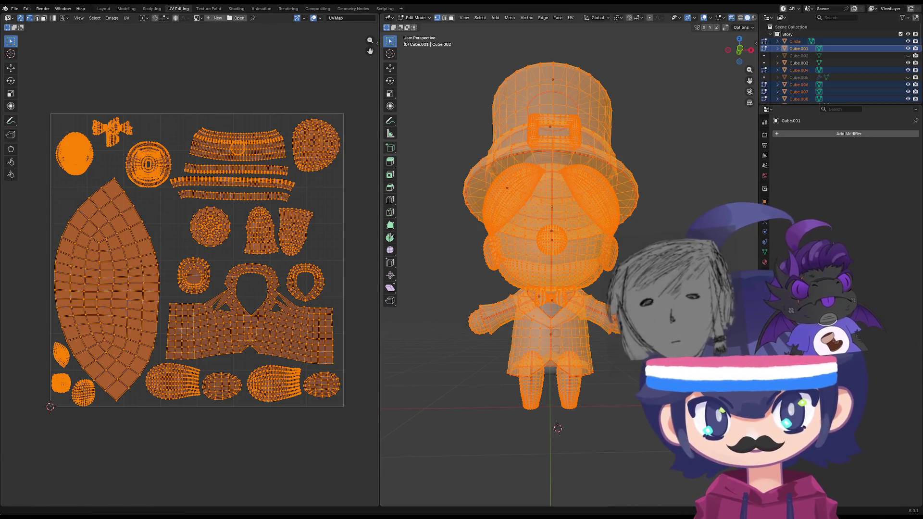
{"action": "left_click", "coordinate": [15, 9]}
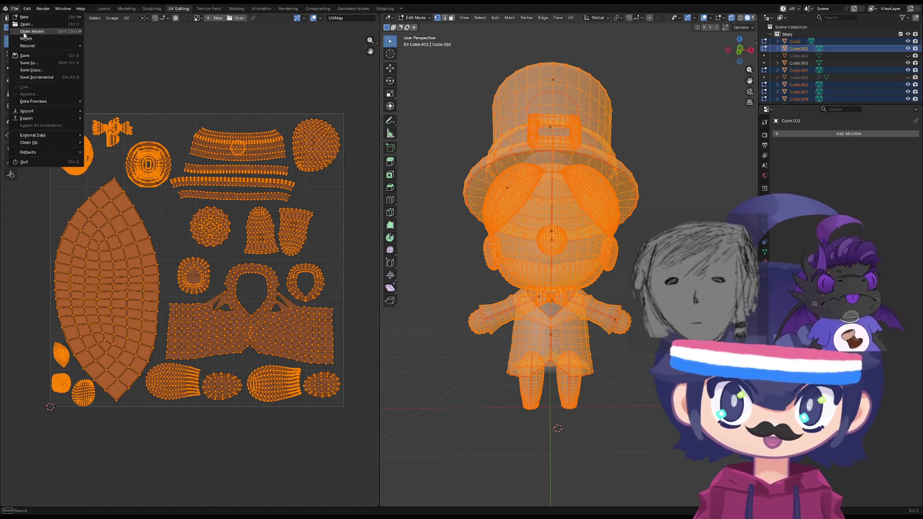
- Cancel the save prompt and export the UV layout as an image
{"action": "left_click", "coordinate": [127, 18]}
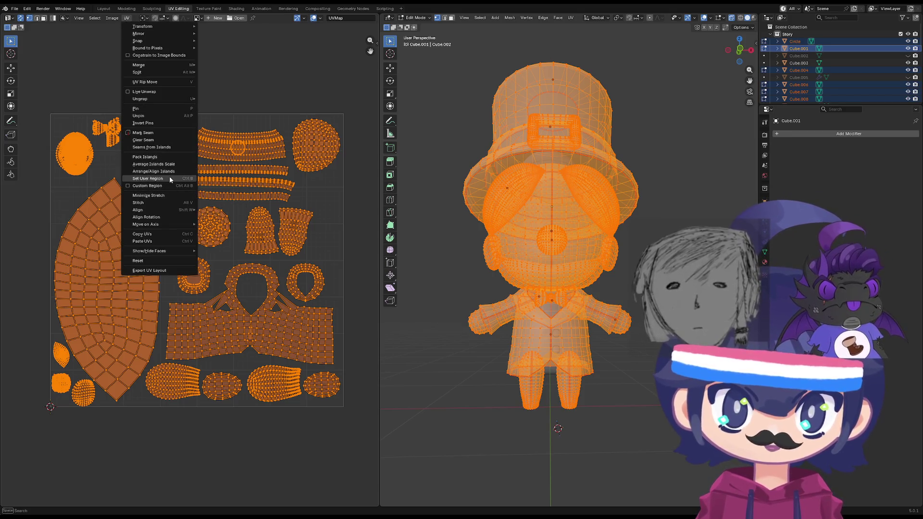
{"action": "left_click", "coordinate": [169, 267]}
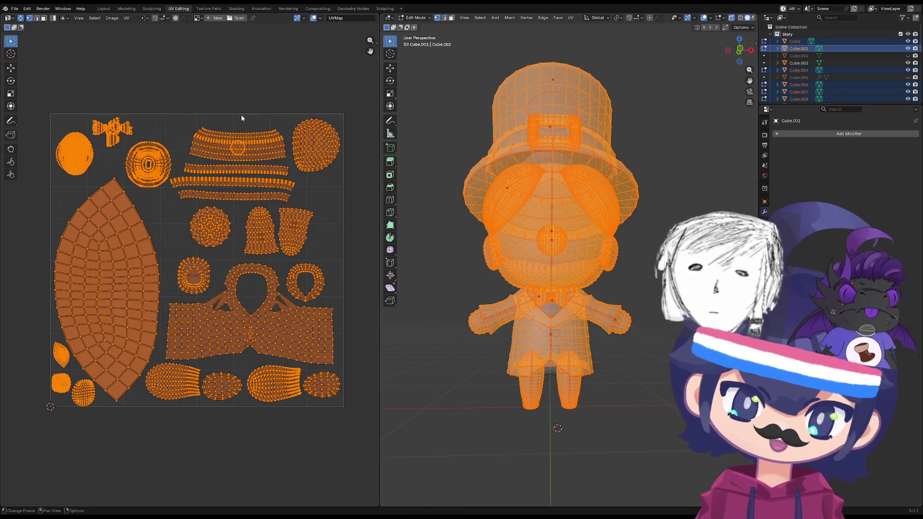
{"action": "right_click", "coordinate": [572, 284]}
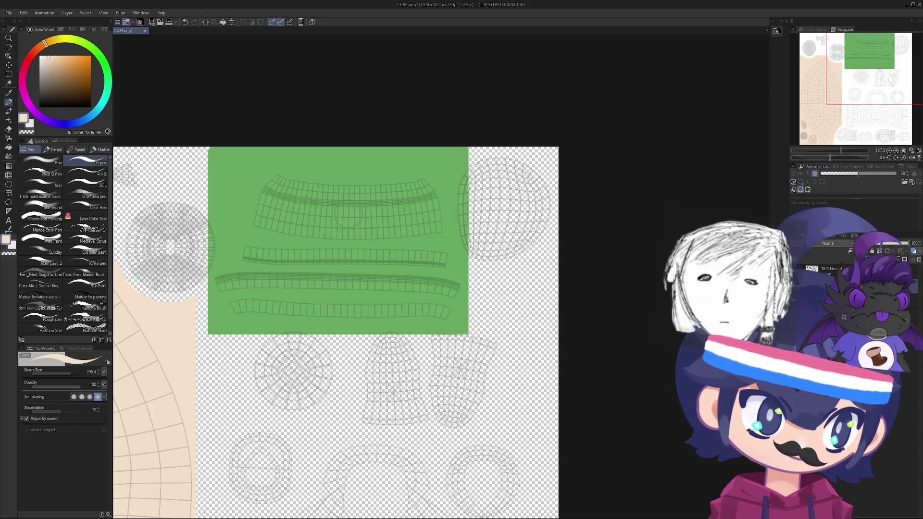
- Shrink the G-pen to about 205 and fill the round top-right island with beige to the edge
{"action": "mouse_move", "coordinate": [481, 135]}
{"action": "left_mouse_down", "text": "ctrl+alt"}
{"action": "mouse_move", "coordinate": [509, 204]}
{"action": "mouse_move", "coordinate": [498, 190]}
{"action": "left_mouse_up", "text": "ctrl+alt"}
{"action": "left_click", "coordinate": [504, 197]}
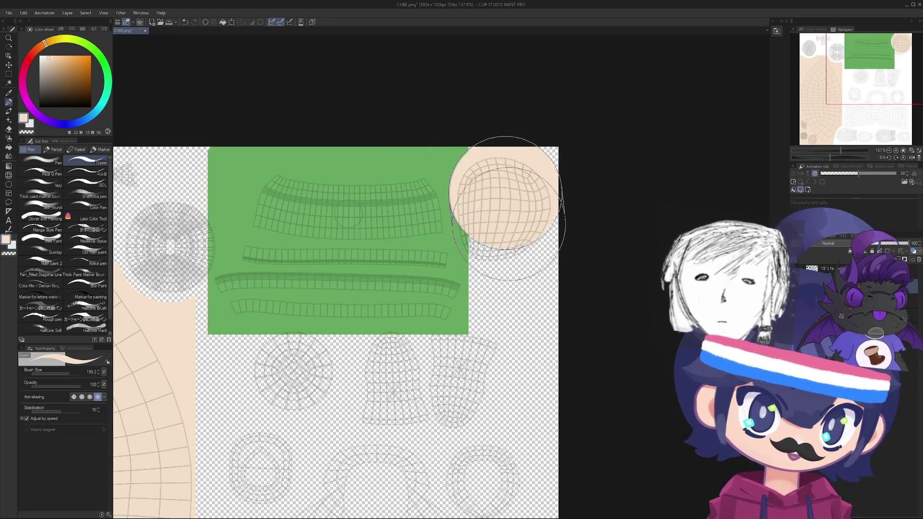
{"action": "left_click", "coordinate": [510, 202]}
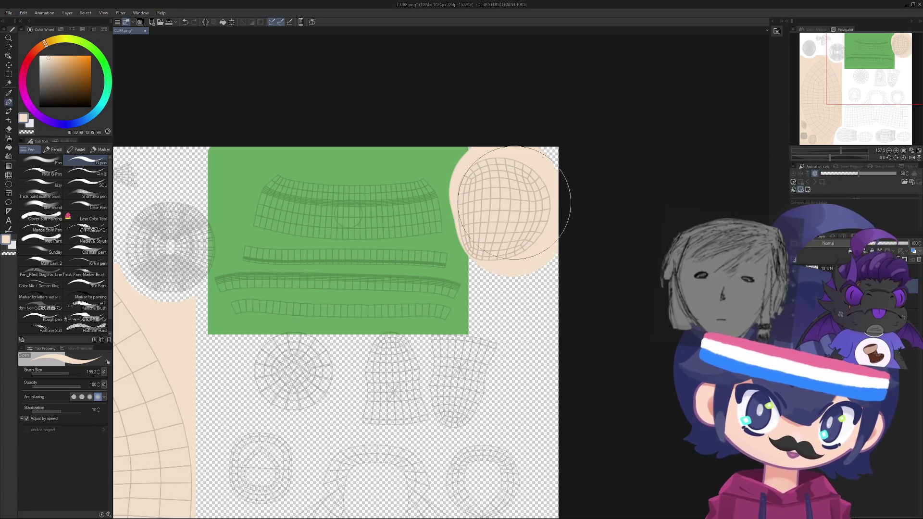
{"action": "key", "text": "ctrl+z"}
{"action": "left_click", "coordinate": [510, 224]}
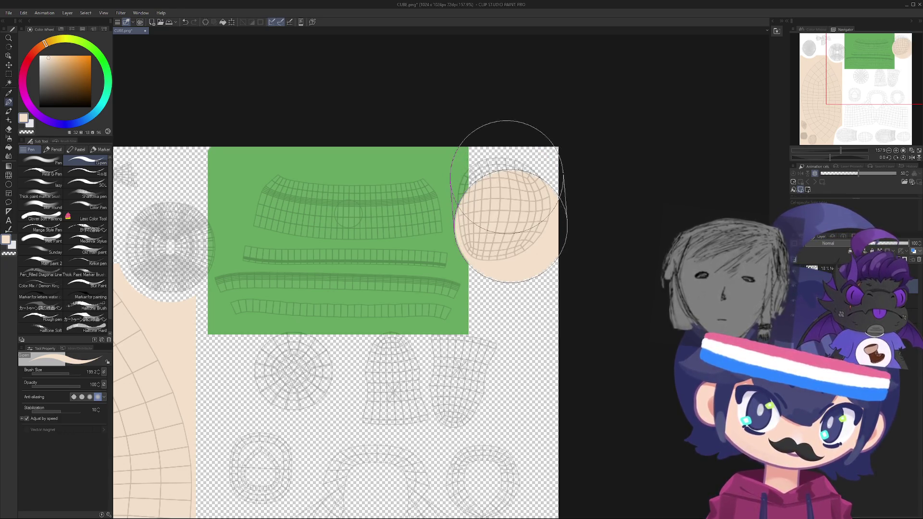
{"action": "left_click", "coordinate": [506, 175]}
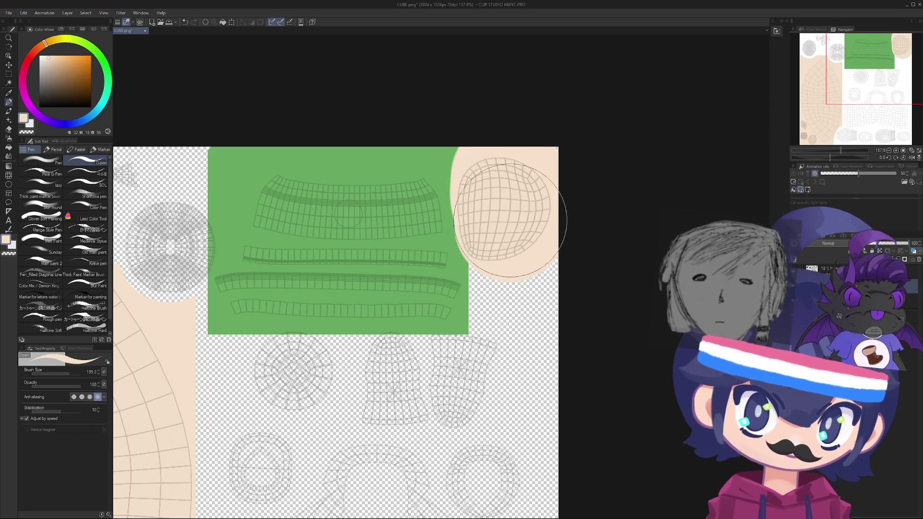
{"action": "mouse_move", "coordinate": [511, 161]}
{"action": "left_mouse_down", "text": "ctrl+alt"}
{"action": "mouse_move", "coordinate": [503, 154]}
{"action": "mouse_move", "coordinate": [507, 183]}
{"action": "left_mouse_up", "text": "ctrl+alt"}
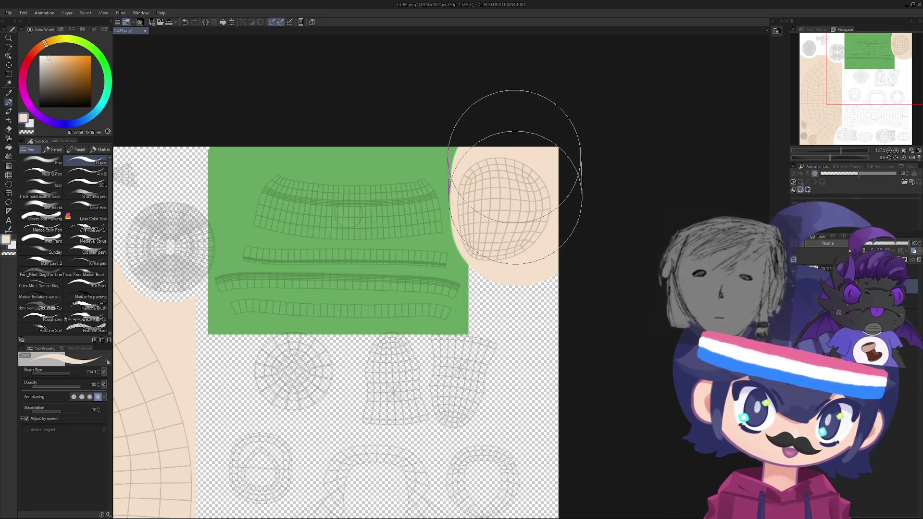
{"action": "left_click_drag", "start_coordinate": [514, 197], "coordinate": [525, 162]}
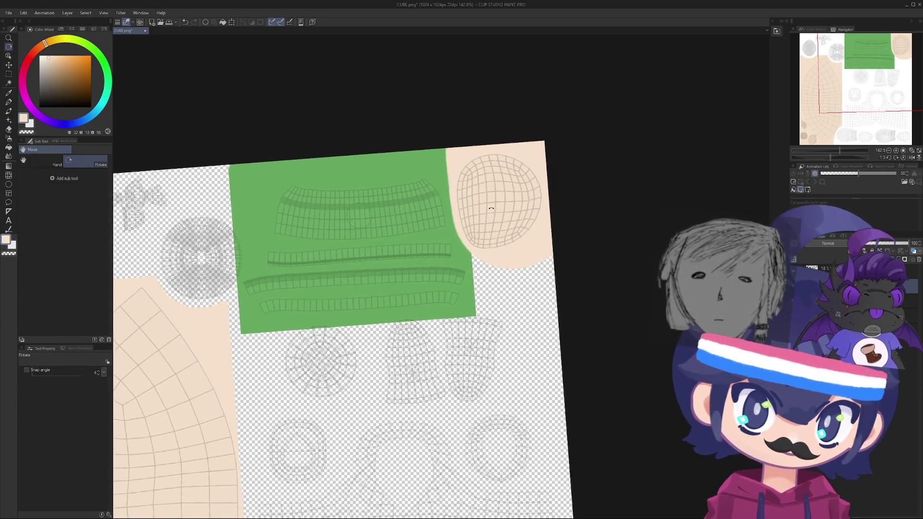
{"action": "left_click_drag", "start_coordinate": [491, 209], "coordinate": [483, 203]}
{"action": "key", "text": "e"}
{"action": "left_click", "coordinate": [552, 261], "text": "shift"}
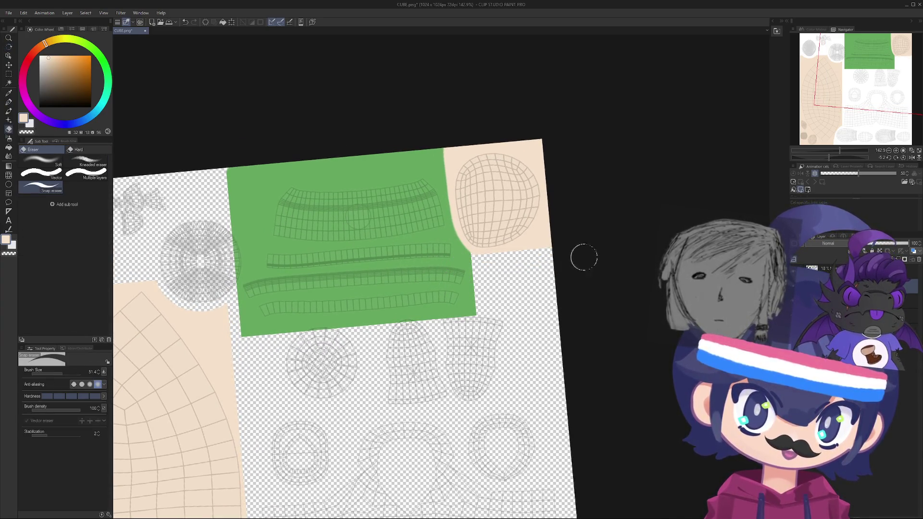
{"action": "mouse_move", "coordinate": [537, 260]}
{"action": "left_mouse_down"}
{"action": "mouse_move", "coordinate": [547, 200]}
{"action": "mouse_move", "coordinate": [298, 215]}
{"action": "mouse_move", "coordinate": [312, 244]}
{"action": "left_mouse_up"}
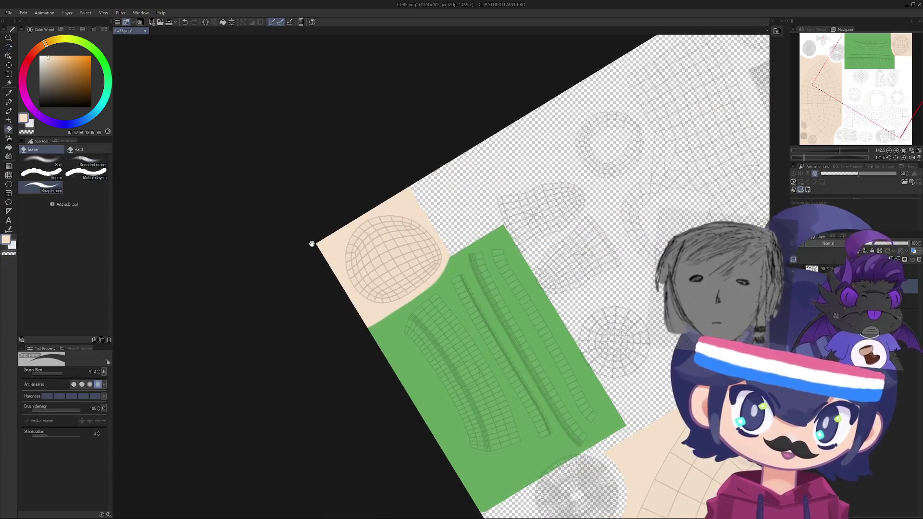
{"action": "left_click", "coordinate": [367, 253], "text": "ctrl"}
{"action": "scroll", "coordinate": [367, 254], "scroll_direction": "up", "scroll_amount": 1}
{"action": "key", "text": "p"}
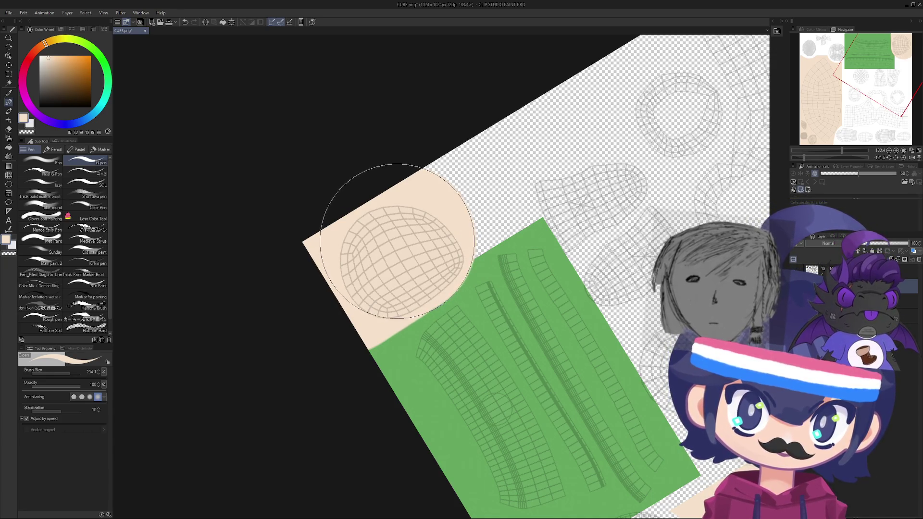
{"action": "key", "text": "r"}
{"action": "mouse_move", "coordinate": [371, 221]}
{"action": "left_mouse_down"}
{"action": "mouse_move", "coordinate": [353, 210]}
{"action": "mouse_move", "coordinate": [309, 305]}
{"action": "left_mouse_up"}
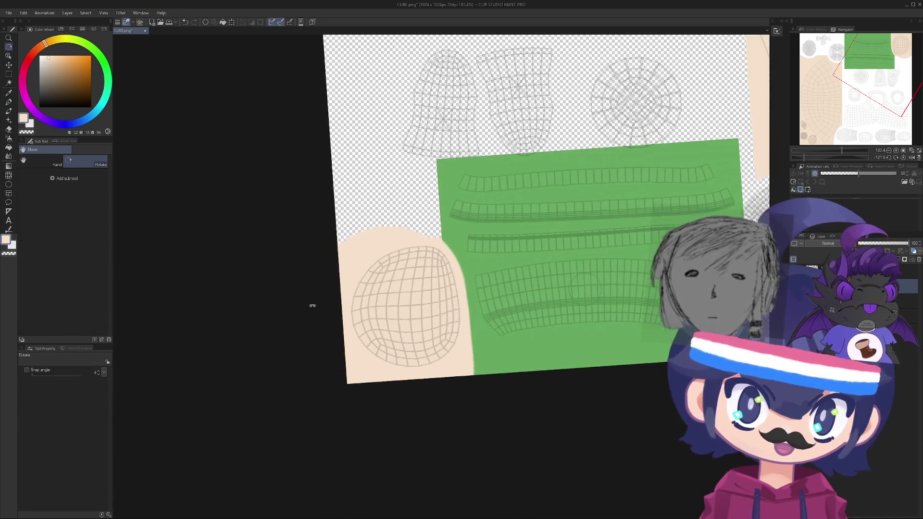
{"action": "key", "text": "p"}
{"action": "mouse_move", "coordinate": [389, 293]}
{"action": "left_mouse_down"}
{"action": "mouse_move", "coordinate": [393, 317]}
{"action": "mouse_move", "coordinate": [401, 278]}
{"action": "mouse_move", "coordinate": [392, 258]}
{"action": "mouse_move", "coordinate": [377, 331]}
{"action": "mouse_move", "coordinate": [481, 307]}
{"action": "left_mouse_up"}
{"action": "scroll", "coordinate": [377, 259], "scroll_direction": "down", "scroll_amount": 5}
{"action": "key", "text": "r"}
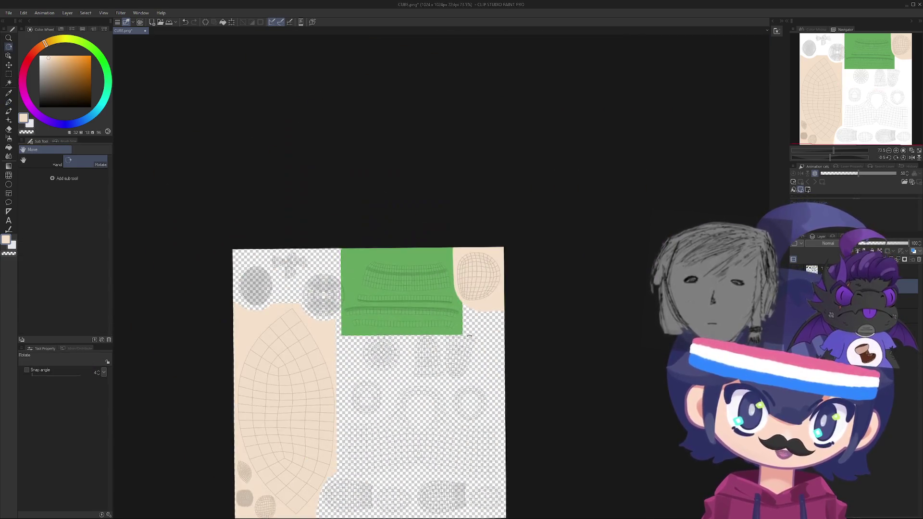
{"action": "scroll", "coordinate": [499, 311], "scroll_direction": "up", "scroll_amount": 3}
{"action": "key", "text": "p"}
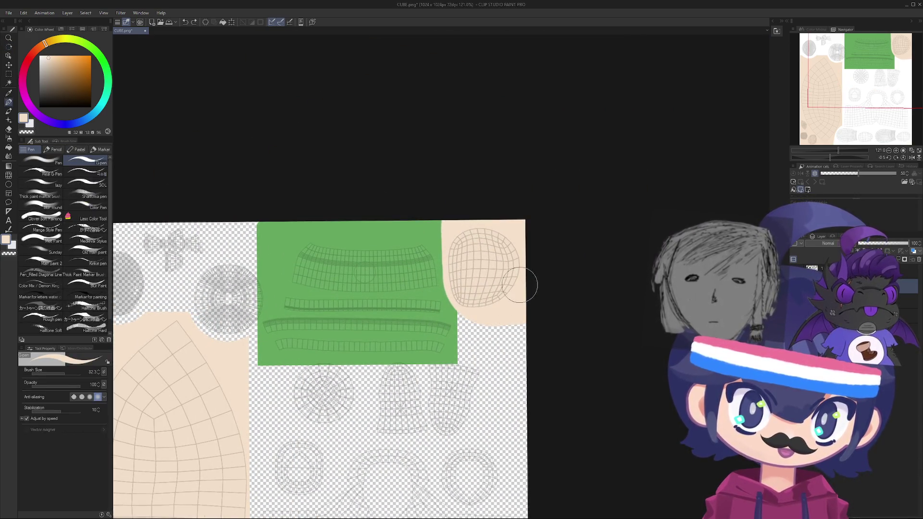
{"action": "scroll", "coordinate": [515, 284], "scroll_direction": "down", "scroll_amount": 2}
{"action": "key", "text": "r"}
{"action": "mouse_move", "coordinate": [457, 181]}
{"action": "left_mouse_down"}
{"action": "mouse_move", "coordinate": [313, 296]}
{"action": "mouse_move", "coordinate": [354, 262]}
{"action": "left_mouse_up"}
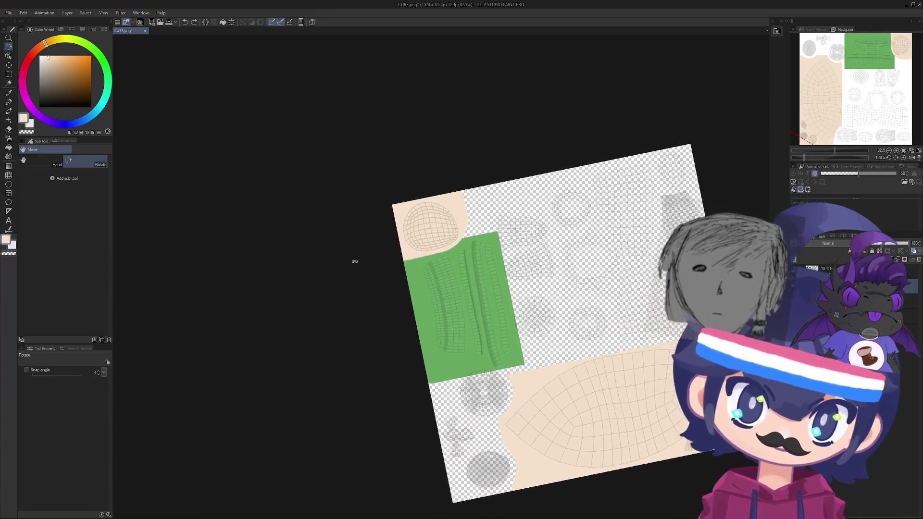
{"action": "key", "text": "p"}
{"action": "scroll", "coordinate": [400, 292], "scroll_direction": "up", "scroll_amount": 3}
{"action": "left_click_drag", "start_coordinate": [367, 317], "coordinate": [348, 308], "text": "ctrl+alt"}
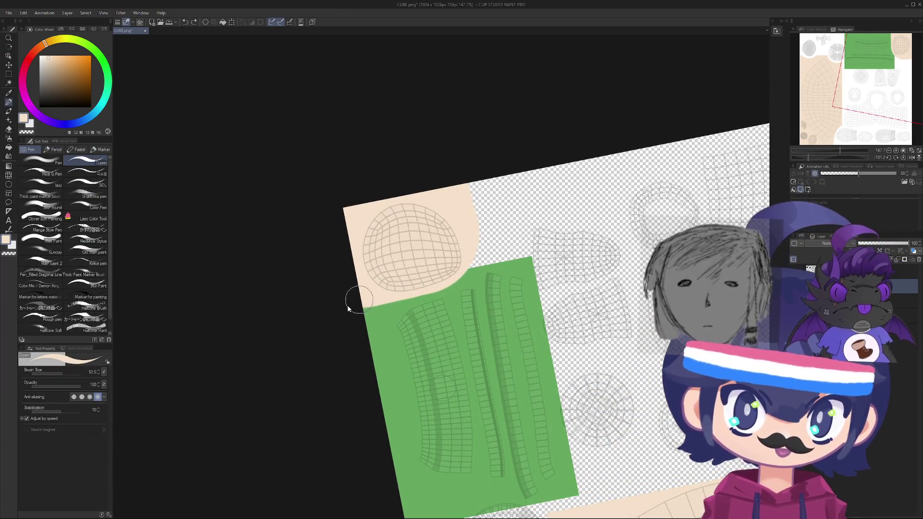
{"action": "left_click_drag", "start_coordinate": [466, 279], "coordinate": [351, 307], "text": "shift"}
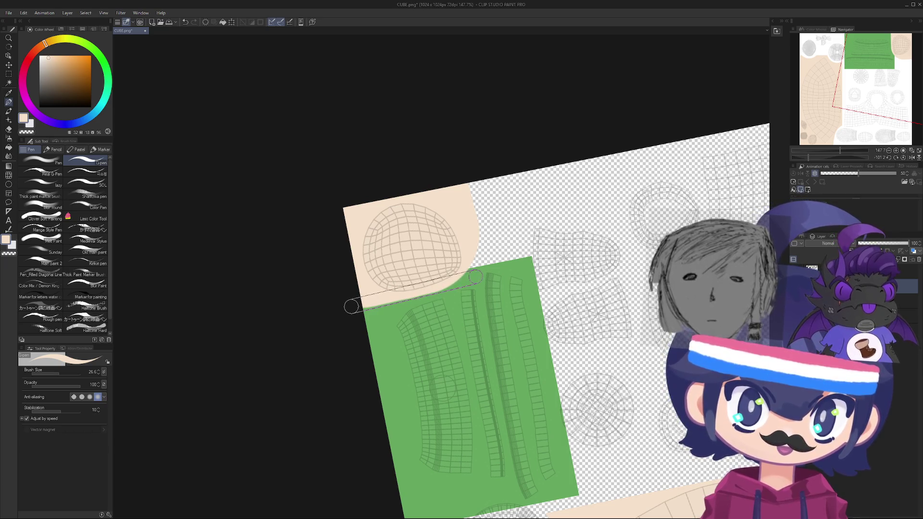
{"action": "left_click", "coordinate": [351, 307], "text": "shift"}
{"action": "left_click", "coordinate": [461, 178], "text": "shift"}
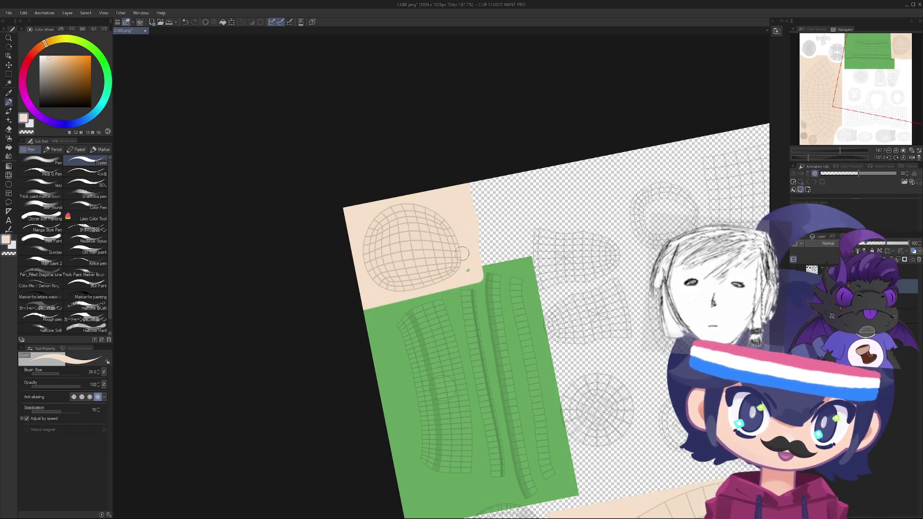
{"action": "mouse_move", "coordinate": [462, 269]}
{"action": "left_mouse_down"}
{"action": "mouse_move", "coordinate": [414, 312]}
{"action": "mouse_move", "coordinate": [435, 332]}
{"action": "left_mouse_up"}
{"action": "key", "text": "e"}
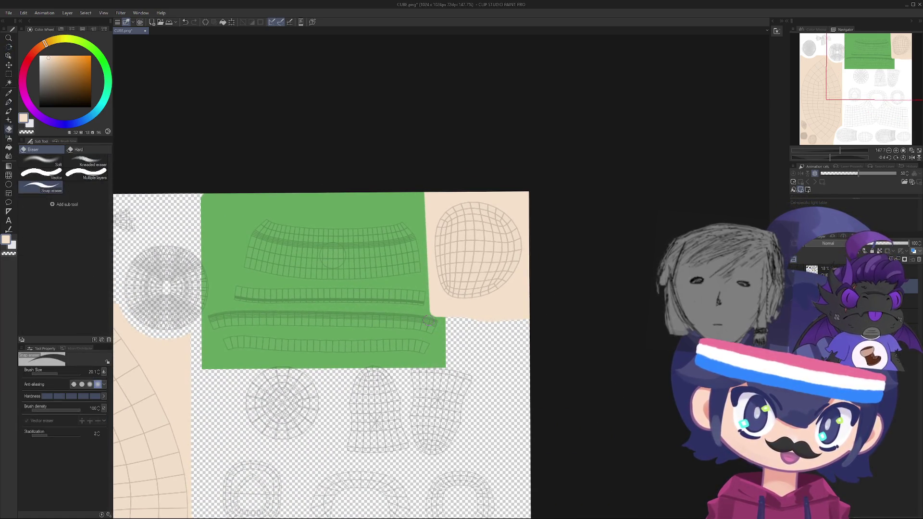
{"action": "left_click_drag", "start_coordinate": [512, 323], "coordinate": [575, 321]}
{"action": "mouse_move", "coordinate": [371, 332]}
{"action": "left_mouse_down"}
{"action": "mouse_move", "coordinate": [346, 365]}
{"action": "mouse_move", "coordinate": [384, 298]}
{"action": "mouse_move", "coordinate": [418, 340]}
{"action": "mouse_move", "coordinate": [413, 307]}
{"action": "mouse_move", "coordinate": [423, 274]}
{"action": "mouse_move", "coordinate": [408, 255]}
{"action": "left_mouse_up"}
{"action": "left_click_drag", "start_coordinate": [464, 239], "coordinate": [519, 238]}
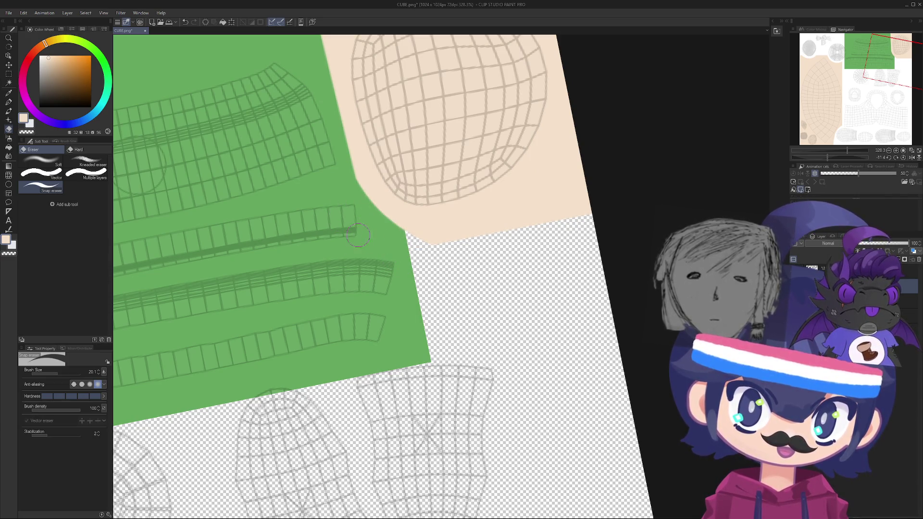
{"action": "left_click_drag", "start_coordinate": [358, 235], "coordinate": [327, 235]}
{"action": "mouse_move", "coordinate": [529, 240]}
{"action": "left_mouse_down"}
{"action": "mouse_move", "coordinate": [548, 283]}
{"action": "mouse_move", "coordinate": [480, 269]}
{"action": "mouse_move", "coordinate": [432, 298]}
{"action": "mouse_move", "coordinate": [428, 341]}
{"action": "mouse_move", "coordinate": [428, 325]}
{"action": "mouse_move", "coordinate": [412, 336]}
{"action": "mouse_move", "coordinate": [318, 250]}
{"action": "mouse_move", "coordinate": [366, 235]}
{"action": "mouse_move", "coordinate": [394, 247]}
{"action": "left_mouse_up"}
{"action": "left_click_drag", "start_coordinate": [401, 358], "coordinate": [430, 318]}
{"action": "scroll", "coordinate": [430, 317], "scroll_direction": "up", "scroll_amount": 4}
{"action": "left_click_drag", "start_coordinate": [421, 264], "coordinate": [427, 261]}
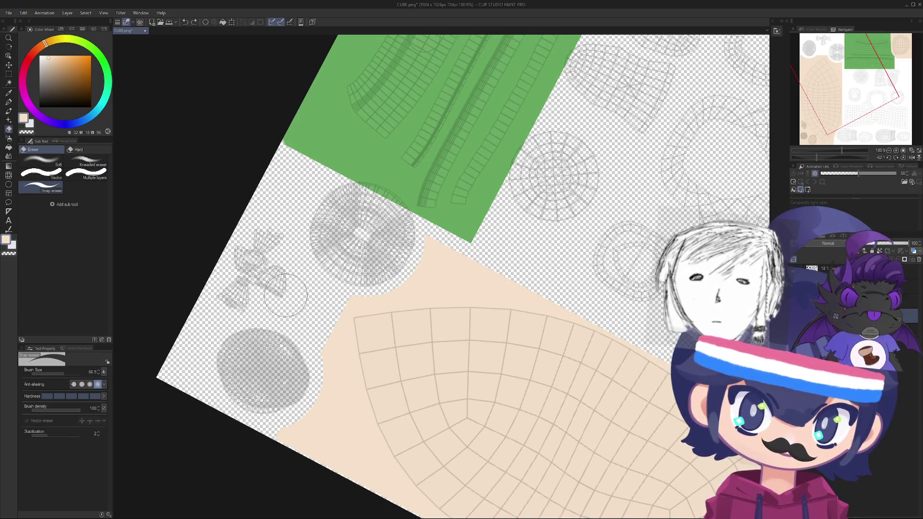
{"action": "mouse_move", "coordinate": [447, 248]}
{"action": "left_mouse_down"}
{"action": "mouse_move", "coordinate": [313, 309]}
{"action": "mouse_move", "coordinate": [412, 216]}
{"action": "mouse_move", "coordinate": [509, 206]}
{"action": "mouse_move", "coordinate": [472, 233]}
{"action": "mouse_move", "coordinate": [457, 207]}
{"action": "left_mouse_up"}
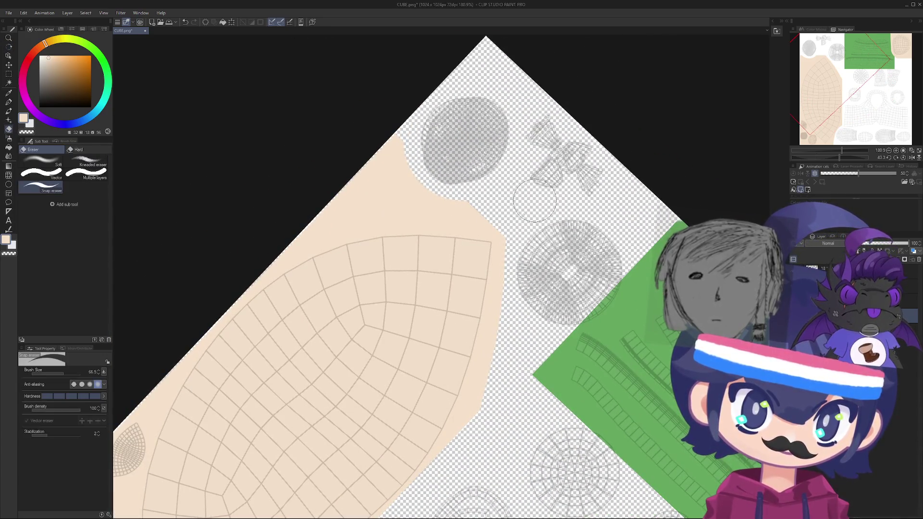
{"action": "mouse_move", "coordinate": [366, 143]}
{"action": "left_mouse_down"}
{"action": "mouse_move", "coordinate": [301, 214]}
{"action": "mouse_move", "coordinate": [406, 205]}
{"action": "mouse_move", "coordinate": [406, 181]}
{"action": "mouse_move", "coordinate": [443, 333]}
{"action": "mouse_move", "coordinate": [411, 274]}
{"action": "mouse_move", "coordinate": [370, 264]}
{"action": "mouse_move", "coordinate": [423, 350]}
{"action": "mouse_move", "coordinate": [400, 206]}
{"action": "mouse_move", "coordinate": [391, 267]}
{"action": "mouse_move", "coordinate": [416, 173]}
{"action": "mouse_move", "coordinate": [427, 237]}
{"action": "left_mouse_up"}
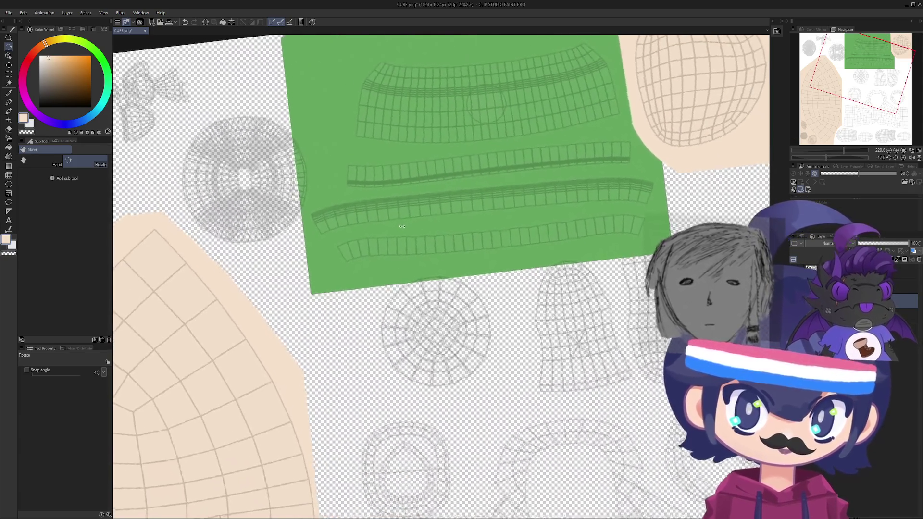
{"action": "key", "text": "p"}
- Sample the texture's green and set the paint layer to Multiply blending
{"action": "left_click", "coordinate": [430, 242], "text": "alt"}
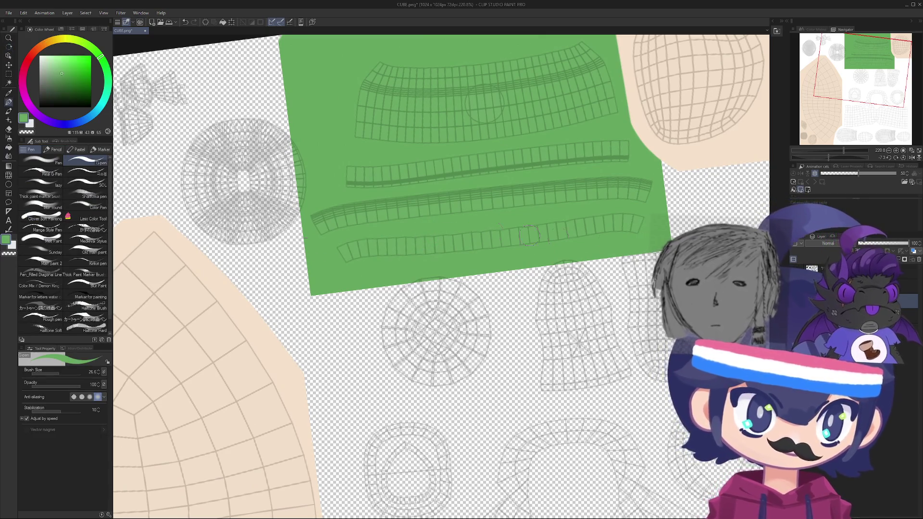
{"action": "left_click", "coordinate": [828, 243]}
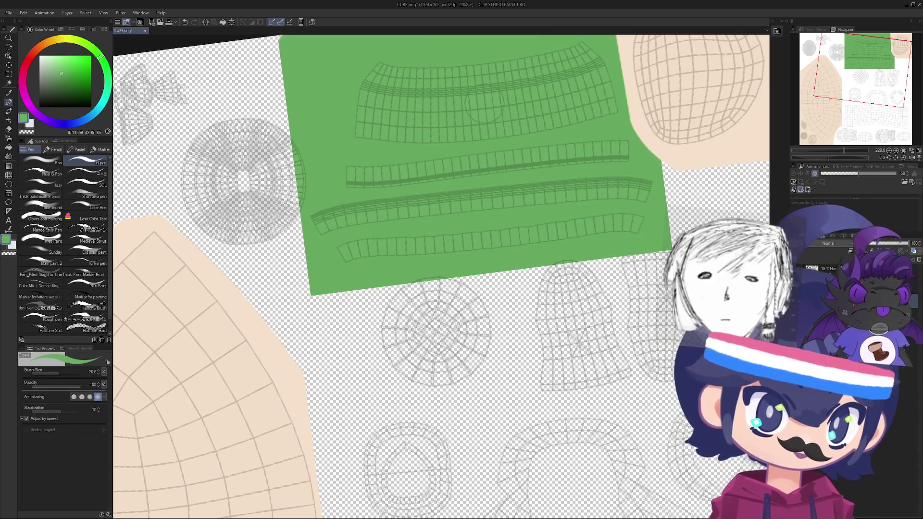
{"action": "left_click", "coordinate": [845, 257]}
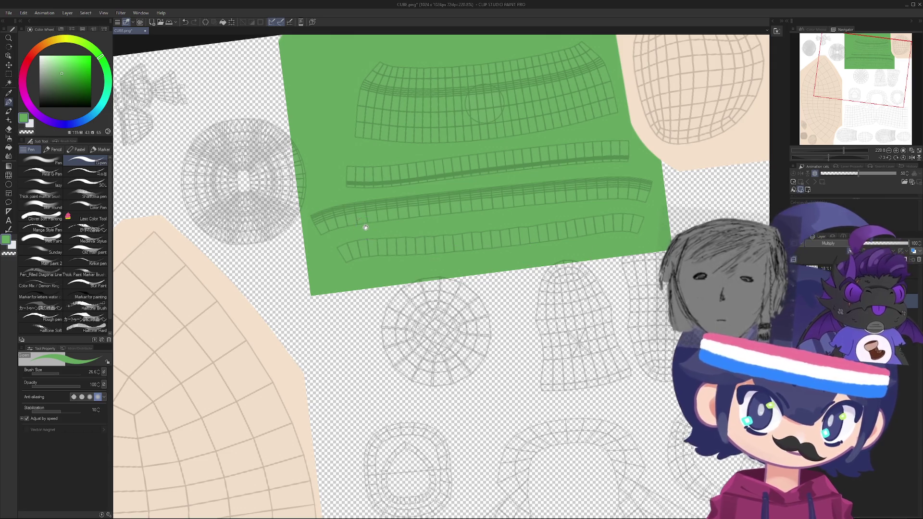
- Draw a straight dark green line along the lowest strip of the green block
{"action": "left_click_drag", "start_coordinate": [365, 227], "coordinate": [326, 294]}
{"action": "scroll", "coordinate": [338, 296], "scroll_direction": "up", "scroll_amount": 1}
{"action": "left_click", "coordinate": [303, 319]}
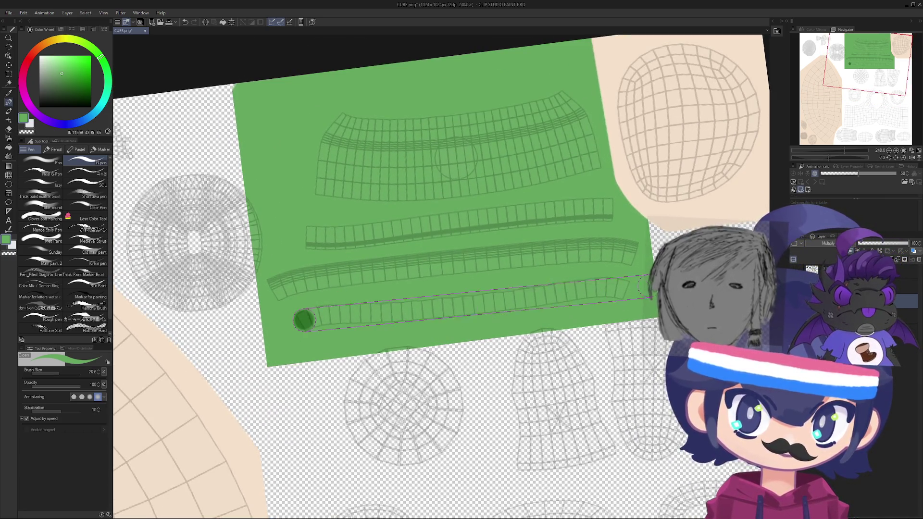
{"action": "left_click", "coordinate": [634, 286], "text": "shift"}
{"action": "left_click", "coordinate": [298, 324]}
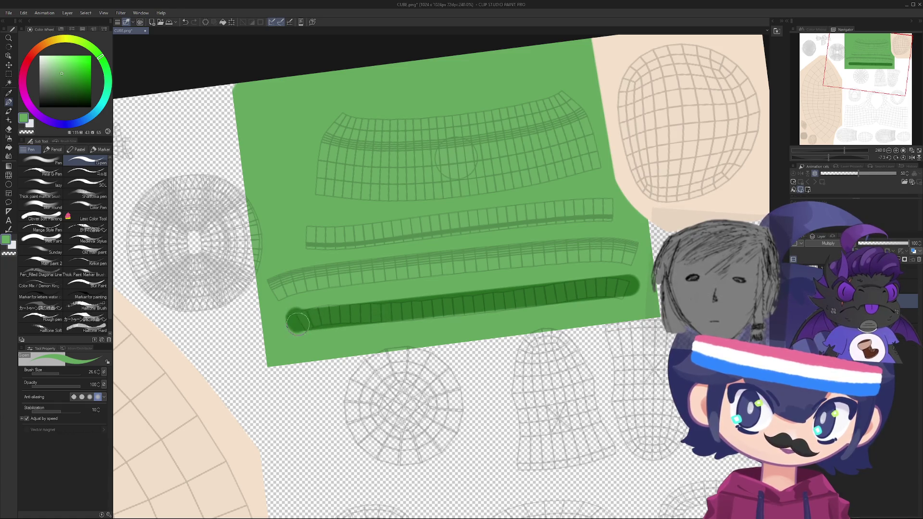
{"action": "left_click", "coordinate": [630, 290], "text": "shift"}
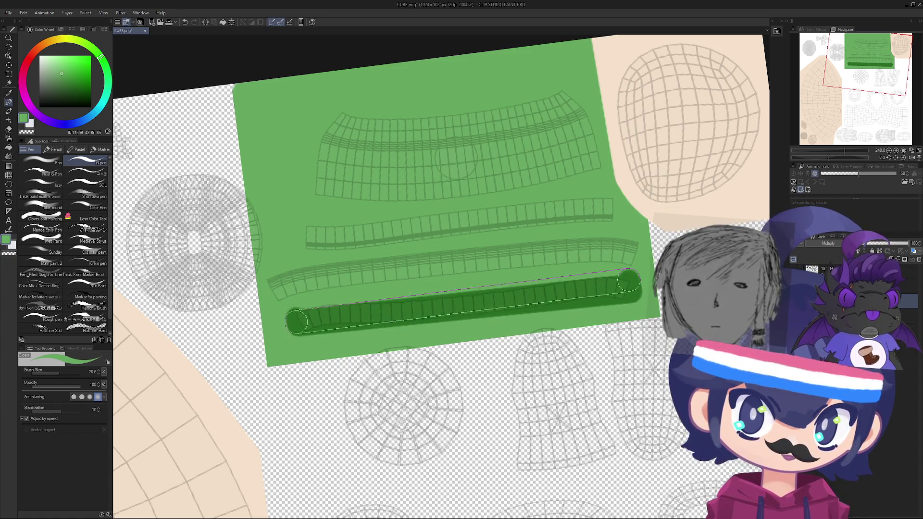
{"action": "scroll", "coordinate": [367, 330], "scroll_direction": "down", "scroll_amount": 5}
{"action": "left_click_drag", "start_coordinate": [367, 330], "coordinate": [370, 288]}
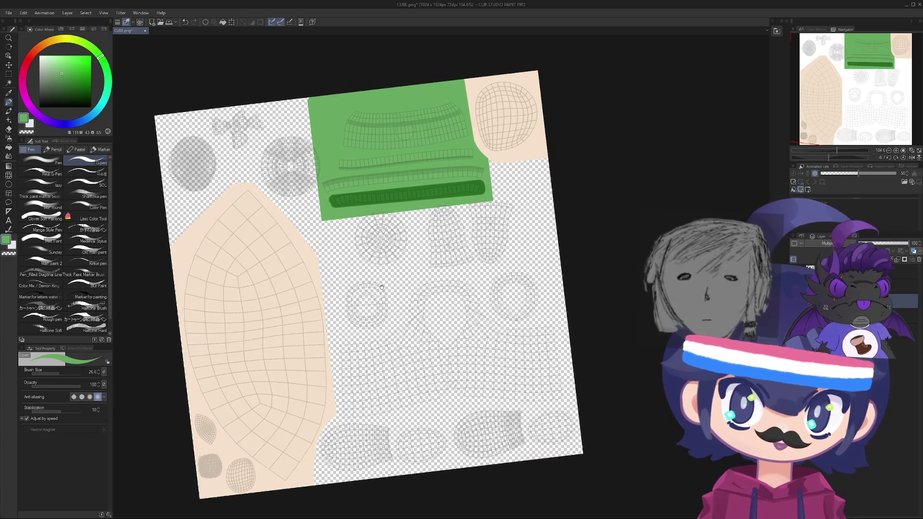
{"action": "left_click_drag", "start_coordinate": [370, 192], "coordinate": [371, 216]}
{"action": "scroll", "coordinate": [373, 241], "scroll_direction": "up", "scroll_amount": 4}
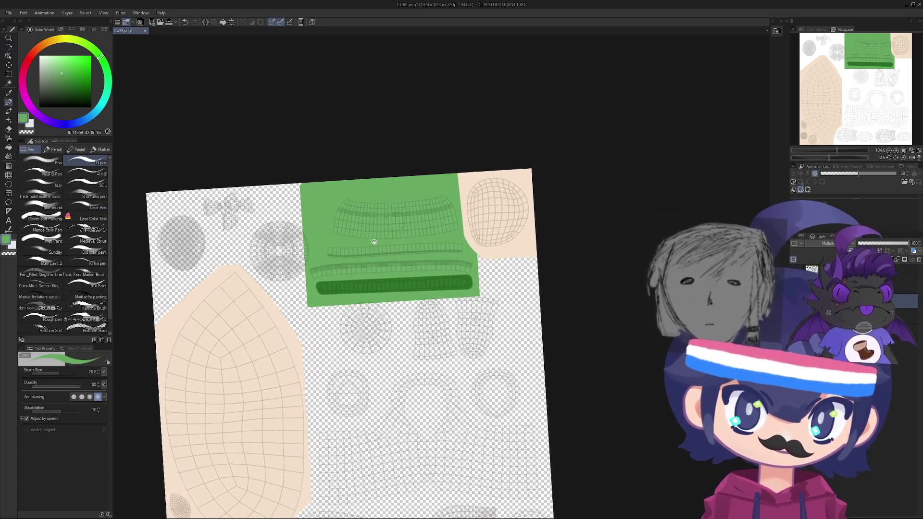
- Draw a thick straight dark red line along the upper strip inside the green block
{"action": "scroll", "coordinate": [371, 271], "scroll_direction": "up", "scroll_amount": 2}
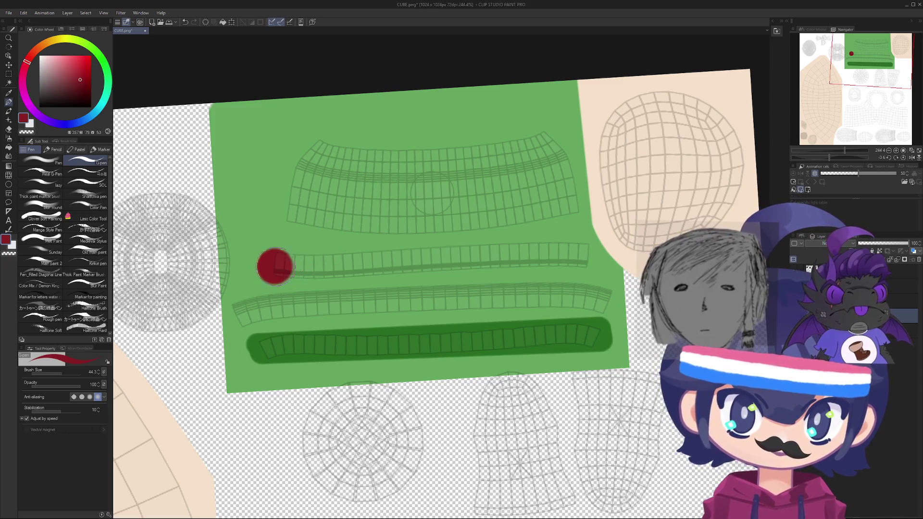
{"action": "left_click", "coordinate": [275, 266]}
{"action": "left_click", "coordinate": [586, 254], "text": "shift"}
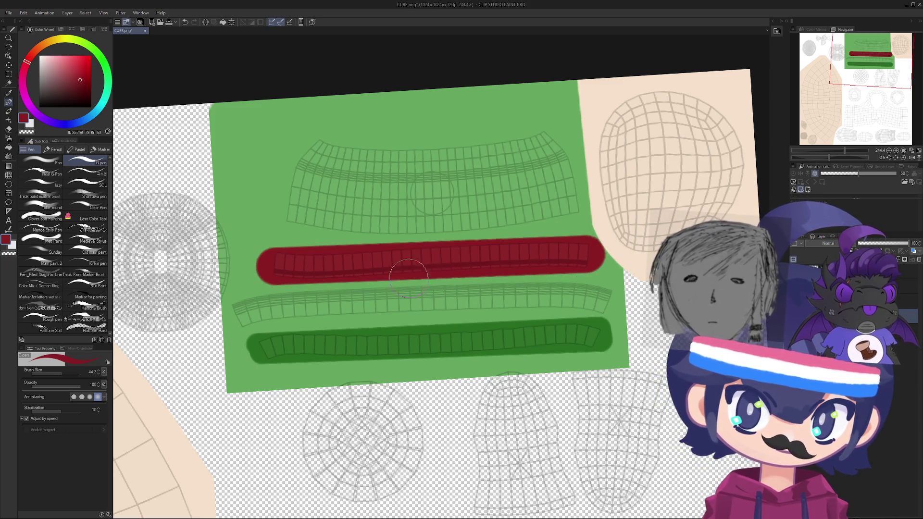
{"action": "mouse_move", "coordinate": [287, 341]}
{"action": "left_mouse_down"}
{"action": "mouse_move", "coordinate": [336, 365]}
{"action": "mouse_move", "coordinate": [488, 396]}
{"action": "mouse_move", "coordinate": [474, 402]}
{"action": "mouse_move", "coordinate": [319, 334]}
{"action": "mouse_move", "coordinate": [329, 294]}
{"action": "mouse_move", "coordinate": [305, 291]}
{"action": "mouse_move", "coordinate": [336, 308]}
{"action": "mouse_move", "coordinate": [275, 244]}
{"action": "left_mouse_up"}
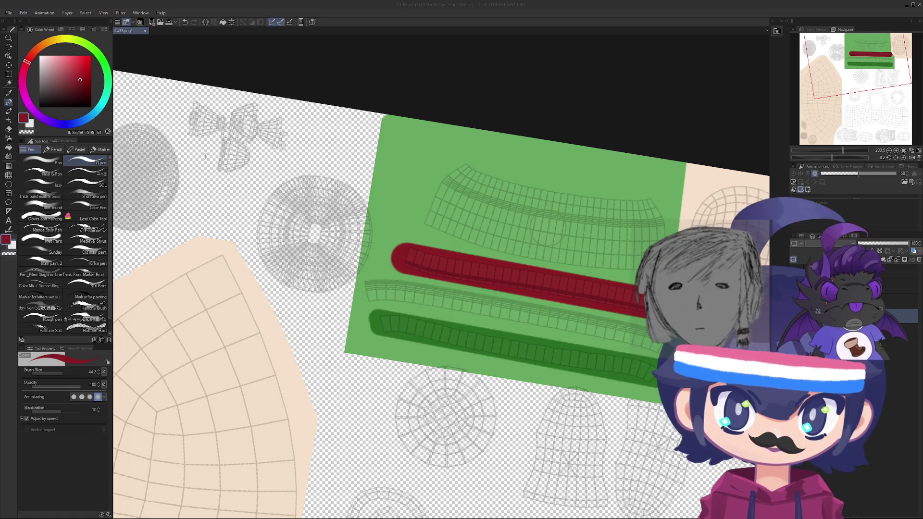
{"action": "left_click_drag", "start_coordinate": [319, 236], "coordinate": [387, 236], "text": "ctrl+alt"}
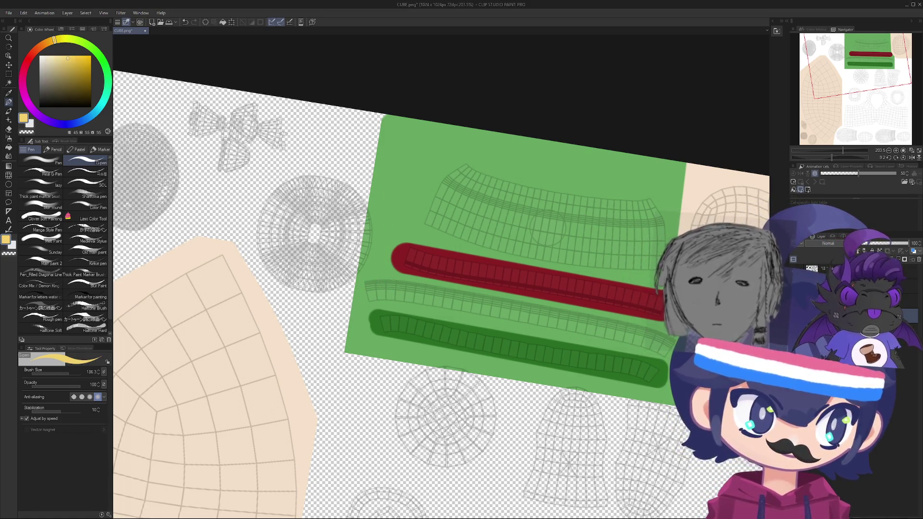
- Shrink the brush to fit and stamp a solid yellow disc on the round island
{"action": "left_click_drag", "start_coordinate": [311, 235], "coordinate": [329, 239], "text": "ctrl+alt"}
{"action": "left_click", "coordinate": [311, 234]}
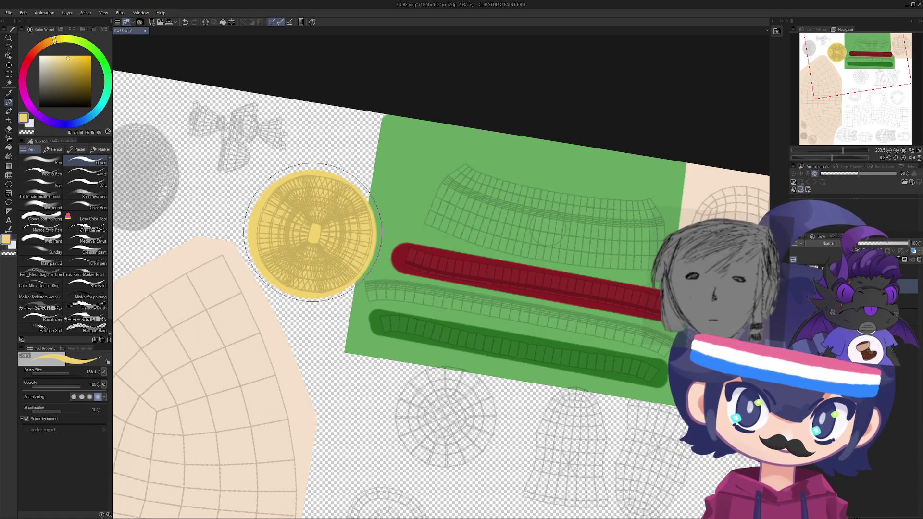
{"action": "scroll", "coordinate": [312, 234], "scroll_direction": "down", "scroll_amount": 5}
- Zoom out, pan and slightly straighten the rotated view of the texture sheet
{"action": "key", "text": "r"}
{"action": "mouse_move", "coordinate": [312, 234]}
{"action": "left_mouse_down"}
{"action": "mouse_move", "coordinate": [354, 300]}
{"action": "mouse_move", "coordinate": [365, 365]}
{"action": "mouse_move", "coordinate": [442, 384]}
{"action": "mouse_move", "coordinate": [509, 336]}
{"action": "mouse_move", "coordinate": [532, 263]}
{"action": "mouse_move", "coordinate": [527, 304]}
{"action": "mouse_move", "coordinate": [471, 231]}
{"action": "left_mouse_up"}
{"action": "scroll", "coordinate": [532, 263], "scroll_direction": "down", "scroll_amount": 5}
{"action": "scroll", "coordinate": [532, 263], "scroll_direction": "up", "scroll_amount": 6}
{"action": "scroll", "coordinate": [464, 199], "scroll_direction": "up", "scroll_amount": 2}
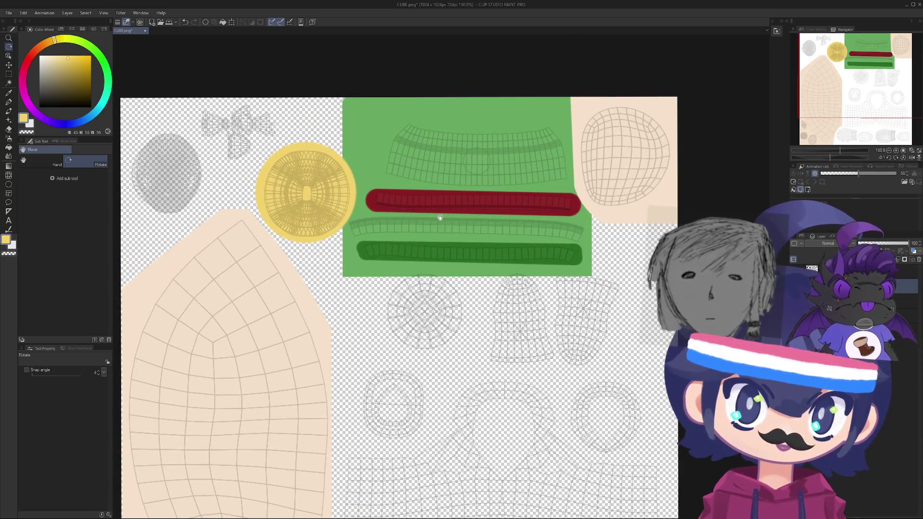
{"action": "scroll", "coordinate": [440, 218], "scroll_direction": "up", "scroll_amount": 3}
{"action": "mouse_move", "coordinate": [422, 360]}
{"action": "left_mouse_down"}
{"action": "mouse_move", "coordinate": [433, 363]}
{"action": "mouse_move", "coordinate": [385, 237]}
{"action": "mouse_move", "coordinate": [387, 321]}
{"action": "mouse_move", "coordinate": [427, 236]}
{"action": "left_mouse_up"}
{"action": "scroll", "coordinate": [426, 235], "scroll_direction": "down", "scroll_amount": 3}
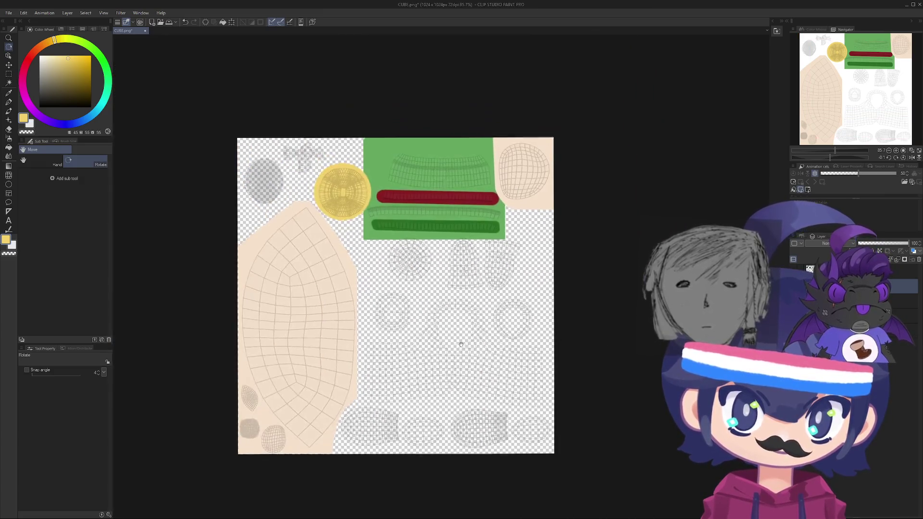
{"action": "scroll", "coordinate": [399, 269], "scroll_direction": "up", "scroll_amount": 1}
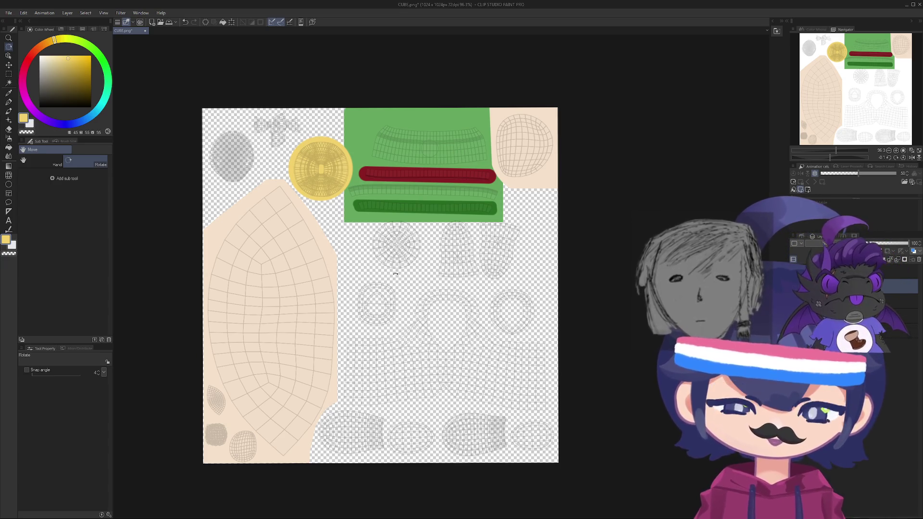
{"action": "left_click_drag", "start_coordinate": [311, 223], "coordinate": [222, 191]}
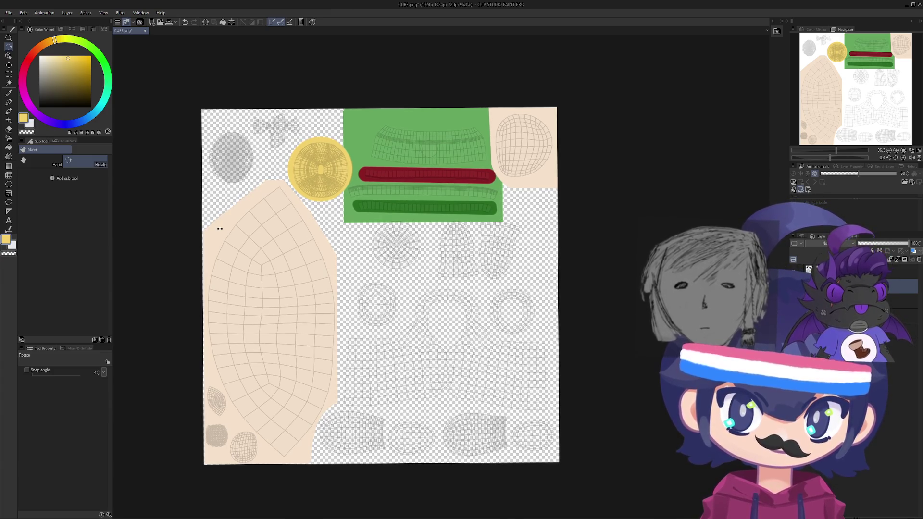
- Return to the G-pen and zoom and pan toward the sheet's upper-left UV islands
{"action": "key", "text": "p"}
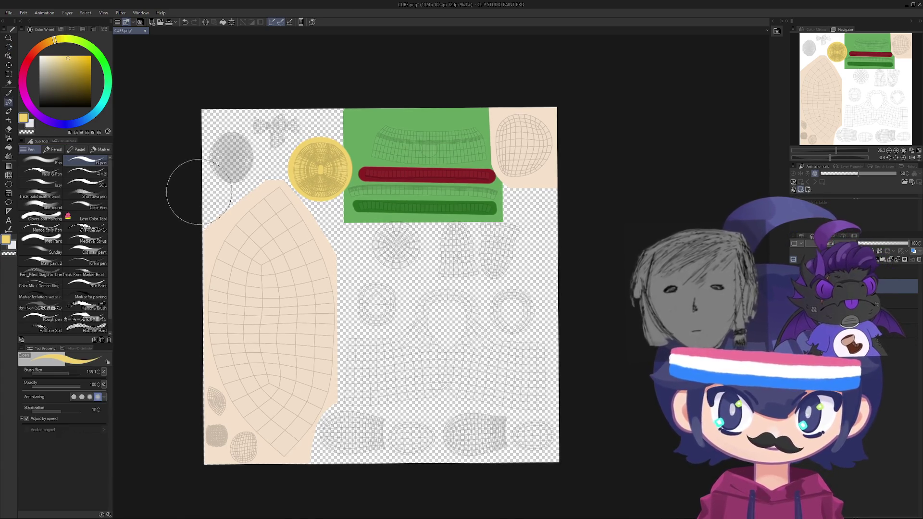
{"action": "scroll", "coordinate": [261, 162], "scroll_direction": "up", "scroll_amount": 2}
{"action": "scroll", "coordinate": [262, 162], "scroll_direction": "up", "scroll_amount": 5}
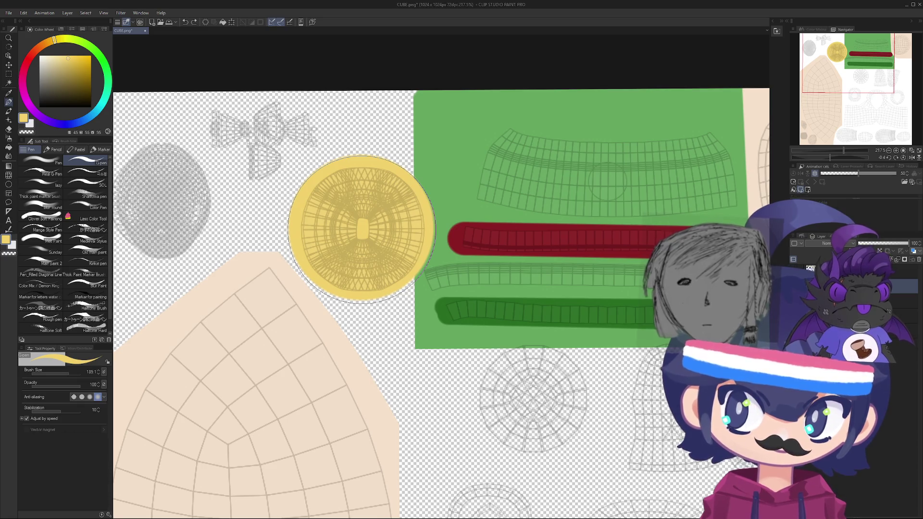
{"action": "scroll", "coordinate": [120, 211], "scroll_direction": "up", "scroll_amount": 3}
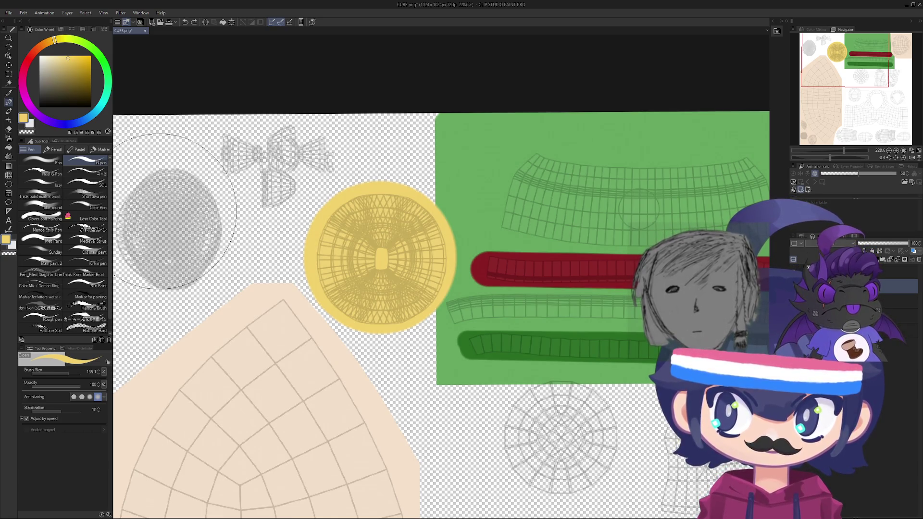
{"action": "scroll", "coordinate": [223, 239], "scroll_direction": "down", "scroll_amount": 5}
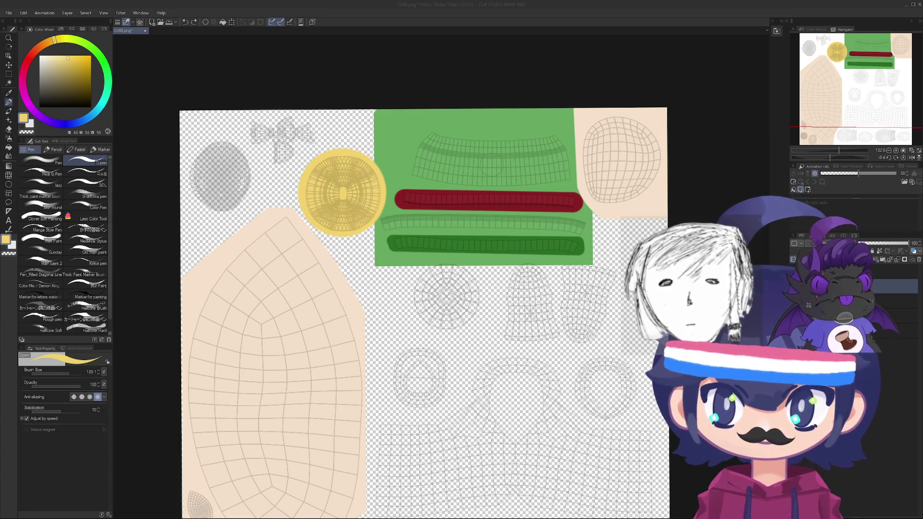
{"action": "scroll", "coordinate": [318, 354], "scroll_direction": "down", "scroll_amount": 2}
{"action": "mouse_move", "coordinate": [294, 409]}
{"action": "left_mouse_down"}
{"action": "mouse_move", "coordinate": [268, 257]}
{"action": "mouse_move", "coordinate": [281, 351]}
{"action": "left_mouse_up"}
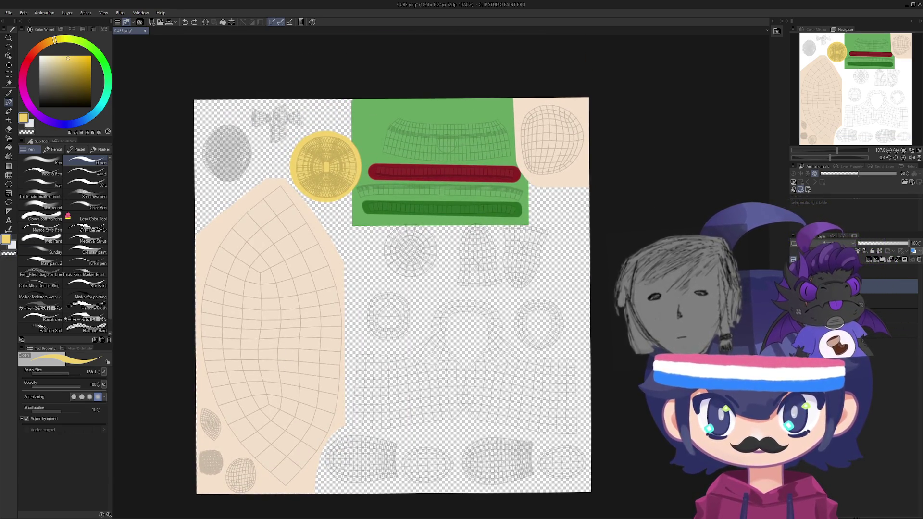
{"action": "scroll", "coordinate": [226, 137], "scroll_direction": "up", "scroll_amount": 5}
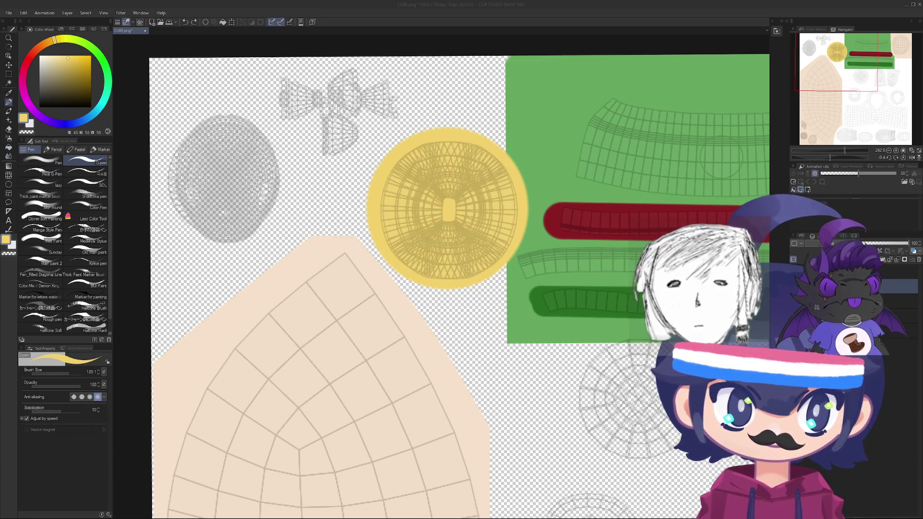
{"action": "left_click_drag", "start_coordinate": [330, 113], "coordinate": [321, 166]}
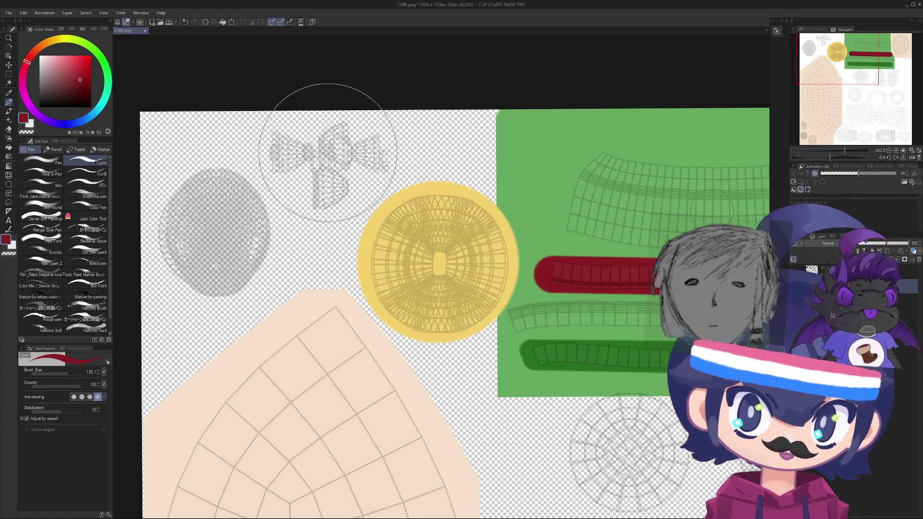
- Enlarge the brush to about 178 and paint a dark red circle over the bow island
{"action": "left_click", "coordinate": [330, 153]}
{"action": "key", "text": "ctrl+z"}
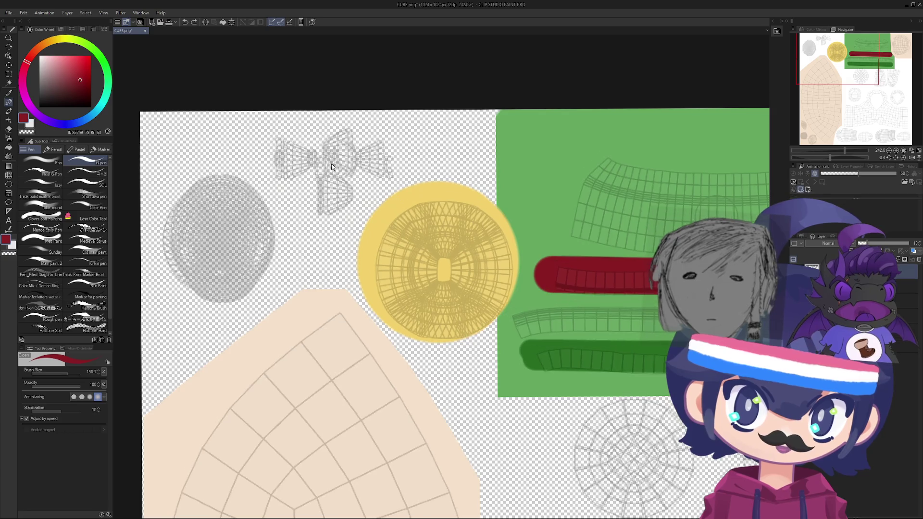
{"action": "left_click_drag", "start_coordinate": [295, 93], "coordinate": [326, 167], "text": "ctrl+alt"}
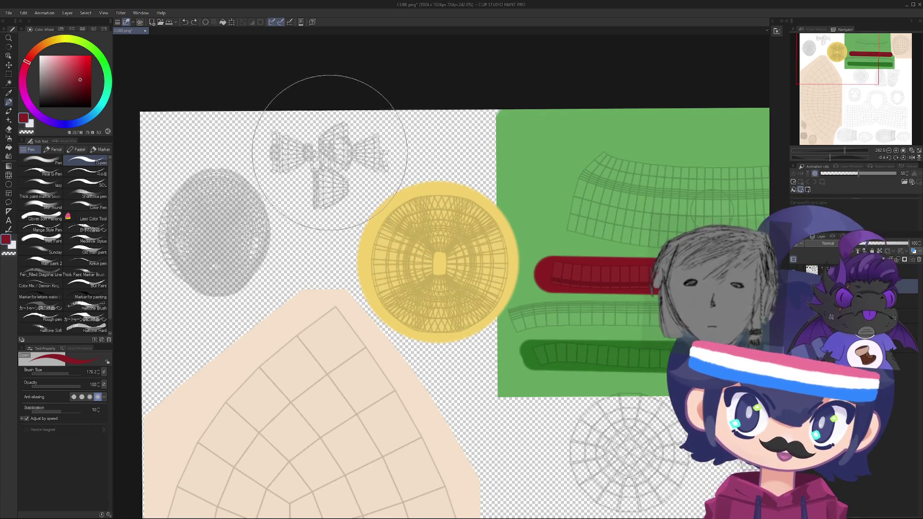
{"action": "left_click", "coordinate": [330, 149]}
{"action": "mouse_move", "coordinate": [319, 206]}
{"action": "left_mouse_down"}
{"action": "mouse_move", "coordinate": [236, 240]}
{"action": "mouse_move", "coordinate": [464, 292]}
{"action": "mouse_move", "coordinate": [489, 199]}
{"action": "mouse_move", "coordinate": [410, 222]}
{"action": "left_mouse_up"}
- Recolour the grey circle beside the bow island salmon
{"action": "scroll", "coordinate": [337, 197], "scroll_direction": "up", "scroll_amount": 2}
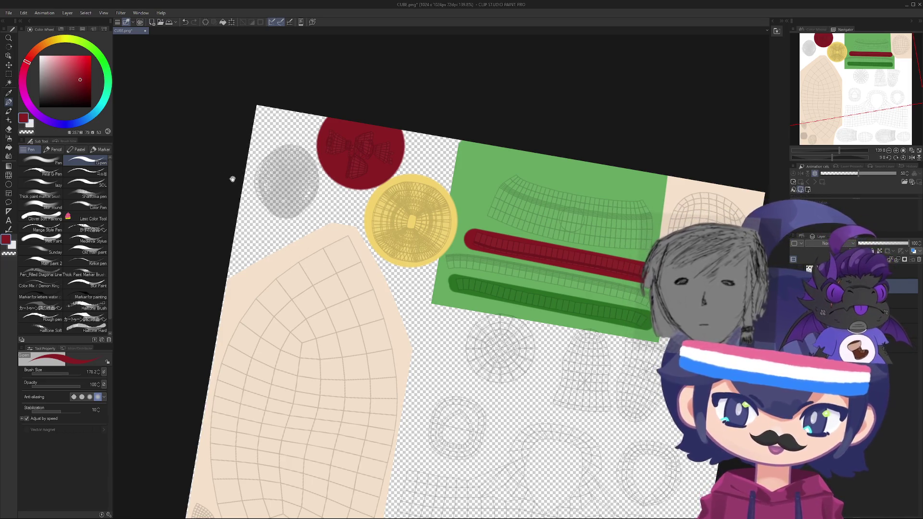
{"action": "left_click_drag", "start_coordinate": [264, 228], "coordinate": [259, 240]}
{"action": "scroll", "coordinate": [286, 233], "scroll_direction": "up", "scroll_amount": 7}
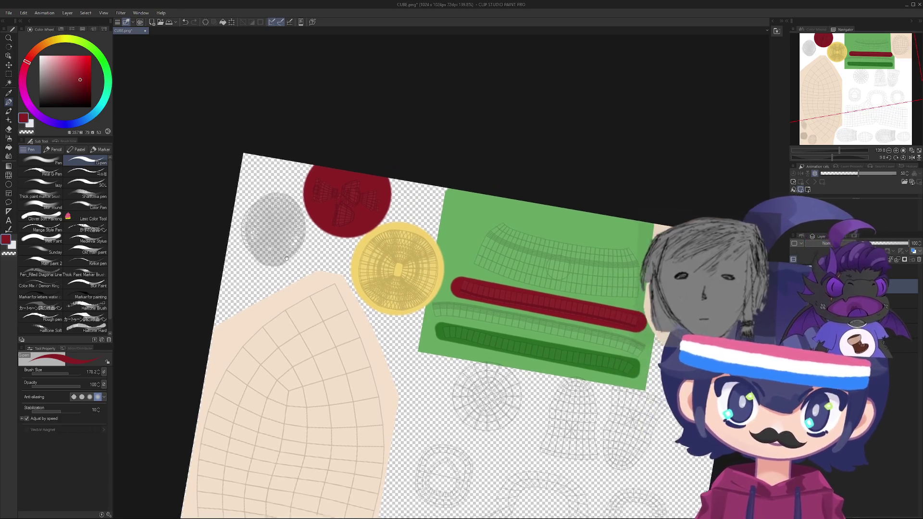
{"action": "scroll", "coordinate": [294, 227], "scroll_direction": "up", "scroll_amount": 2}
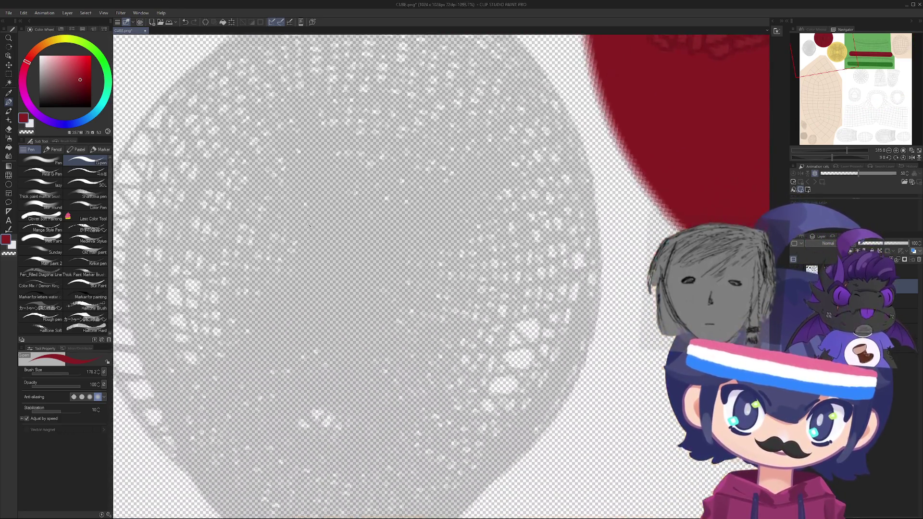
{"action": "scroll", "coordinate": [294, 226], "scroll_direction": "down", "scroll_amount": 6}
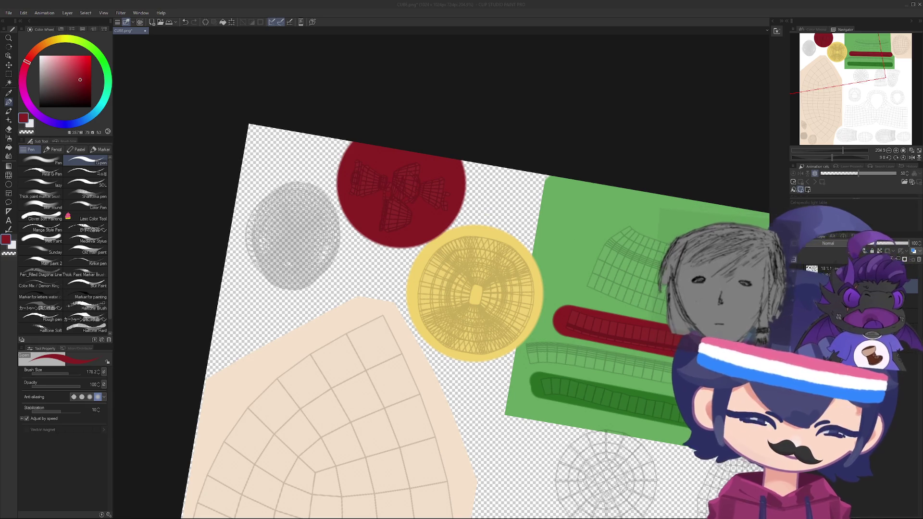
{"action": "left_click", "coordinate": [291, 235]}
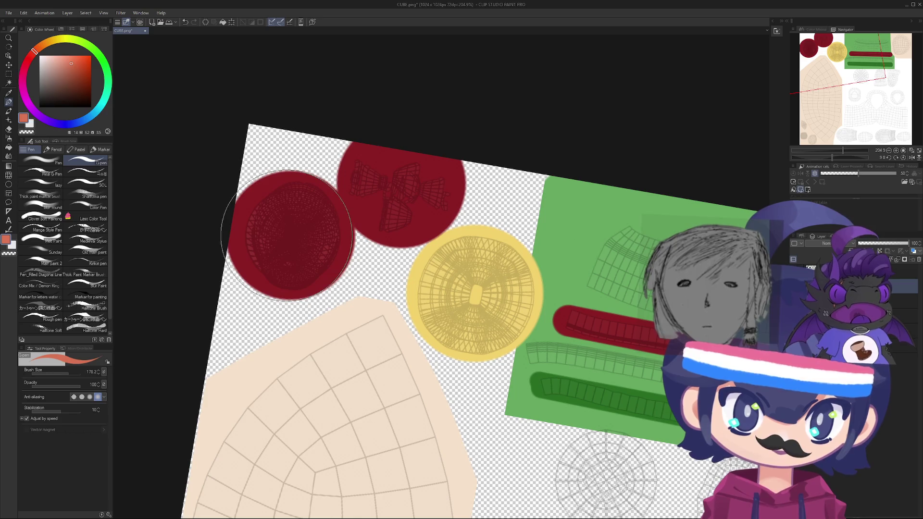
{"action": "left_click", "coordinate": [289, 235]}
- Tilt the canvas view back and sample the green from the stripe
{"action": "scroll", "coordinate": [423, 238], "scroll_direction": "down", "scroll_amount": 3}
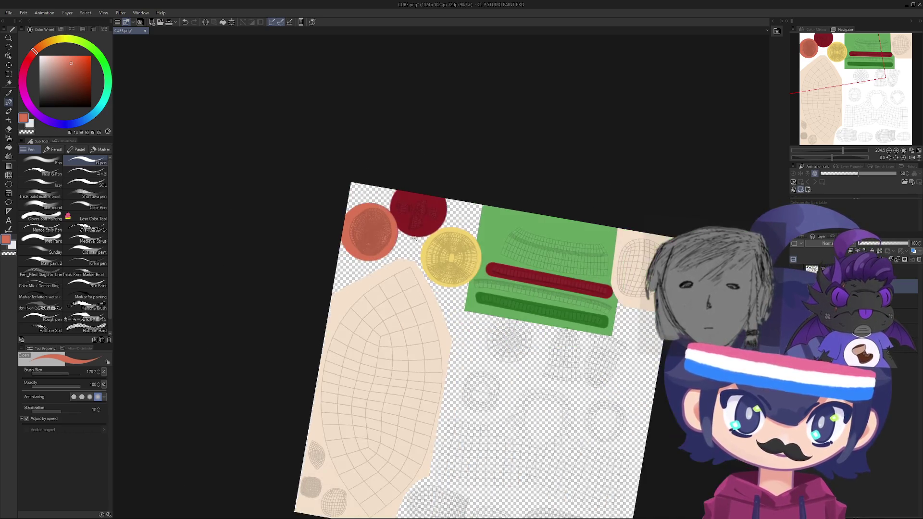
{"action": "key", "text": "r"}
{"action": "mouse_move", "coordinate": [417, 242]}
{"action": "left_mouse_down"}
{"action": "mouse_move", "coordinate": [451, 226]}
{"action": "mouse_move", "coordinate": [481, 241]}
{"action": "mouse_move", "coordinate": [514, 282]}
{"action": "mouse_move", "coordinate": [427, 152]}
{"action": "mouse_move", "coordinate": [399, 304]}
{"action": "mouse_move", "coordinate": [374, 288]}
{"action": "mouse_move", "coordinate": [380, 249]}
{"action": "mouse_move", "coordinate": [403, 226]}
{"action": "mouse_move", "coordinate": [406, 204]}
{"action": "left_mouse_up"}
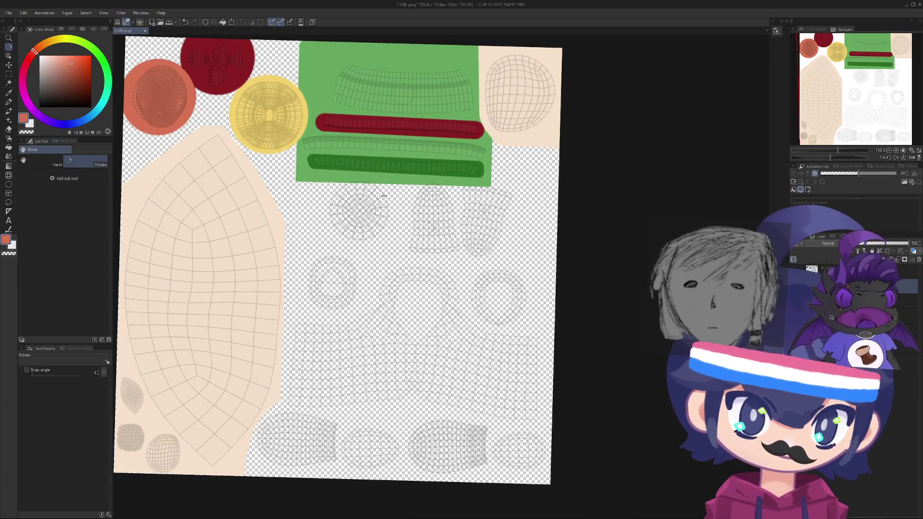
{"action": "key", "text": "p"}
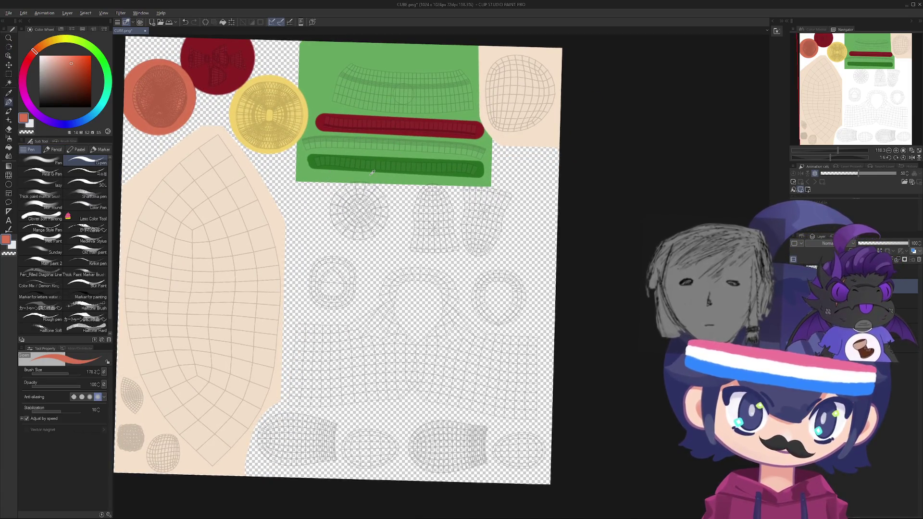
{"action": "left_click", "coordinate": [372, 172], "text": "alt"}
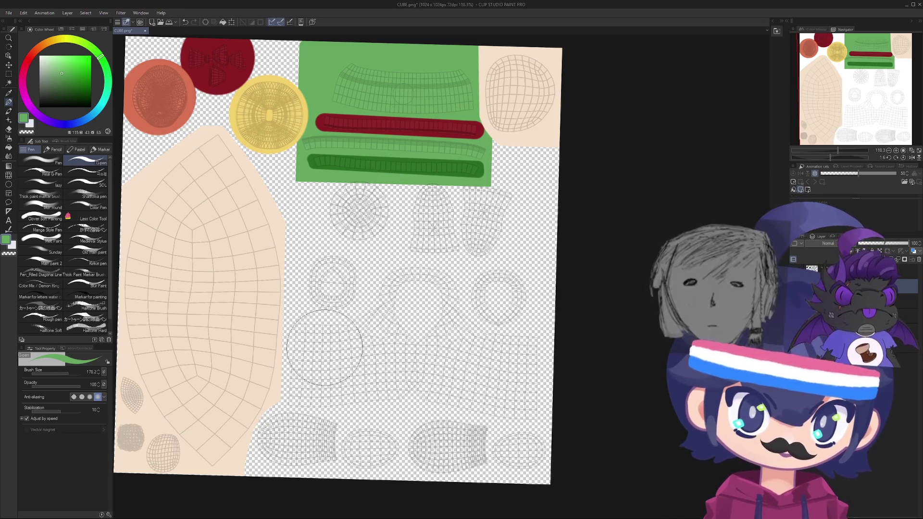
- Trace a closed straight-line green outline around the large T-shaped island
{"action": "mouse_move", "coordinate": [325, 347]}
{"action": "left_mouse_down"}
{"action": "mouse_move", "coordinate": [328, 374]}
{"action": "mouse_move", "coordinate": [319, 380]}
{"action": "mouse_move", "coordinate": [322, 356]}
{"action": "mouse_move", "coordinate": [279, 374]}
{"action": "left_mouse_up"}
{"action": "key", "text": "ctrl+z"}
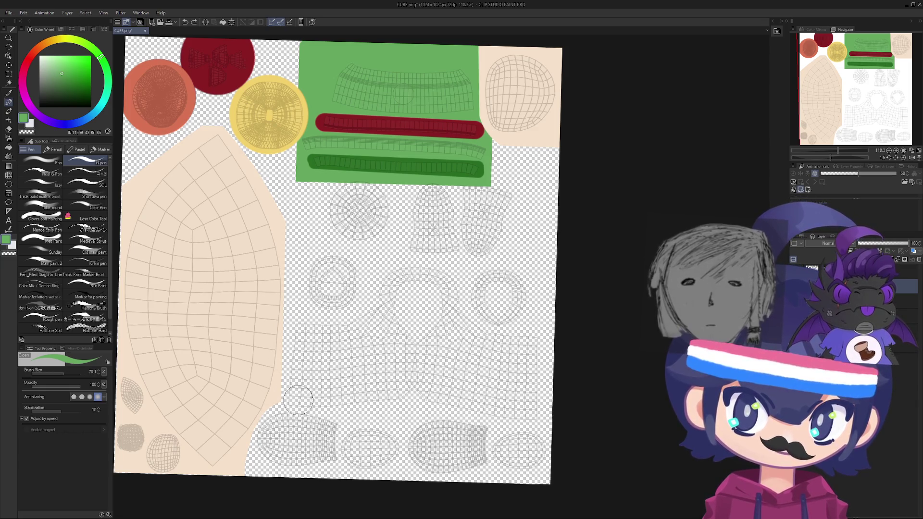
{"action": "left_click", "coordinate": [298, 400]}
{"action": "left_click", "coordinate": [303, 326], "text": "shift"}
{"action": "left_click", "coordinate": [370, 328], "text": "shift"}
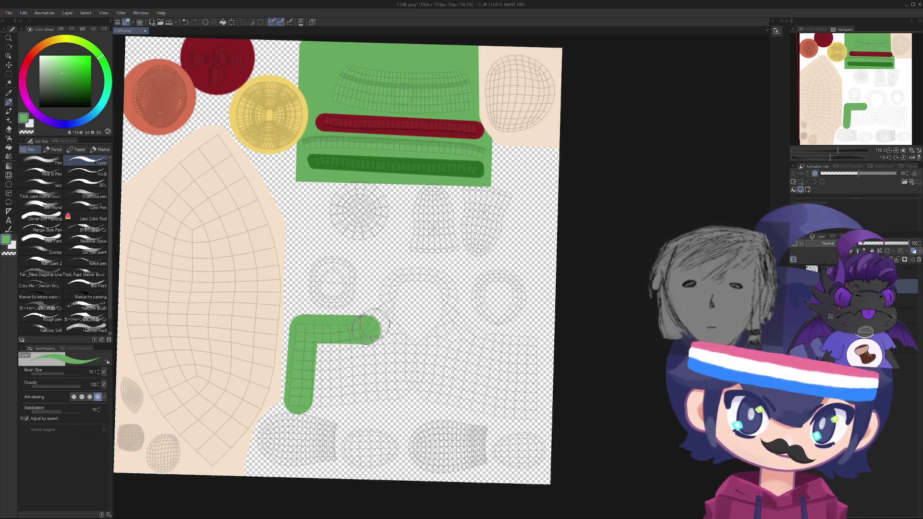
{"action": "left_click", "coordinate": [396, 271], "text": "shift"}
{"action": "left_click", "coordinate": [452, 278], "text": "shift"}
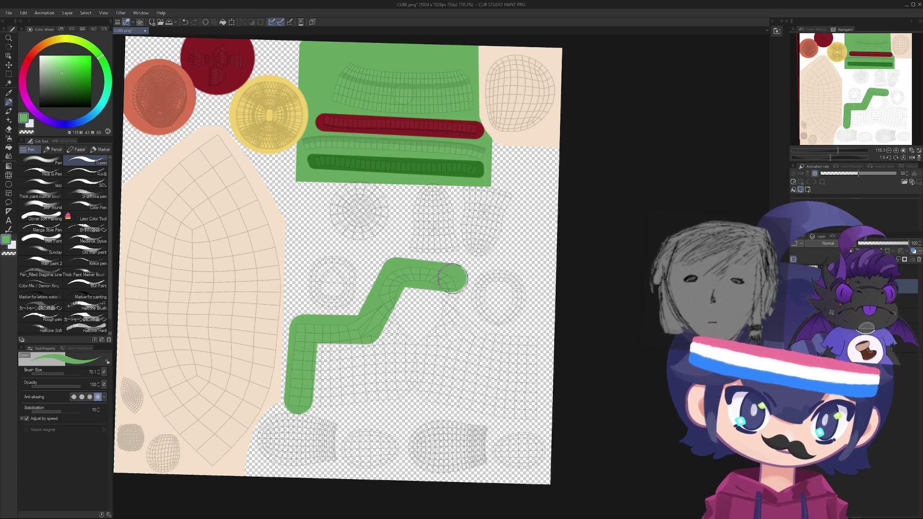
{"action": "left_click", "coordinate": [456, 331], "text": "shift"}
{"action": "left_click", "coordinate": [535, 346], "text": "shift"}
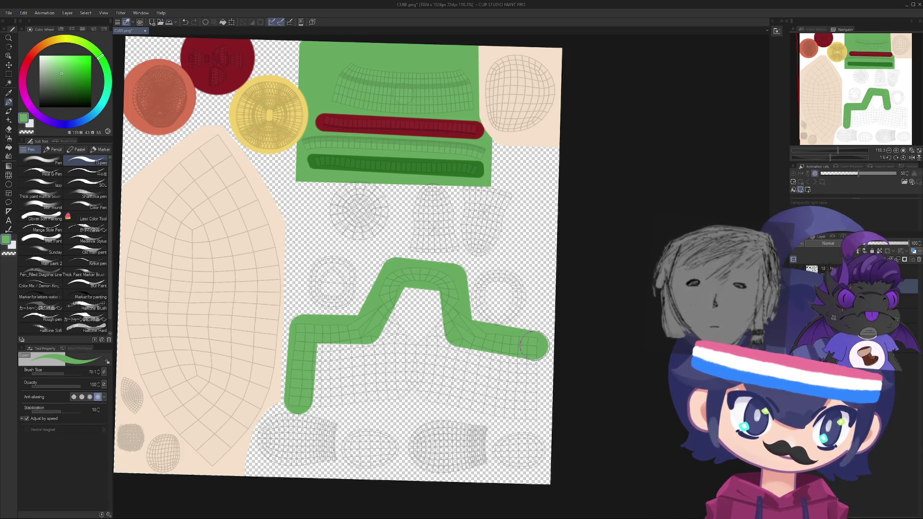
{"action": "left_click", "coordinate": [534, 419], "text": "shift"}
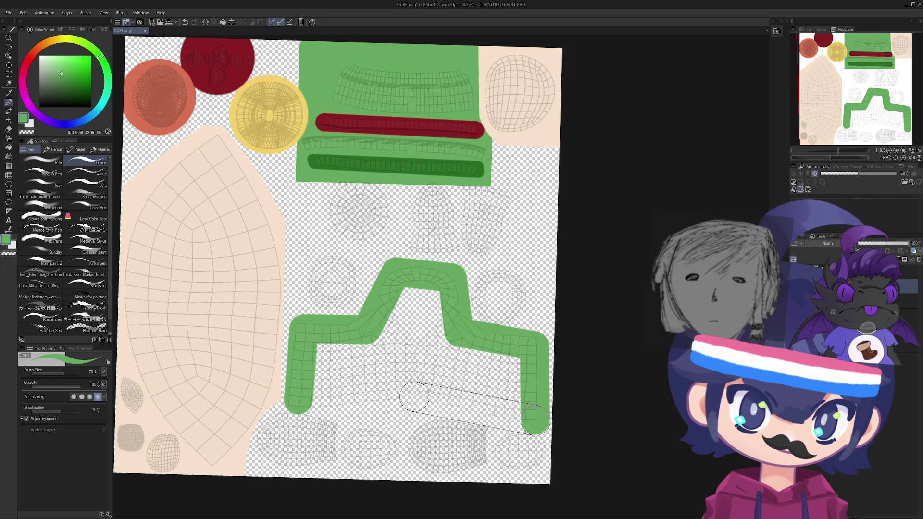
{"action": "left_click", "coordinate": [414, 397], "text": "shift"}
{"action": "left_click", "coordinate": [299, 401], "text": "shift"}
- Fill the inside of the outlined island solid green and straighten the view
{"action": "mouse_move", "coordinate": [328, 353]}
{"action": "left_mouse_down"}
{"action": "mouse_move", "coordinate": [339, 384]}
{"action": "mouse_move", "coordinate": [413, 365]}
{"action": "mouse_move", "coordinate": [425, 346]}
{"action": "mouse_move", "coordinate": [393, 313]}
{"action": "left_mouse_up"}
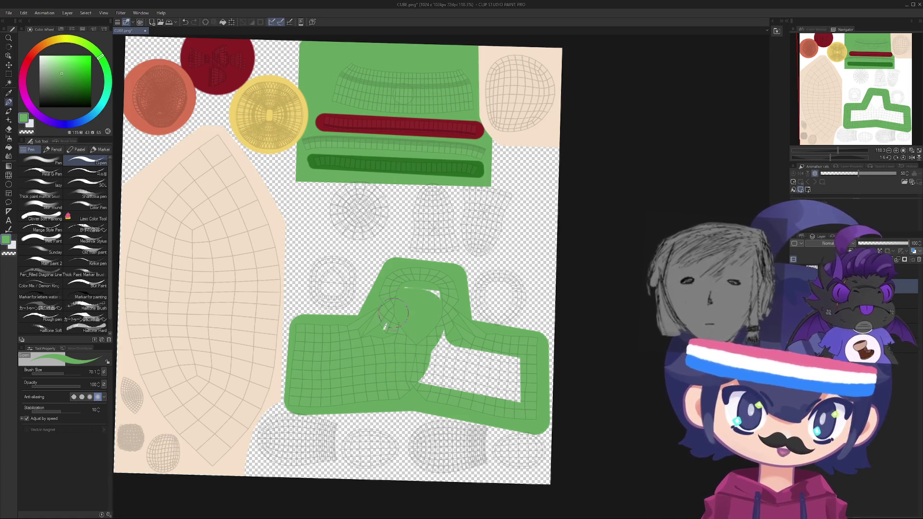
{"action": "mouse_move", "coordinate": [443, 344]}
{"action": "left_mouse_down"}
{"action": "mouse_move", "coordinate": [468, 373]}
{"action": "mouse_move", "coordinate": [509, 365]}
{"action": "mouse_move", "coordinate": [481, 401]}
{"action": "left_mouse_up"}
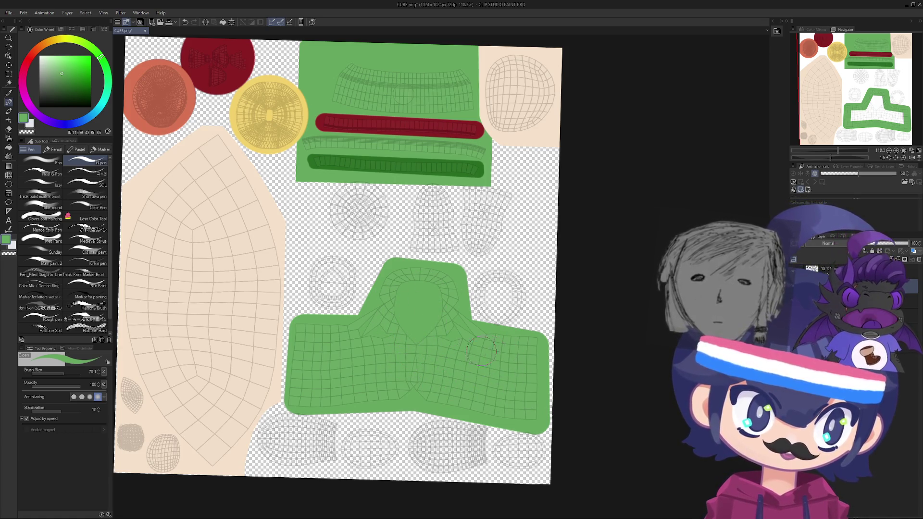
{"action": "left_click_drag", "start_coordinate": [342, 272], "coordinate": [372, 232]}
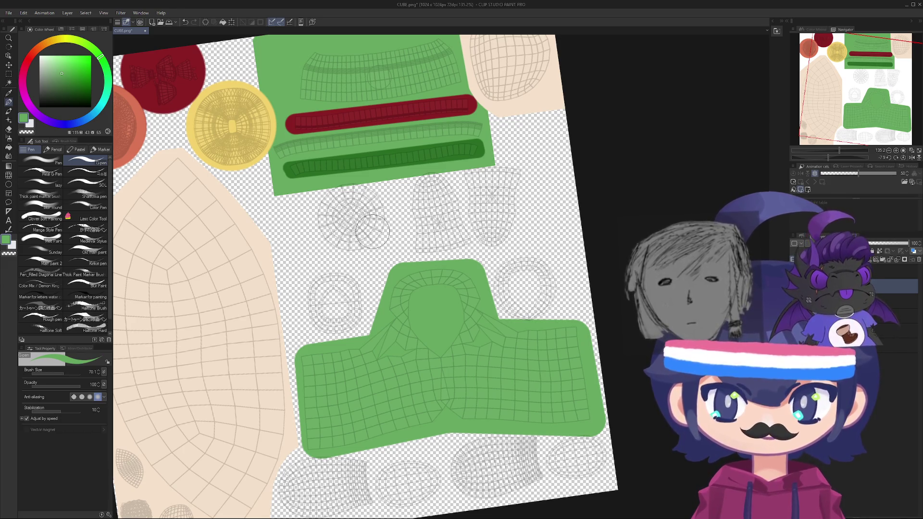
{"action": "mouse_move", "coordinate": [516, 266]}
{"action": "left_mouse_down"}
{"action": "mouse_move", "coordinate": [385, 366]}
{"action": "mouse_move", "coordinate": [399, 298]}
{"action": "mouse_move", "coordinate": [314, 342]}
{"action": "left_mouse_up"}
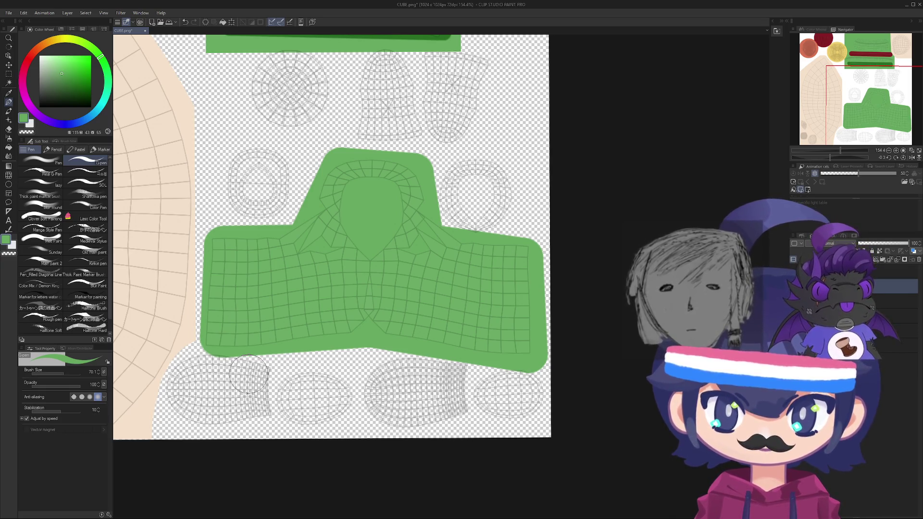
- Enlarge the brush to about 127 and paint the bottom-left and right oval islands green
{"action": "left_click_drag", "start_coordinate": [207, 389], "coordinate": [298, 375], "text": "ctrl+alt"}
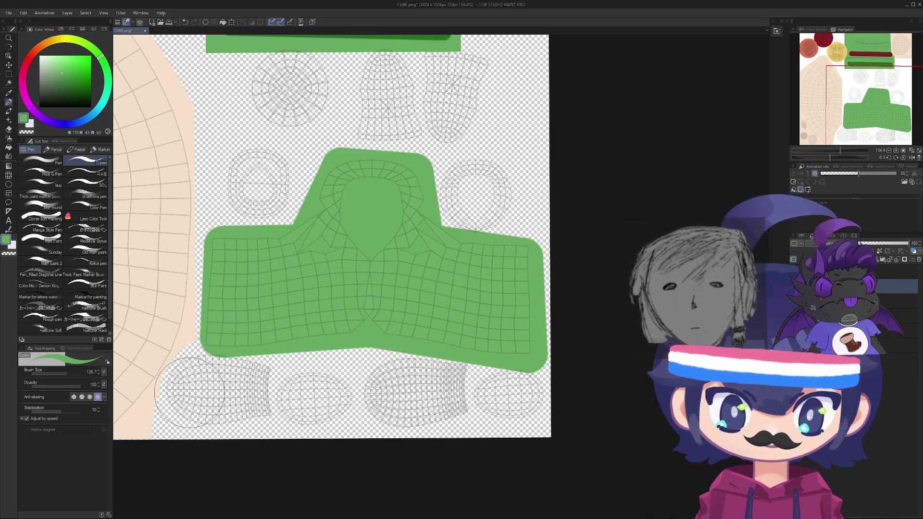
{"action": "scroll", "coordinate": [299, 375], "scroll_direction": "up", "scroll_amount": 3}
{"action": "scroll", "coordinate": [299, 376], "scroll_direction": "down", "scroll_amount": 2}
{"action": "mouse_move", "coordinate": [195, 409]}
{"action": "left_mouse_down"}
{"action": "mouse_move", "coordinate": [241, 406]}
{"action": "mouse_move", "coordinate": [207, 423]}
{"action": "mouse_move", "coordinate": [202, 409]}
{"action": "mouse_move", "coordinate": [529, 413]}
{"action": "mouse_move", "coordinate": [337, 373]}
{"action": "mouse_move", "coordinate": [524, 418]}
{"action": "left_mouse_up"}
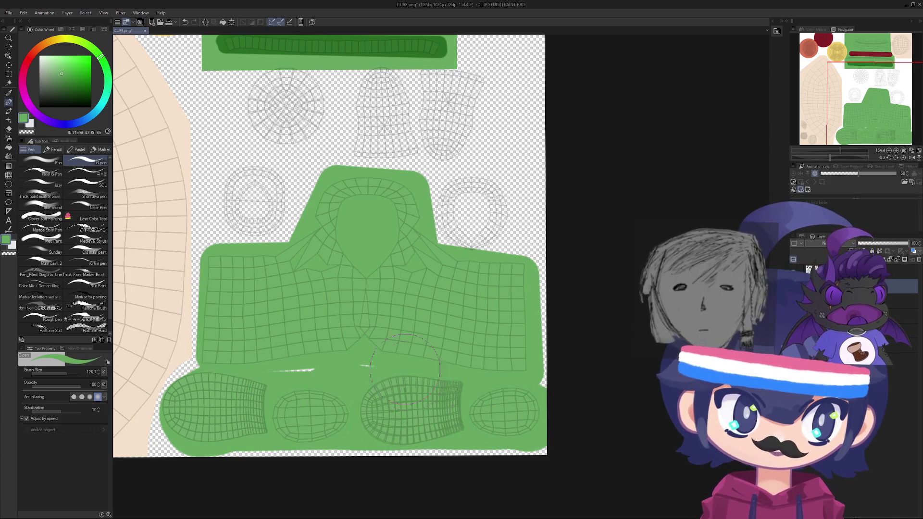
{"action": "scroll", "coordinate": [342, 344], "scroll_direction": "up", "scroll_amount": 5}
{"action": "scroll", "coordinate": [343, 344], "scroll_direction": "up", "scroll_amount": 2}
{"action": "scroll", "coordinate": [360, 338], "scroll_direction": "up", "scroll_amount": 1}
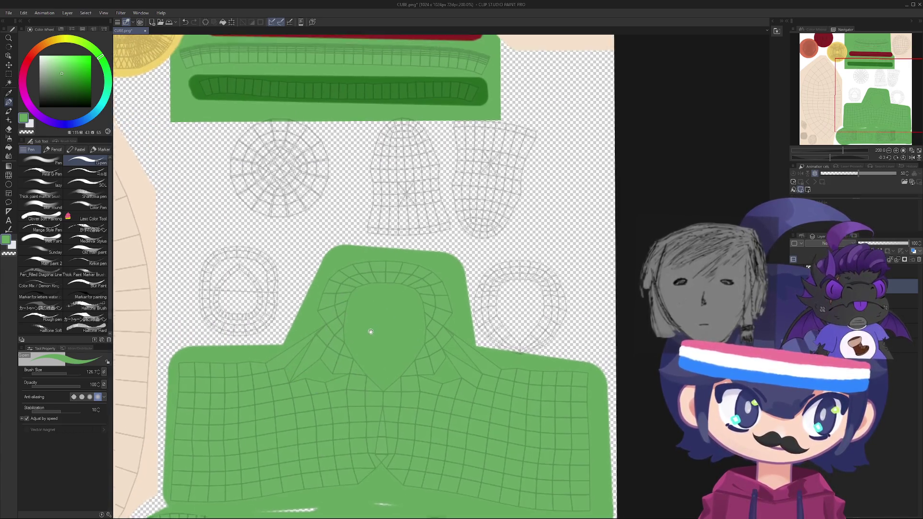
{"action": "mouse_move", "coordinate": [510, 288]}
{"action": "left_mouse_down"}
{"action": "mouse_move", "coordinate": [538, 336]}
{"action": "mouse_move", "coordinate": [476, 312]}
{"action": "mouse_move", "coordinate": [469, 355]}
{"action": "left_mouse_up"}
- Sample the stripe's dark green and paint the left oval island with it at size 154
{"action": "left_click", "coordinate": [314, 90], "text": "alt"}
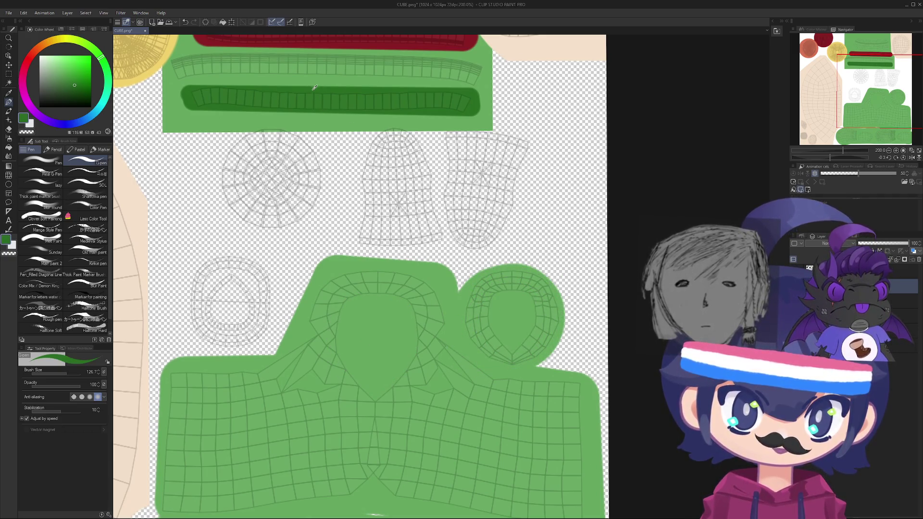
{"action": "scroll", "coordinate": [244, 291], "scroll_direction": "up", "scroll_amount": 1}
{"action": "left_click_drag", "start_coordinate": [230, 305], "coordinate": [240, 305], "text": "ctrl+alt"}
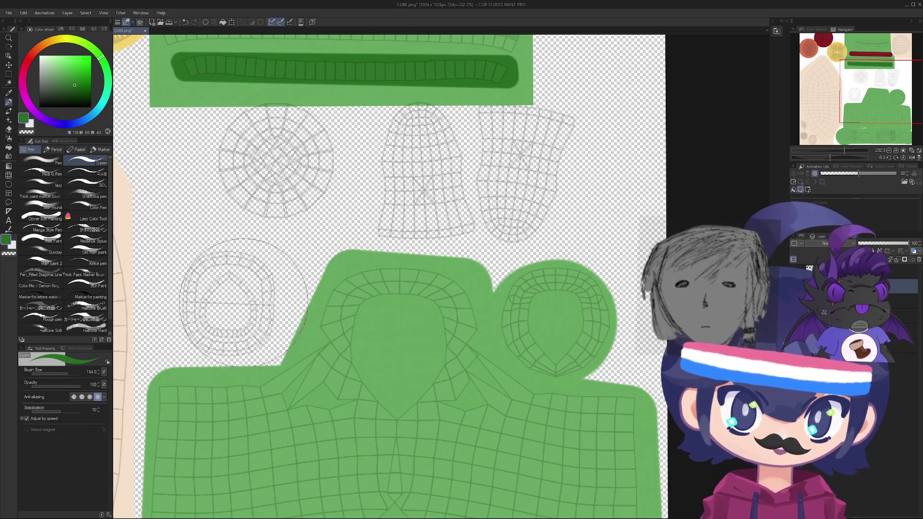
{"action": "left_click", "coordinate": [229, 306]}
{"action": "key", "text": "ctrl+z"}
{"action": "left_click", "coordinate": [230, 306]}
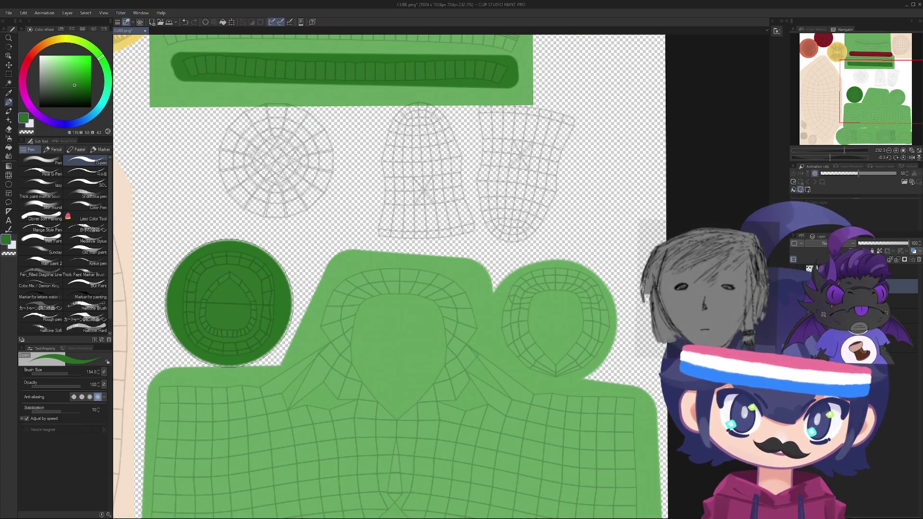
- Sample the peach skin colour and cover the whole round UV island with it
{"action": "mouse_move", "coordinate": [325, 230]}
{"action": "left_mouse_down"}
{"action": "mouse_move", "coordinate": [273, 278]}
{"action": "mouse_move", "coordinate": [277, 239]}
{"action": "mouse_move", "coordinate": [262, 266]}
{"action": "left_mouse_up"}
{"action": "scroll", "coordinate": [277, 239], "scroll_direction": "down", "scroll_amount": 2}
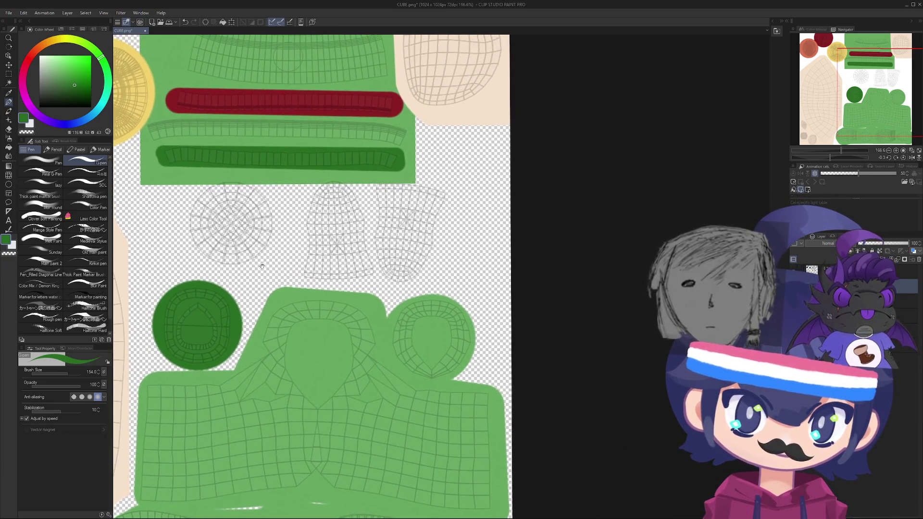
{"action": "scroll", "coordinate": [262, 266], "scroll_direction": "down", "scroll_amount": 3}
{"action": "scroll", "coordinate": [324, 338], "scroll_direction": "up", "scroll_amount": 5}
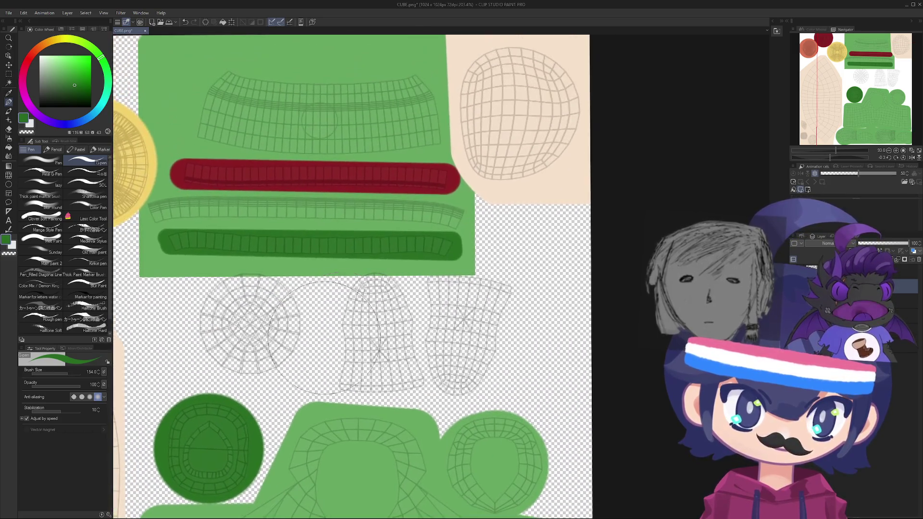
{"action": "left_click", "coordinate": [520, 199], "text": "alt"}
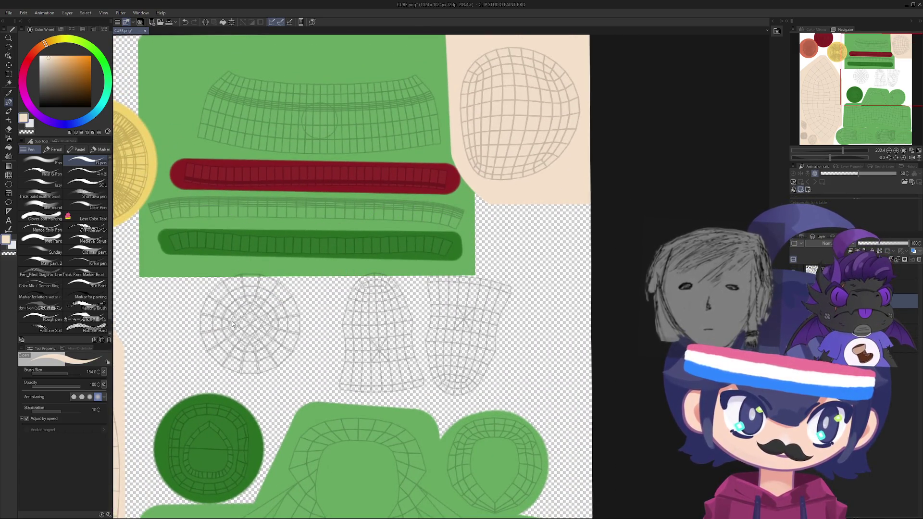
{"action": "left_click", "coordinate": [251, 321]}
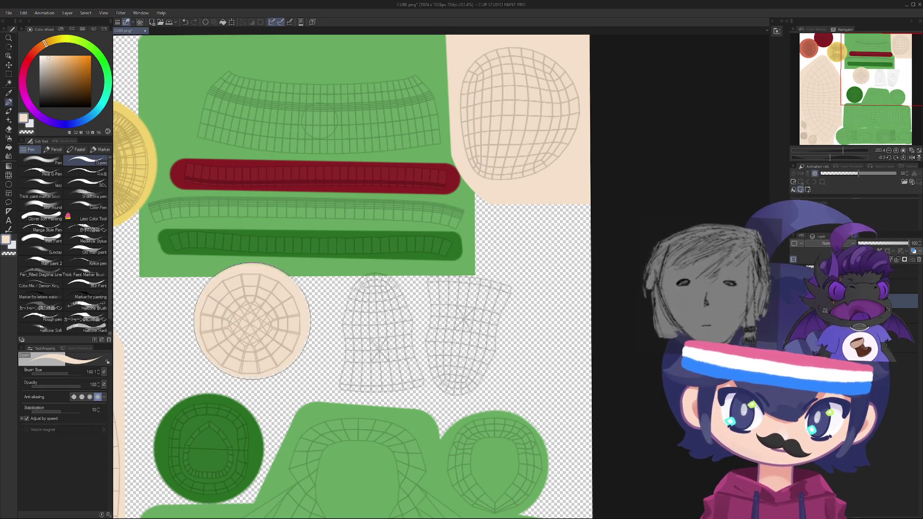
{"action": "key", "text": "ctrl+z"}
{"action": "left_click", "coordinate": [249, 324]}
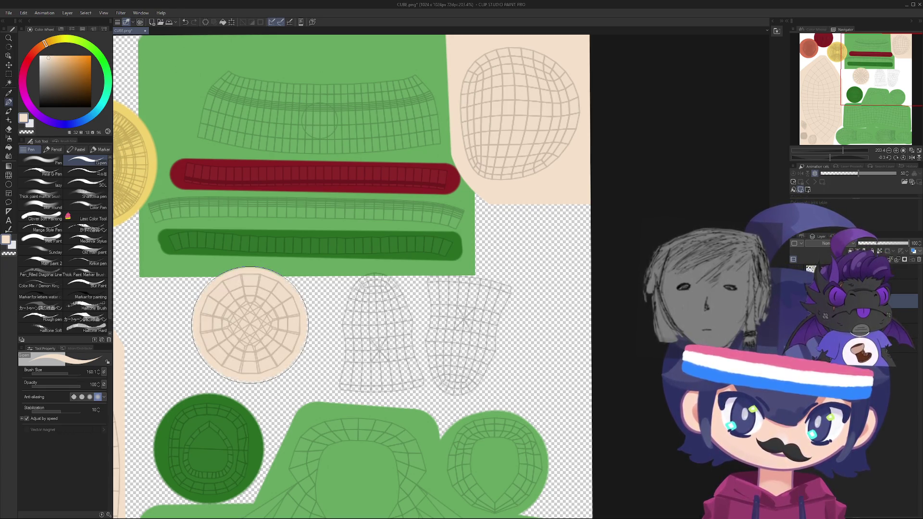
{"action": "key", "text": "ctrl+z"}
{"action": "left_click", "coordinate": [252, 323]}
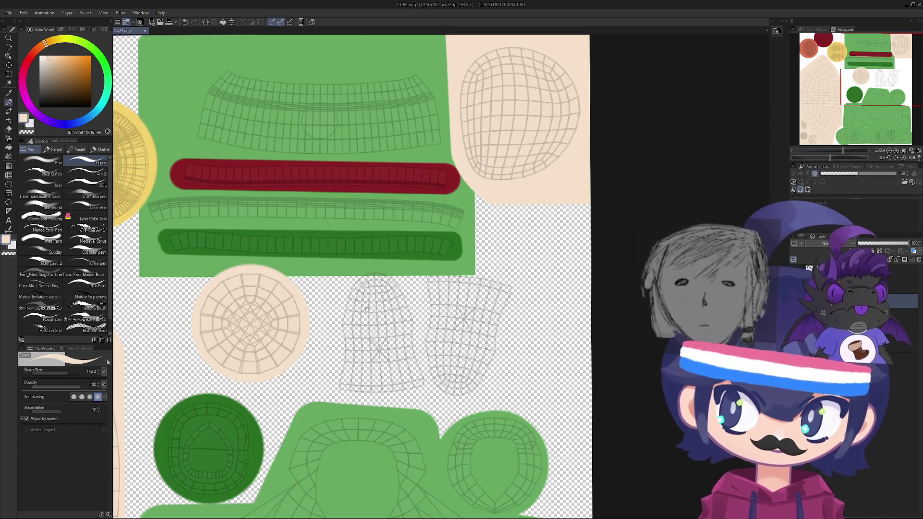
- Sample light green and paint both islands beside the round one, then zoom out
{"action": "middle_click_drag", "start_coordinate": [367, 309], "coordinate": [381, 306]}
{"action": "left_click", "coordinate": [384, 418], "text": "alt"}
{"action": "left_click", "coordinate": [398, 364]}
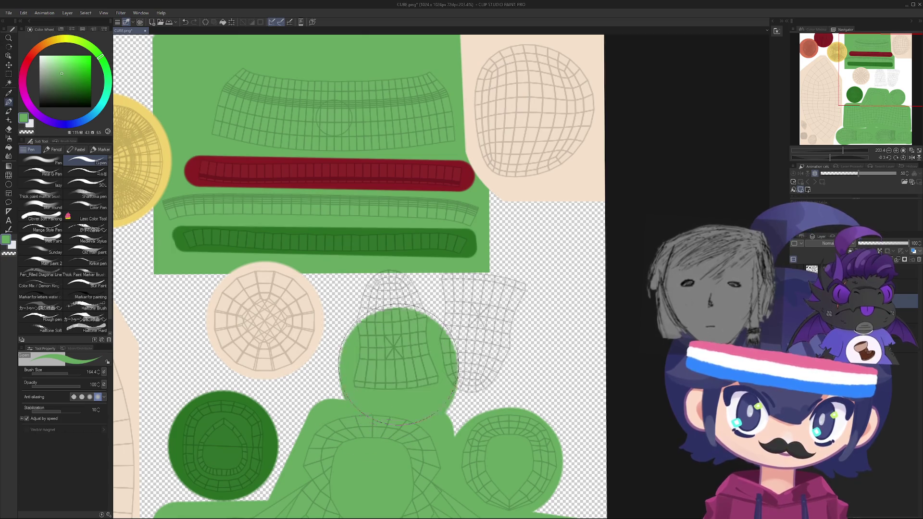
{"action": "mouse_move", "coordinate": [398, 364]}
{"action": "left_mouse_down"}
{"action": "mouse_move", "coordinate": [480, 332]}
{"action": "mouse_move", "coordinate": [449, 356]}
{"action": "mouse_move", "coordinate": [486, 365]}
{"action": "left_mouse_up"}
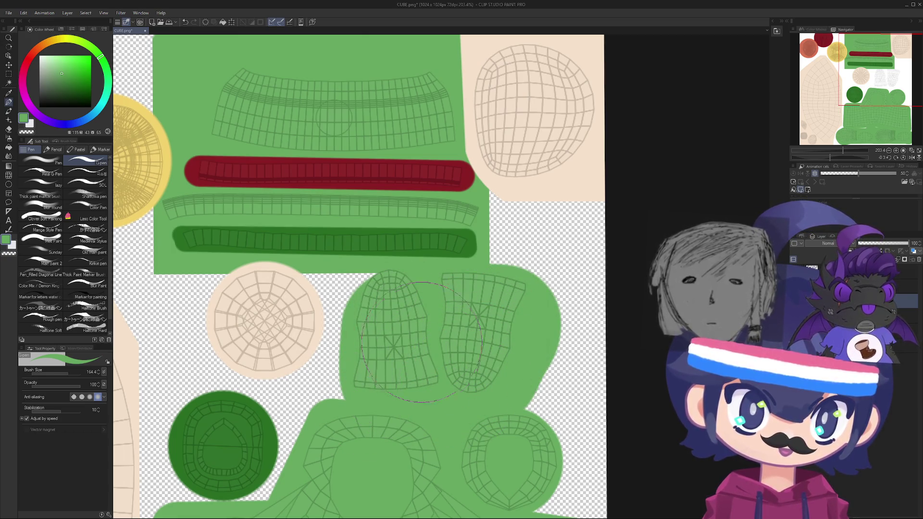
{"action": "key", "text": "bracketleft"}
{"action": "key", "text": "bracketleft"}
{"action": "key", "text": "bracketleft"}
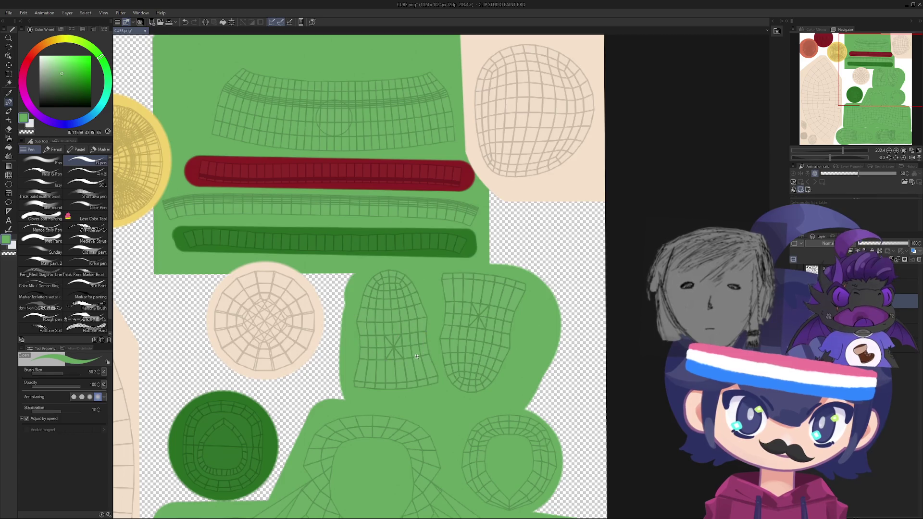
{"action": "scroll", "coordinate": [416, 357], "scroll_direction": "down", "scroll_amount": 4}
{"action": "middle_click_drag", "start_coordinate": [403, 333], "coordinate": [406, 282]}
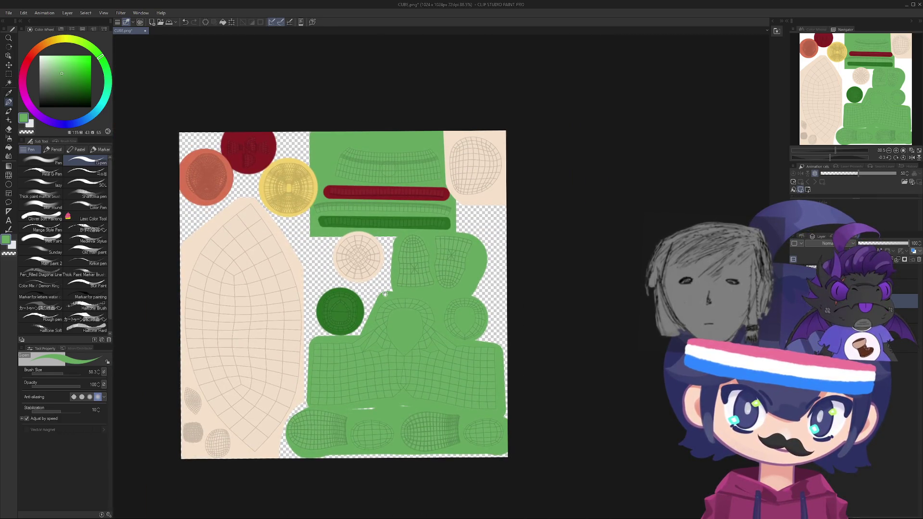
- Pan up-left and zoom in on the bottom row of green oval islands on the UV sheet
{"action": "mouse_move", "coordinate": [318, 343]}
{"action": "middle_mouse_down"}
{"action": "mouse_move", "coordinate": [314, 363]}
{"action": "mouse_move", "coordinate": [278, 296]}
{"action": "middle_mouse_up"}
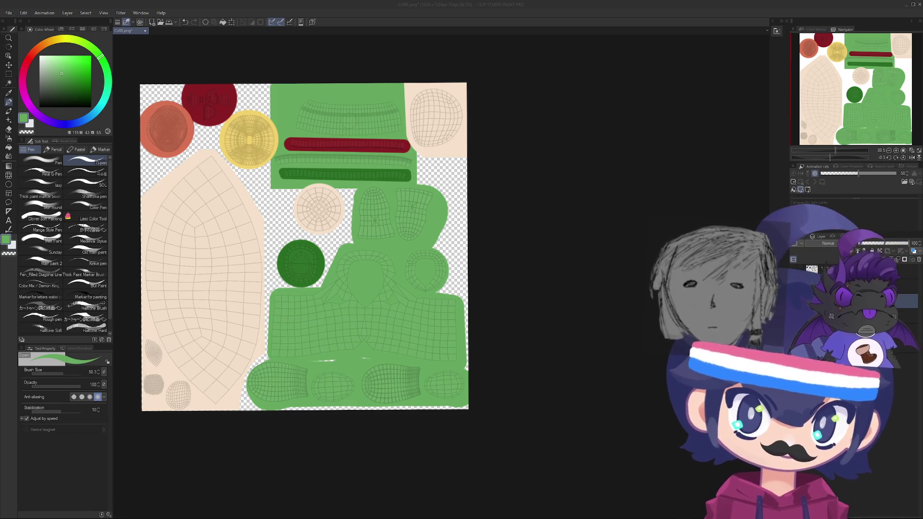
{"action": "left_click", "coordinate": [341, 369]}
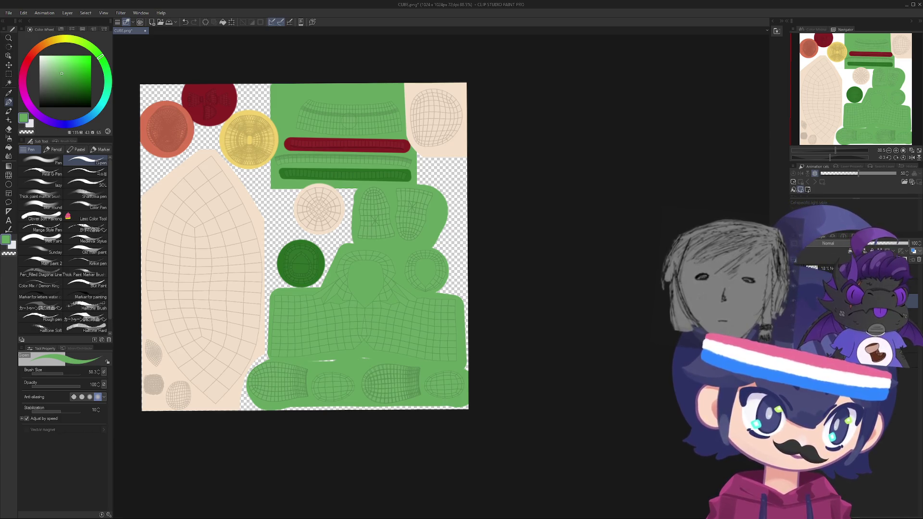
{"action": "scroll", "coordinate": [328, 384], "scroll_direction": "up", "scroll_amount": 5}
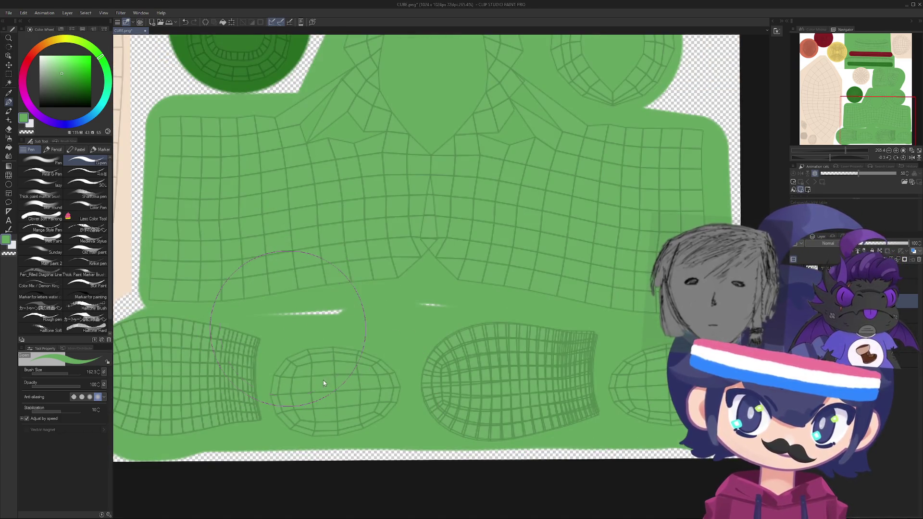
- Resize the G-pen and paint the left bottom oval island near-black
{"action": "key", "text": "bracketleft"}
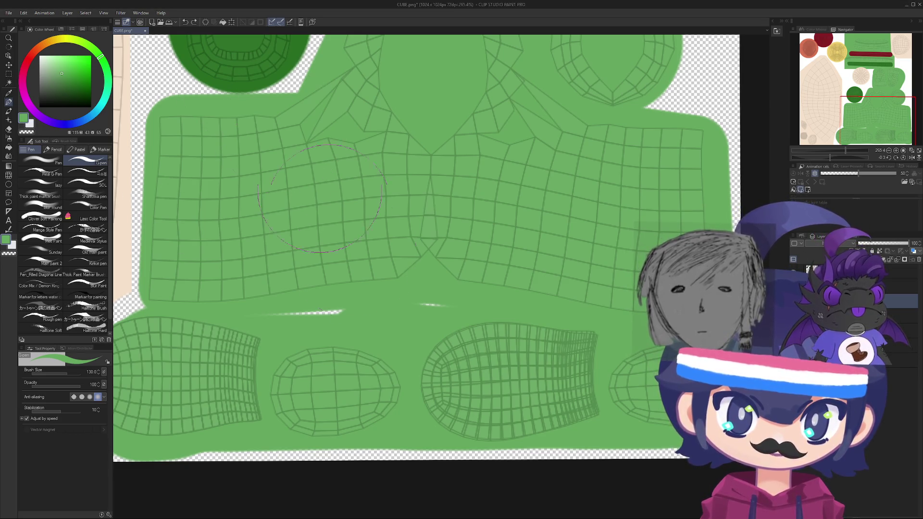
{"action": "left_click_drag", "start_coordinate": [348, 399], "coordinate": [365, 399], "text": "ctrl+alt"}
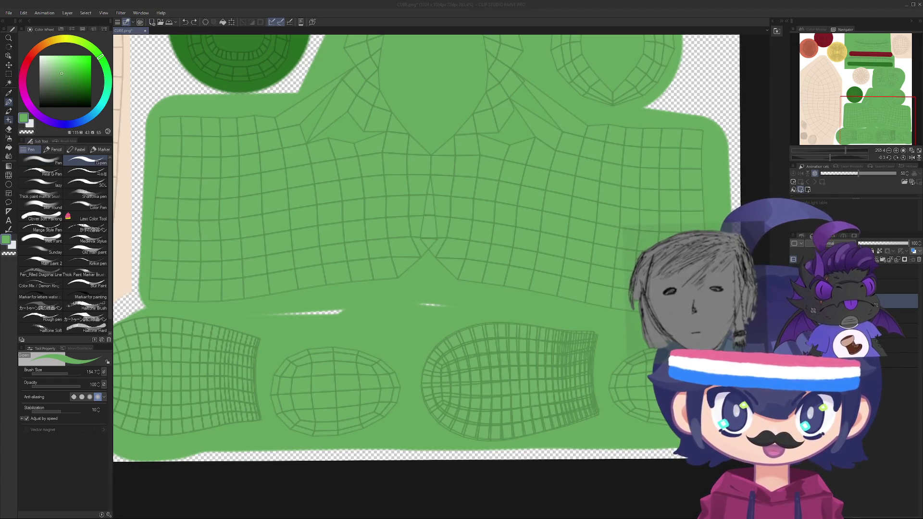
{"action": "left_click", "coordinate": [217, 184]}
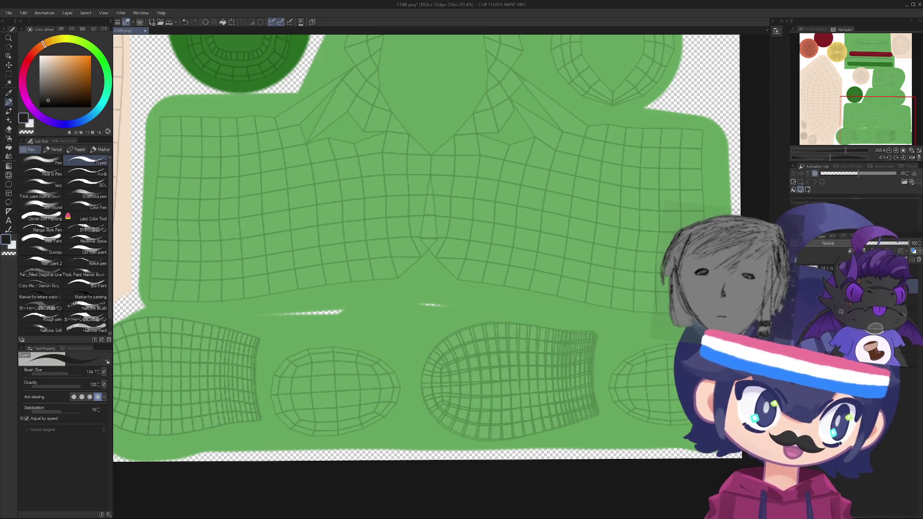
{"action": "left_click_drag", "start_coordinate": [330, 389], "coordinate": [336, 390]}
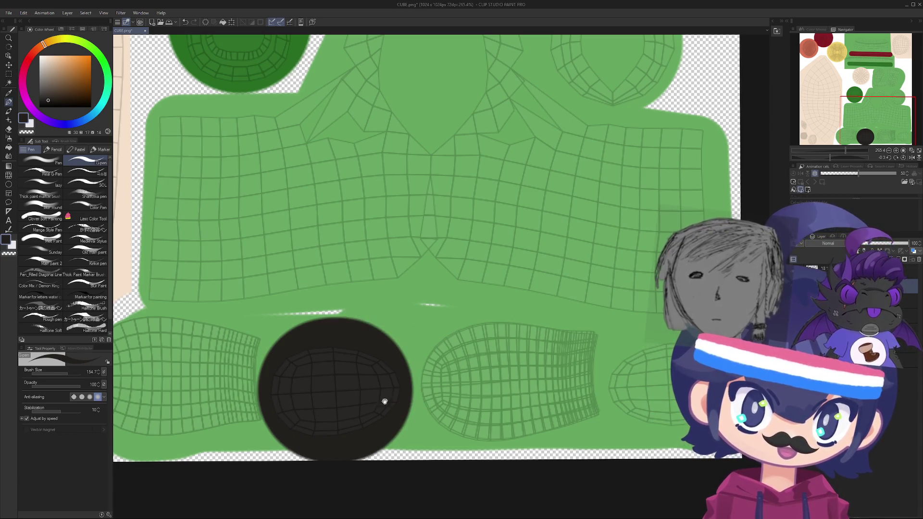
- Cover the right oval island with a round near-black blob and erase the left blob's top flat
{"action": "scroll", "coordinate": [380, 394], "scroll_direction": "right", "scroll_amount": 5}
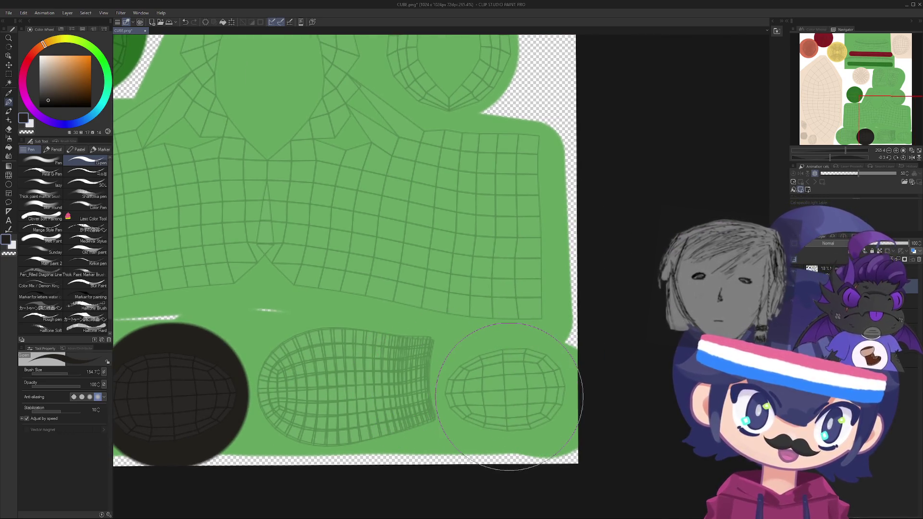
{"action": "left_click", "coordinate": [505, 393]}
{"action": "key", "text": "ctrl+z"}
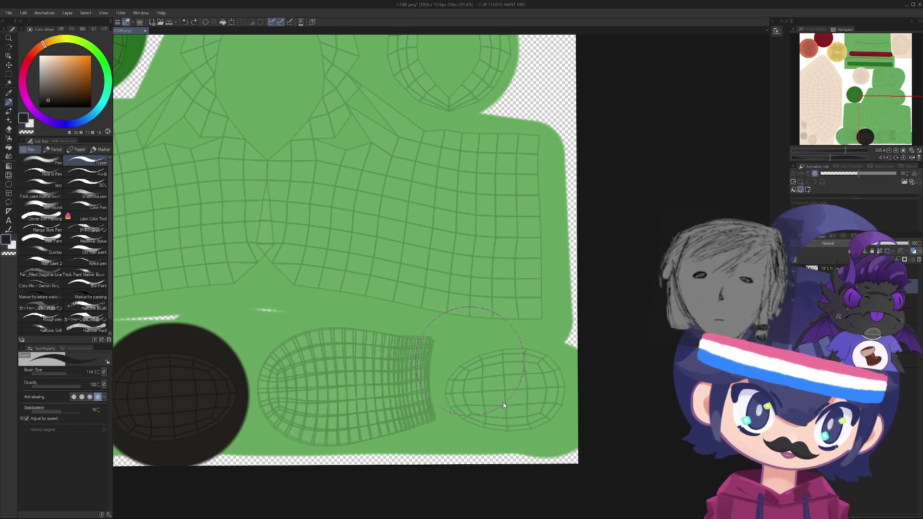
{"action": "left_click_drag", "start_coordinate": [493, 392], "coordinate": [541, 391]}
{"action": "key", "text": "ctrl+z"}
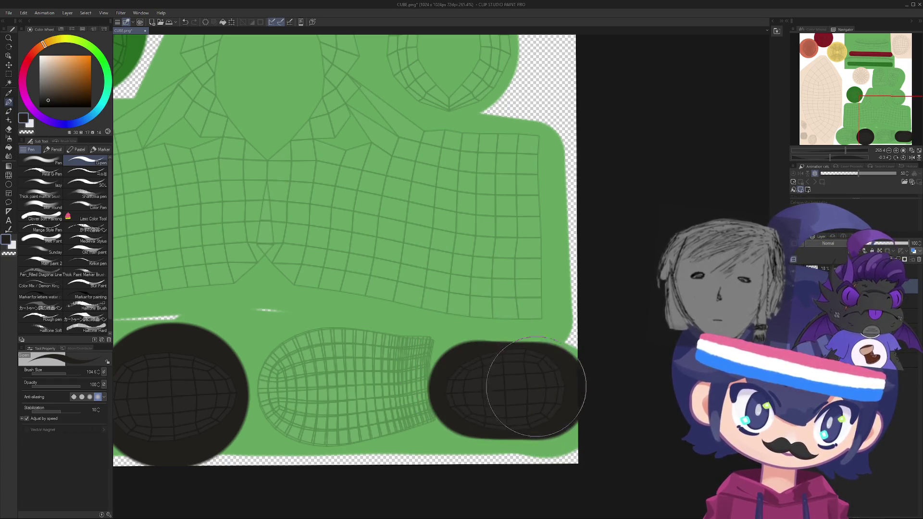
{"action": "key", "text": "ctrl+z"}
{"action": "mouse_move", "coordinate": [480, 392]}
{"action": "left_mouse_down"}
{"action": "mouse_move", "coordinate": [509, 383]}
{"action": "mouse_move", "coordinate": [447, 404]}
{"action": "left_mouse_up"}
{"action": "left_click_drag", "start_coordinate": [237, 410], "coordinate": [298, 370]}
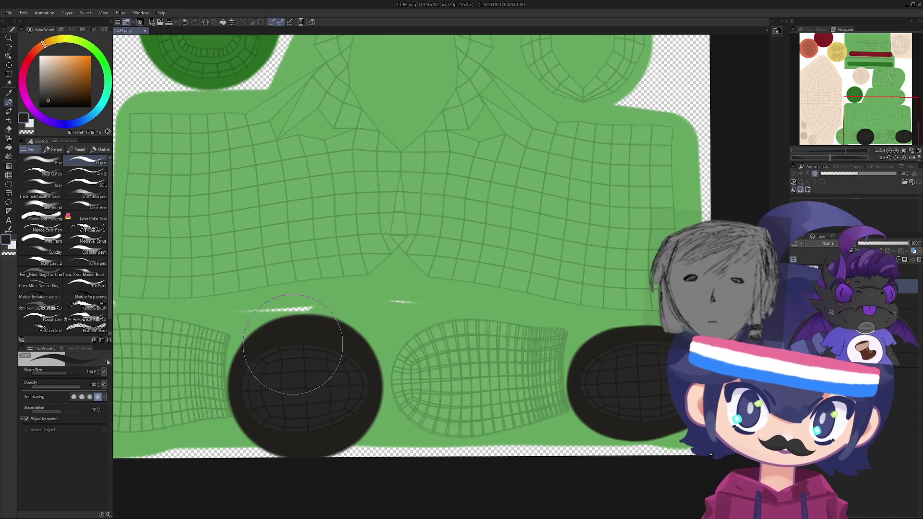
{"action": "key", "text": "e"}
{"action": "left_click_drag", "start_coordinate": [259, 307], "coordinate": [355, 311]}
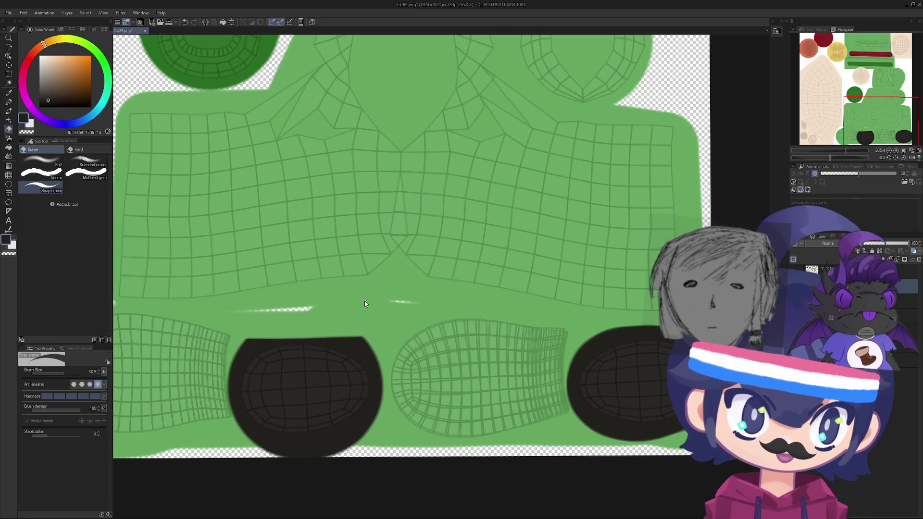
{"action": "key", "text": "ctrl+z"}
{"action": "key", "text": "ctrl+y"}
{"action": "key", "text": "ctrl+z"}
{"action": "left_click_drag", "start_coordinate": [284, 299], "coordinate": [332, 299]}
{"action": "scroll", "coordinate": [336, 337], "scroll_direction": "down", "scroll_amount": 3}
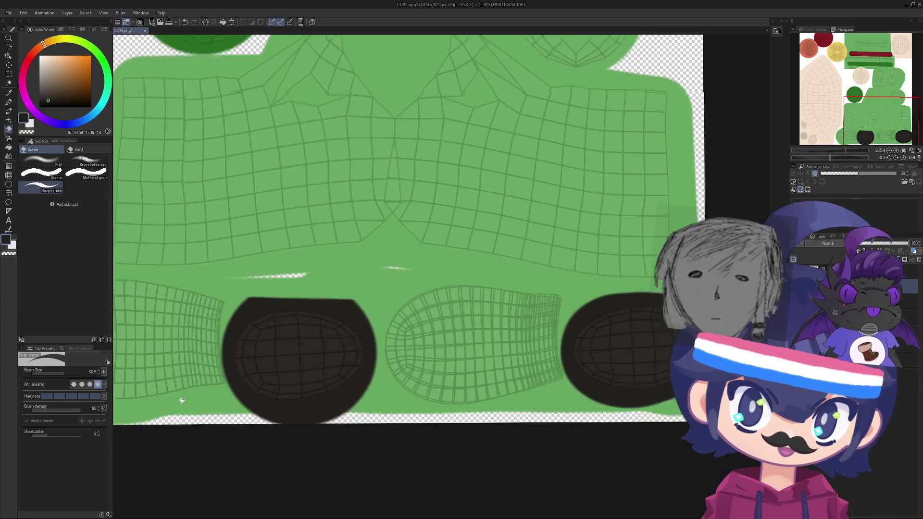
{"action": "mouse_move", "coordinate": [224, 413]}
{"action": "left_mouse_down"}
{"action": "mouse_move", "coordinate": [444, 410]}
{"action": "mouse_move", "coordinate": [405, 426]}
{"action": "left_mouse_up"}
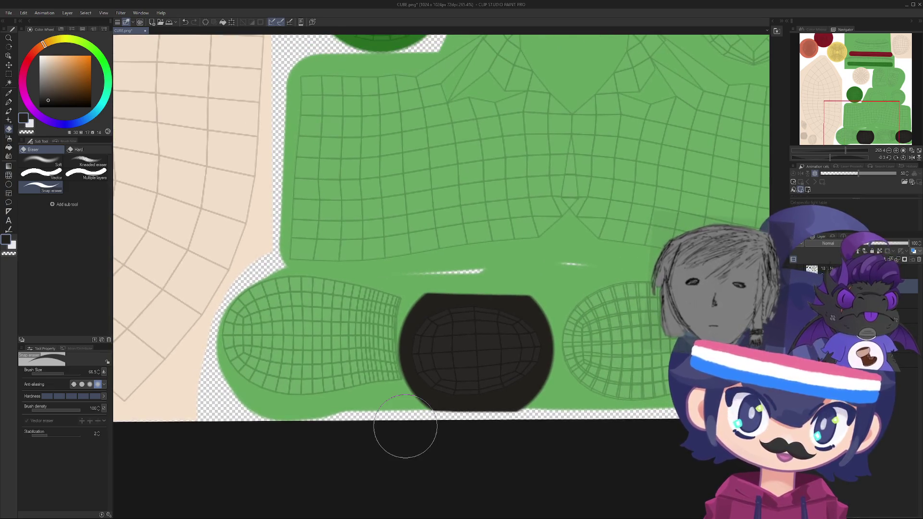
{"action": "key", "text": "p"}
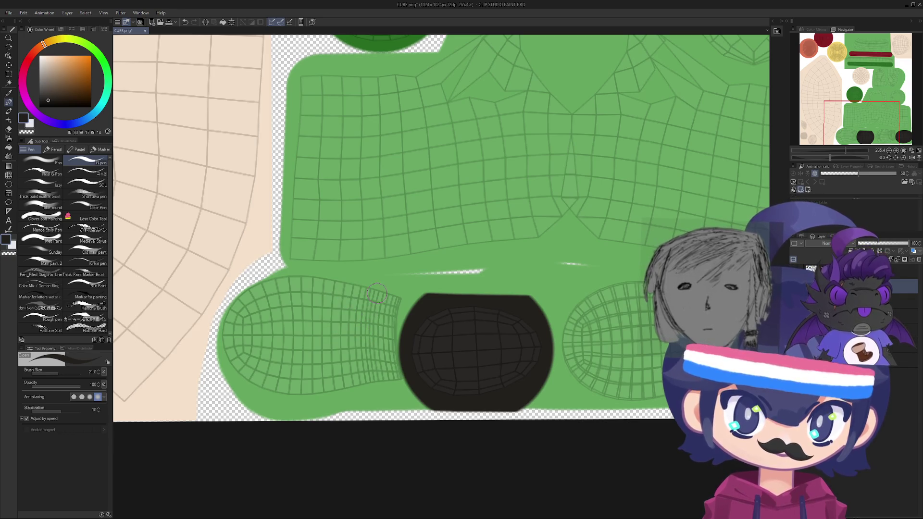
{"action": "left_click_drag", "start_coordinate": [374, 287], "coordinate": [374, 317]}
{"action": "key", "text": "ctrl+z"}
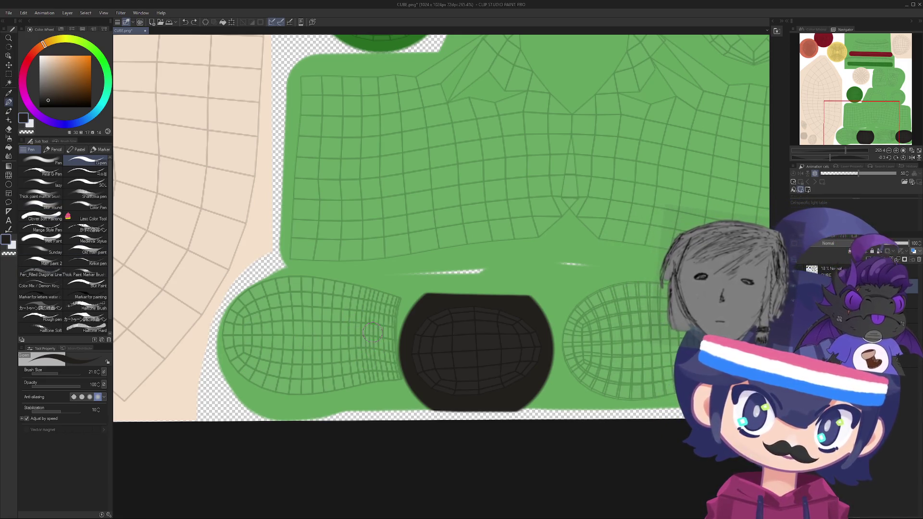
{"action": "left_click_drag", "start_coordinate": [387, 288], "coordinate": [382, 394]}
- Paint the vertical strip between the shoe pieces black, then zoom out to the whole sheet
{"action": "key", "text": "ctrl+z"}
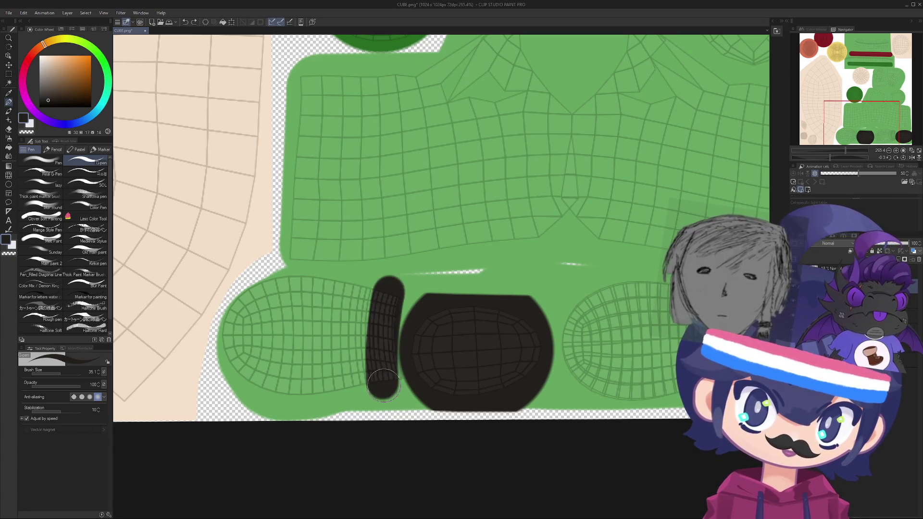
{"action": "left_click_drag", "start_coordinate": [389, 279], "coordinate": [390, 394]}
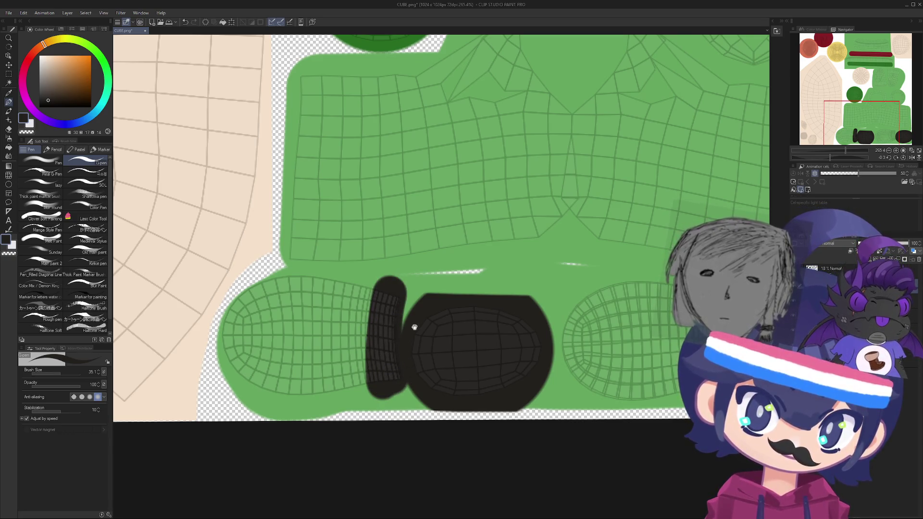
{"action": "mouse_move", "coordinate": [644, 334]}
{"action": "left_mouse_down"}
{"action": "mouse_move", "coordinate": [463, 368]}
{"action": "mouse_move", "coordinate": [260, 371]}
{"action": "left_mouse_up"}
{"action": "left_click_drag", "start_coordinate": [339, 318], "coordinate": [342, 442]}
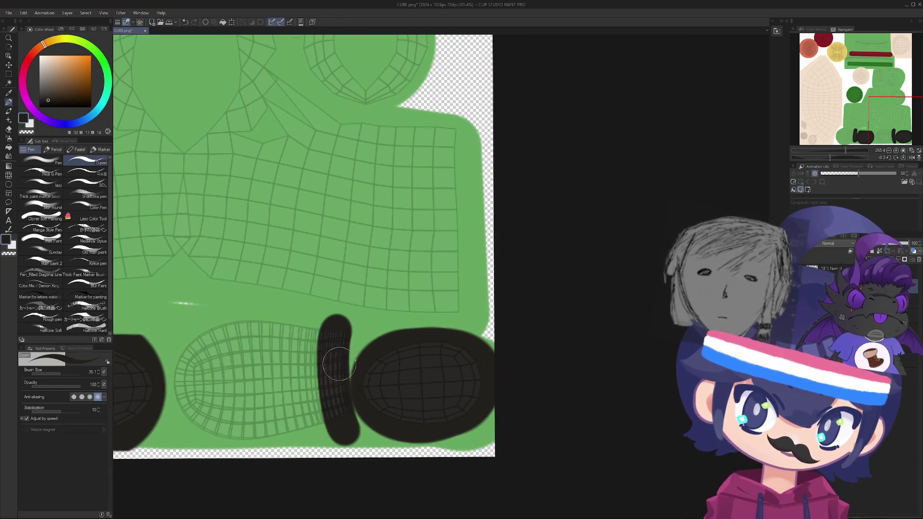
{"action": "scroll", "coordinate": [345, 332], "scroll_direction": "down", "scroll_amount": 8}
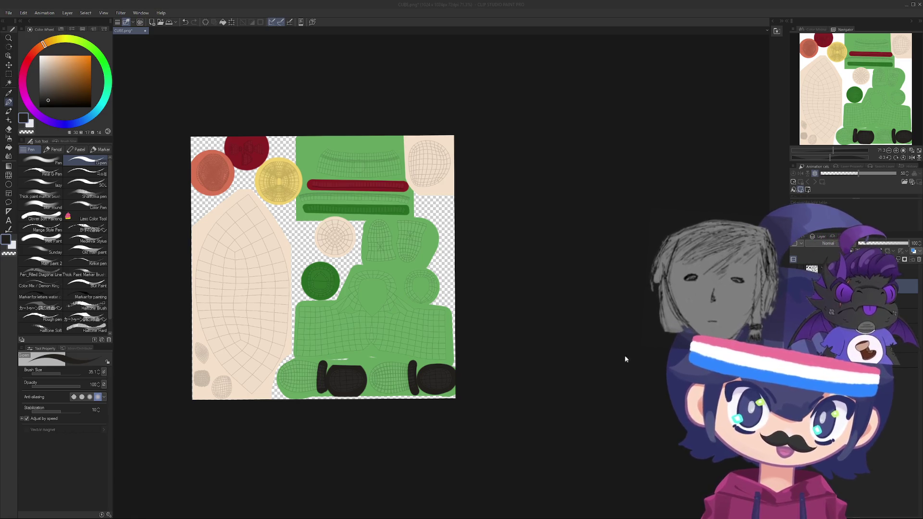
- Save the painted texture as CUBE.png
{"action": "key", "text": "ctrl+s"}
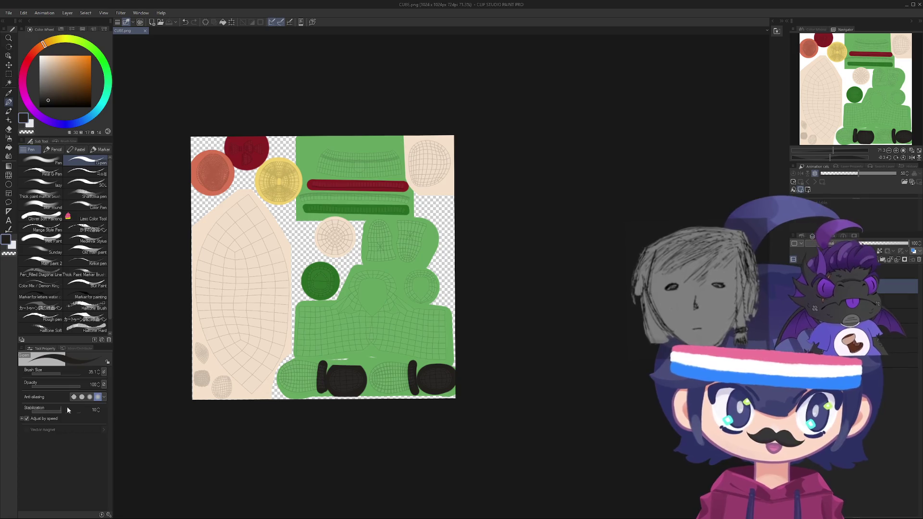
{"action": "scroll", "coordinate": [203, 365], "scroll_direction": "up", "scroll_amount": 3}
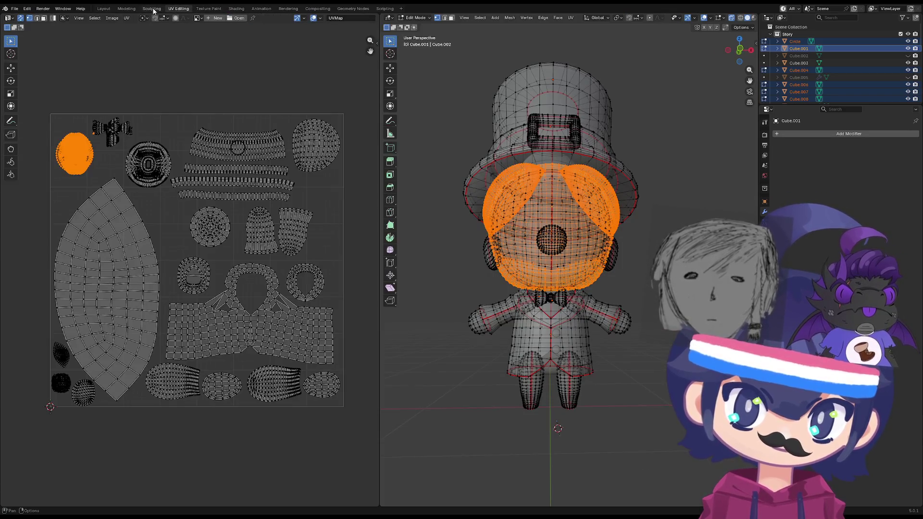
- Pass through the Sculpting and Texture Paint workspaces, toggle Edit Mode, and move to Shading
{"action": "left_click", "coordinate": [153, 10]}
{"action": "scroll", "coordinate": [216, 14], "scroll_direction": "up", "scroll_amount": 3}
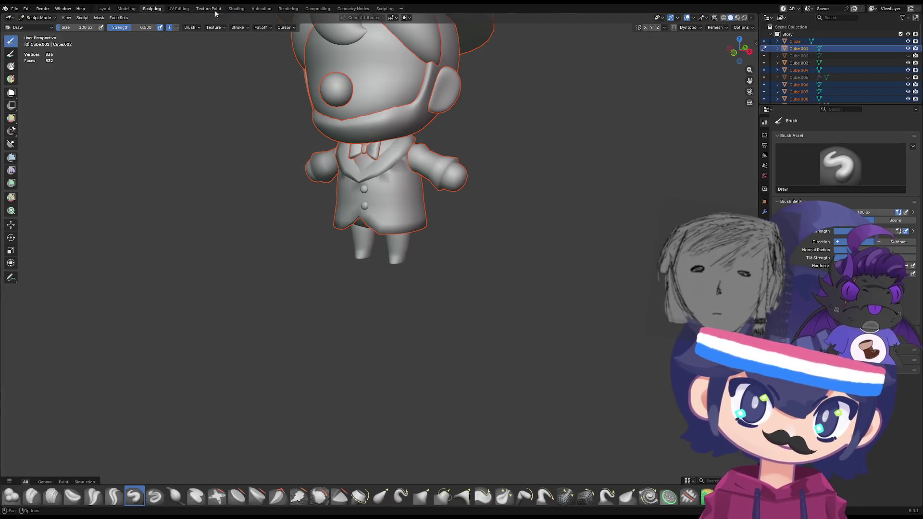
{"action": "left_click", "coordinate": [209, 8]}
{"action": "scroll", "coordinate": [512, 252], "scroll_direction": "up", "scroll_amount": 5}
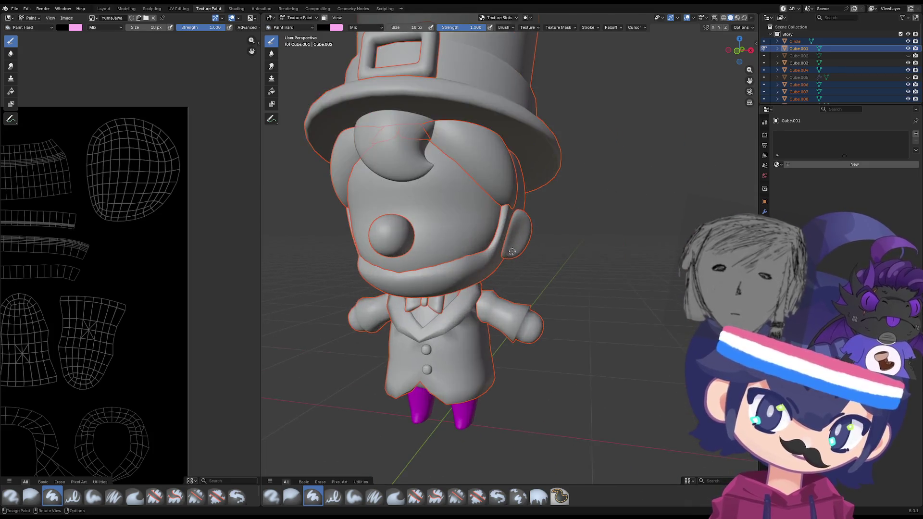
{"action": "key", "text": "Tab"}
{"action": "key", "text": "Tab"}
{"action": "key", "text": "Tab"}
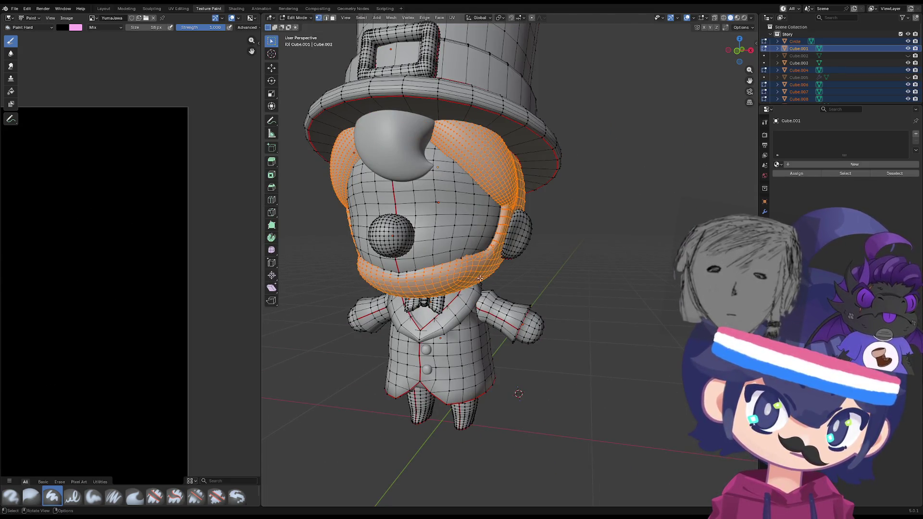
{"action": "scroll", "coordinate": [107, 337], "scroll_direction": "down", "scroll_amount": 3}
{"action": "scroll", "coordinate": [221, 339], "scroll_direction": "left", "scroll_amount": 5, "text": "ctrl"}
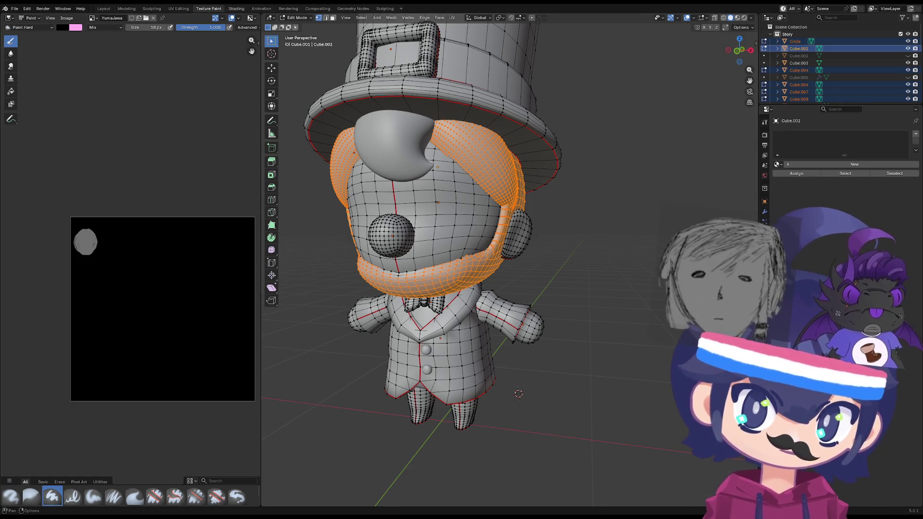
{"action": "key", "text": "ctrl+Page_Down"}
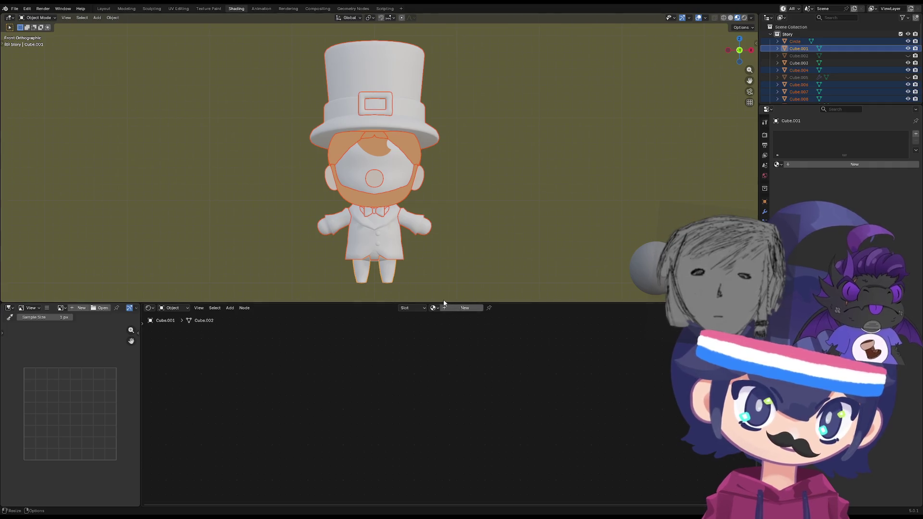
- Create a new material, Material.006, for the character's legs
{"action": "left_click_drag", "start_coordinate": [444, 302], "coordinate": [441, 309]}
{"action": "left_click", "coordinate": [427, 217]}
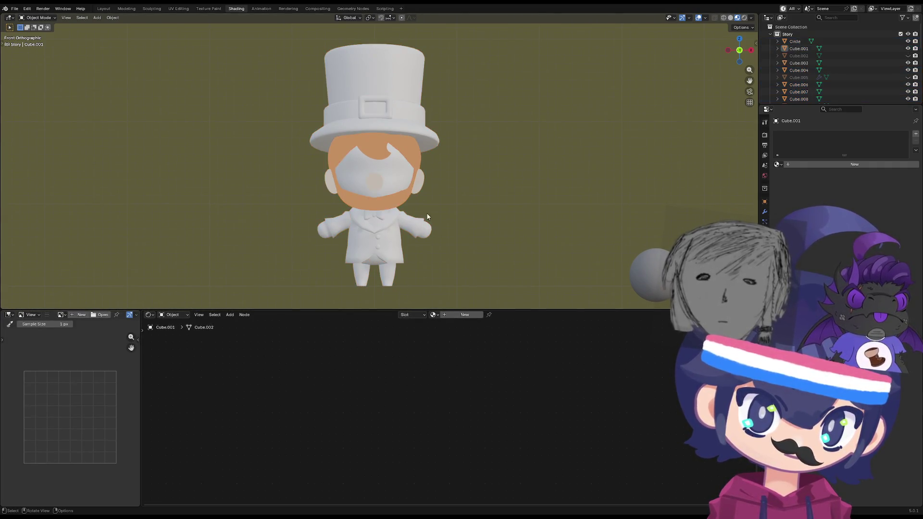
{"action": "key", "text": "shift+a"}
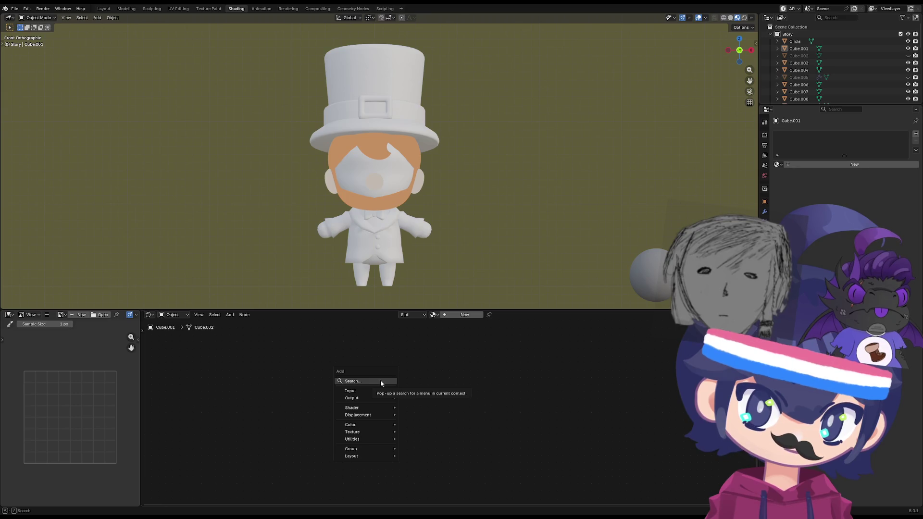
{"action": "left_click", "coordinate": [815, 166]}
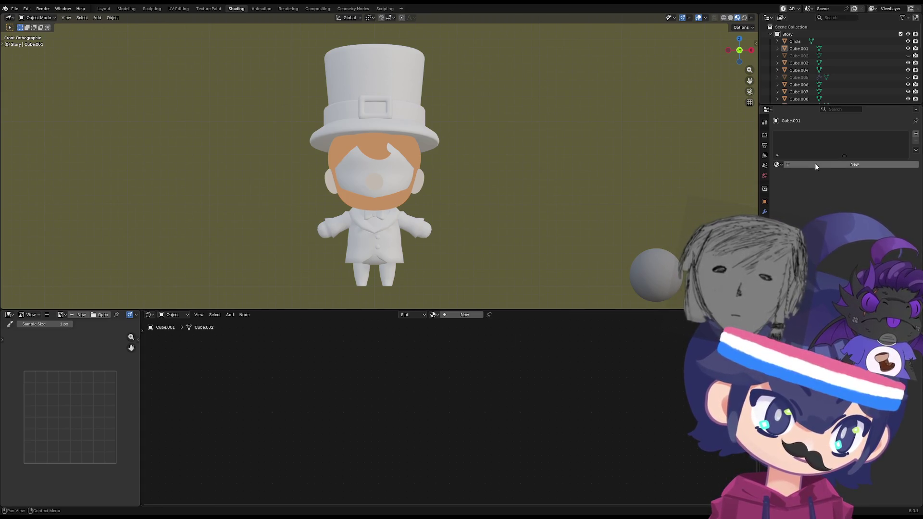
{"action": "left_click", "coordinate": [816, 165]}
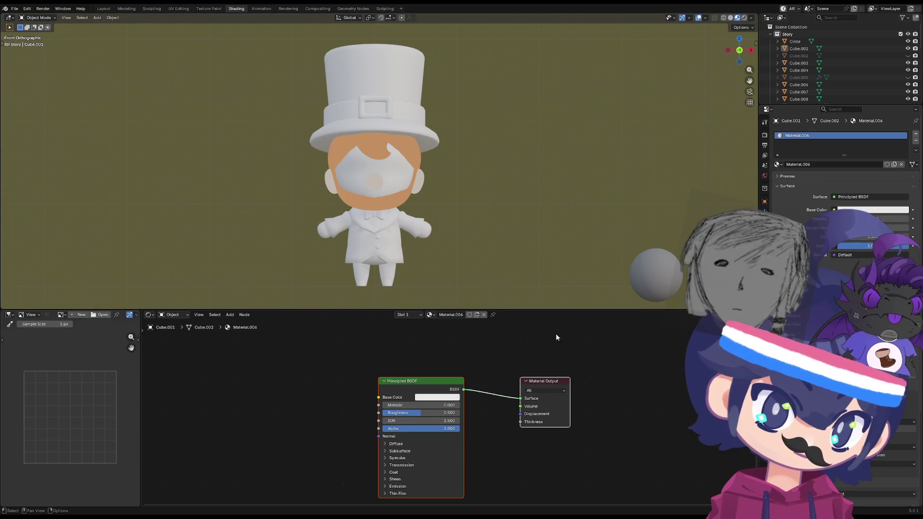
{"action": "middle_click_drag", "start_coordinate": [311, 391], "coordinate": [273, 382]}
- Add an Image Texture node wired into the Principled BSDF Base Color
{"action": "key", "text": "shift+a"}
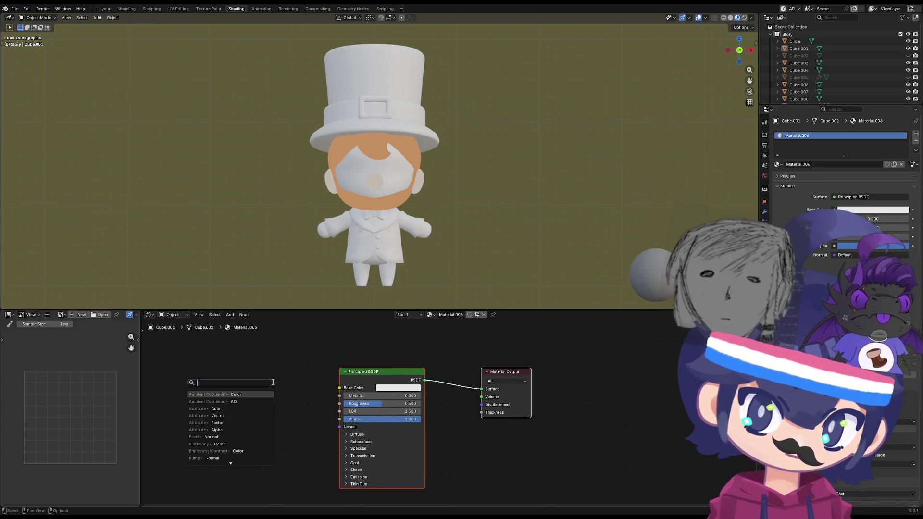
{"action": "type", "text": "IM"}
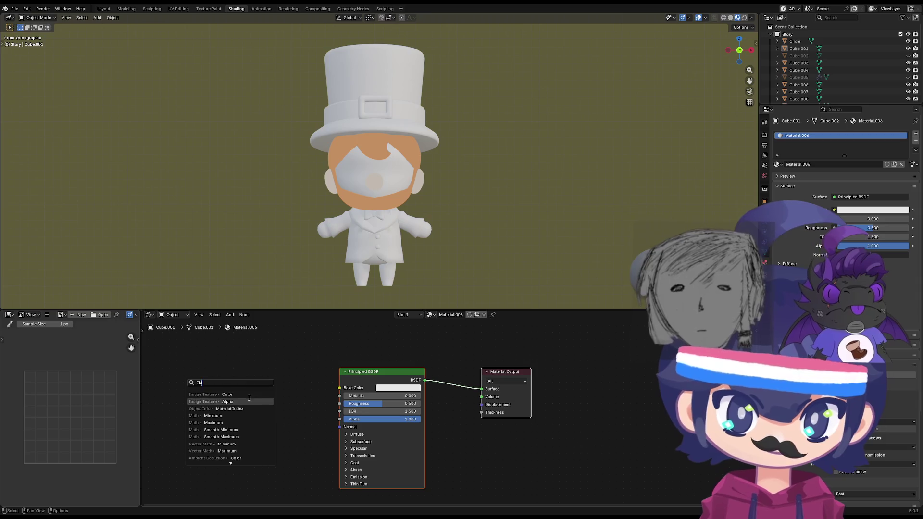
{"action": "type", "text": "age"}
{"action": "key", "text": "Escape"}
{"action": "left_click_drag", "start_coordinate": [339, 388], "coordinate": [276, 389]}
{"action": "type", "text": "IMA"}
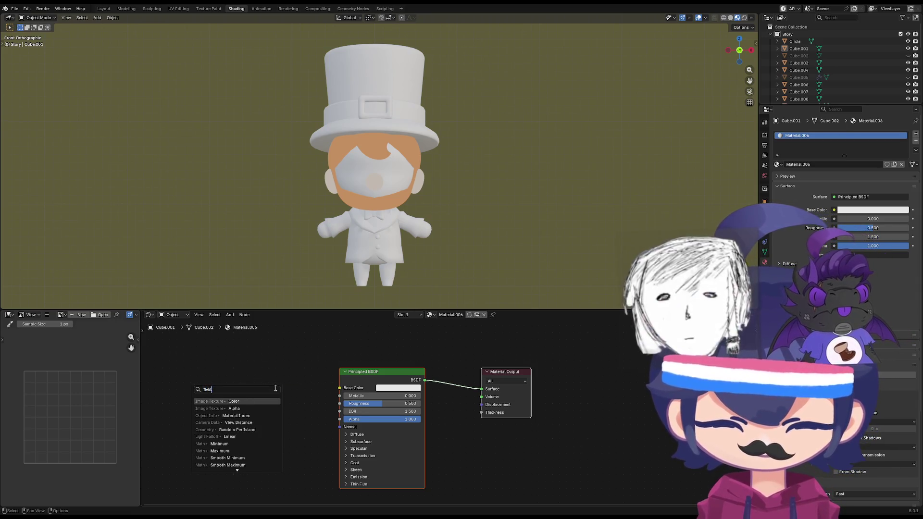
{"action": "type", "text": "GE"}
{"action": "key", "text": "Return"}
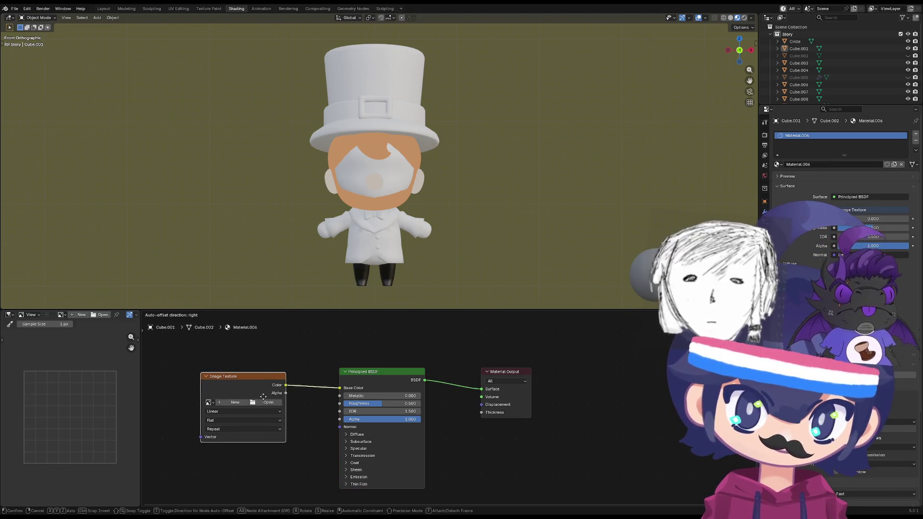
{"action": "left_click", "coordinate": [264, 397]}
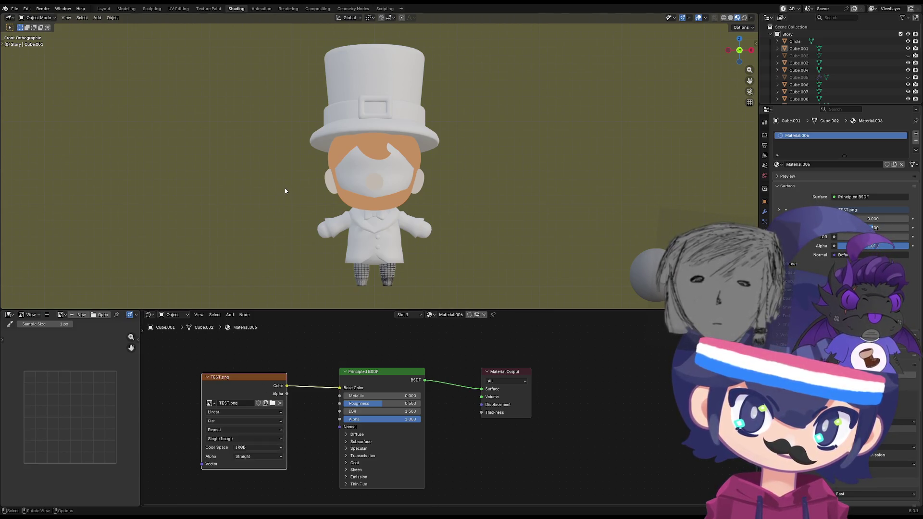
- Load CUBE.png into the Image Texture node and reposition it
{"action": "scroll", "coordinate": [336, 274], "scroll_direction": "up", "scroll_amount": 4}
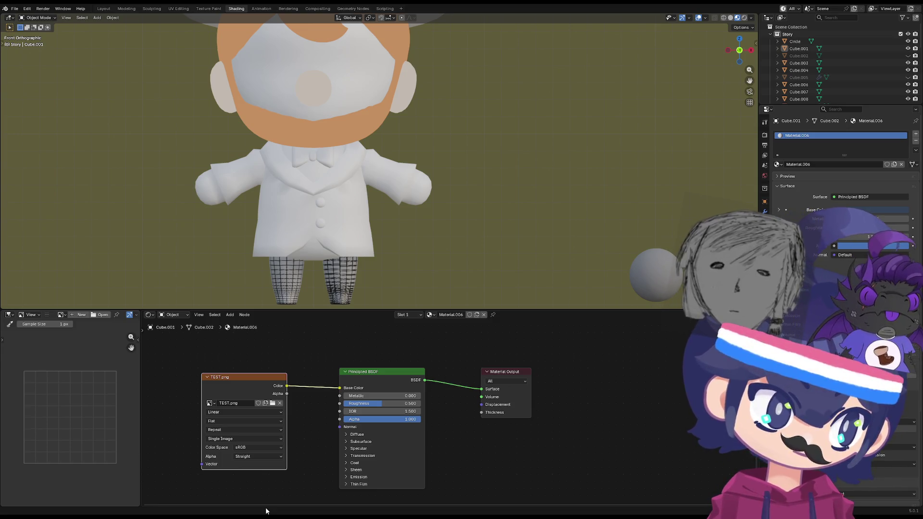
{"action": "left_click", "coordinate": [272, 405]}
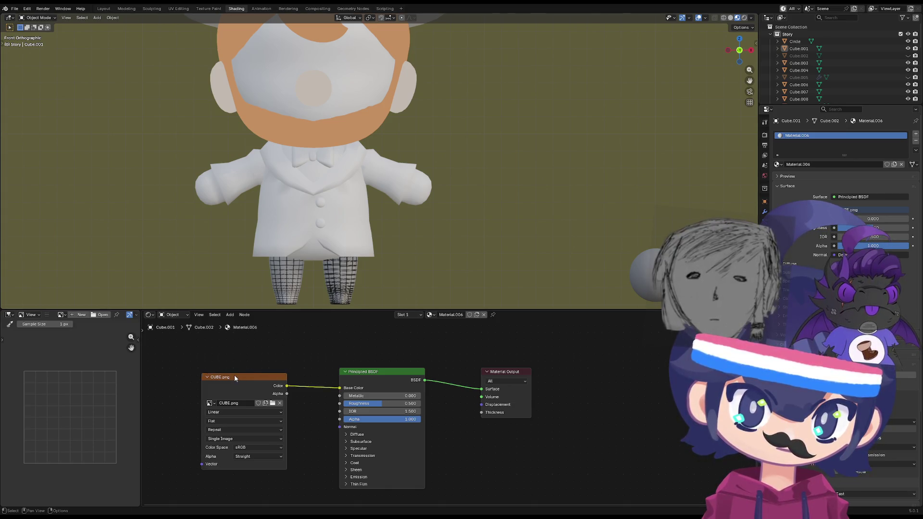
{"action": "left_click_drag", "start_coordinate": [235, 375], "coordinate": [249, 373]}
{"action": "scroll", "coordinate": [120, 384], "scroll_direction": "down", "scroll_amount": 3}
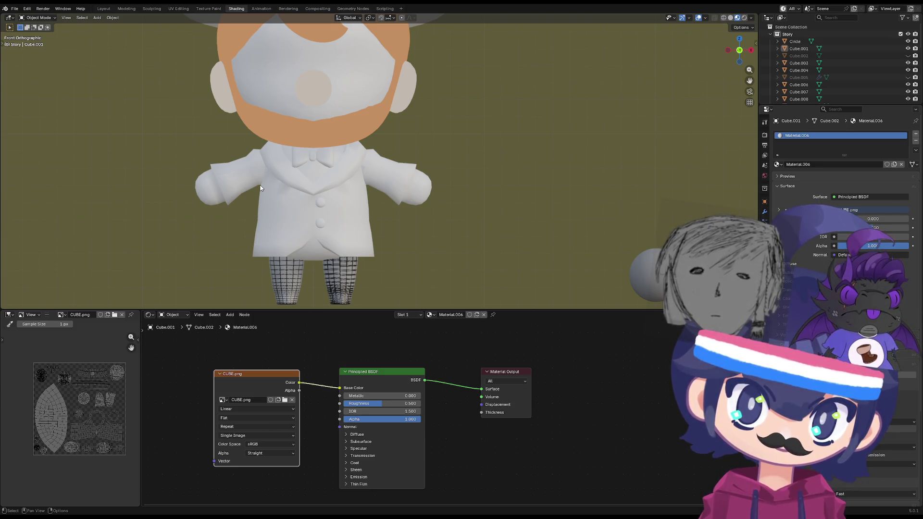
- Orbit and zoom to check the green legs and near-black shoes, then select the torso
{"action": "mouse_move", "coordinate": [260, 187]}
{"action": "middle_mouse_down"}
{"action": "mouse_move", "coordinate": [364, 270]}
{"action": "mouse_move", "coordinate": [347, 243]}
{"action": "mouse_move", "coordinate": [368, 249]}
{"action": "mouse_move", "coordinate": [339, 272]}
{"action": "mouse_move", "coordinate": [350, 284]}
{"action": "mouse_move", "coordinate": [270, 279]}
{"action": "mouse_move", "coordinate": [368, 258]}
{"action": "mouse_move", "coordinate": [336, 269]}
{"action": "mouse_move", "coordinate": [342, 208]}
{"action": "middle_mouse_up"}
{"action": "scroll", "coordinate": [340, 270], "scroll_direction": "up", "scroll_amount": 2}
{"action": "scroll", "coordinate": [323, 252], "scroll_direction": "up", "scroll_amount": 2}
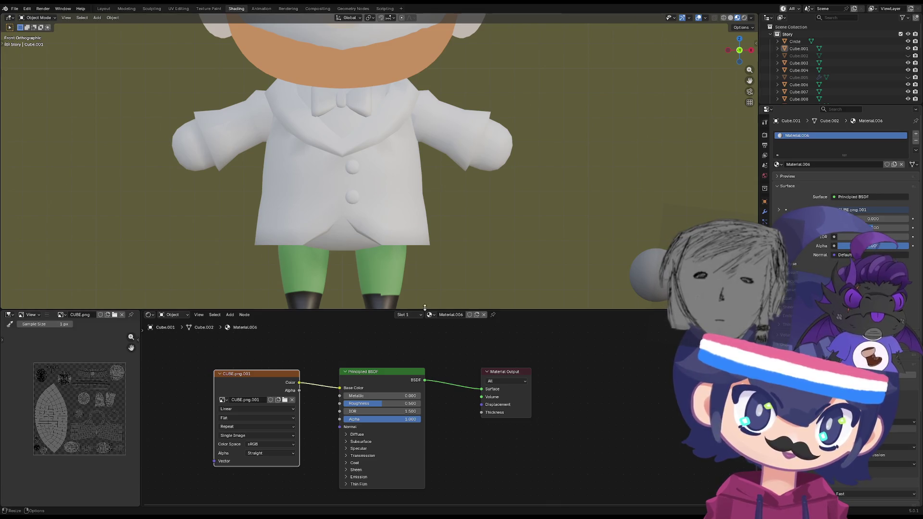
{"action": "left_click", "coordinate": [359, 242]}
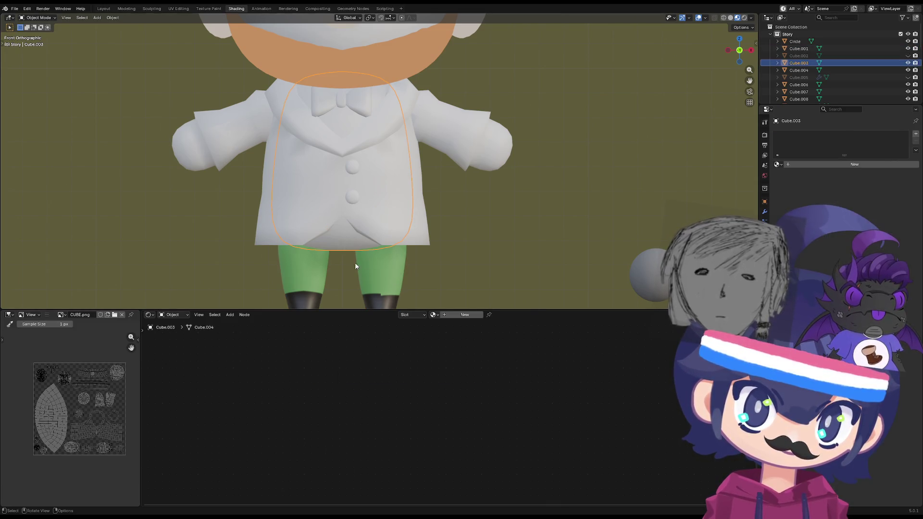
- Name the legs' image-textured material Story-Texture, then select the body piece
{"action": "left_click", "coordinate": [434, 314]}
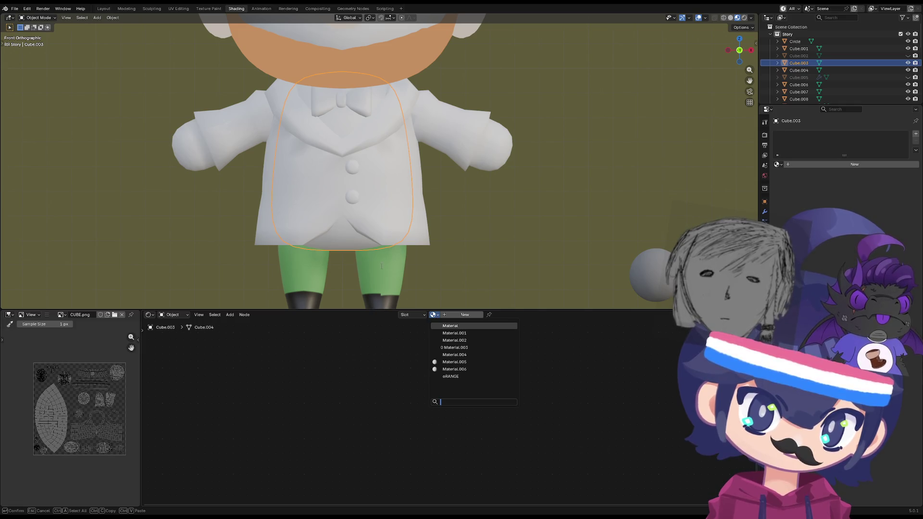
{"action": "left_click", "coordinate": [382, 281]}
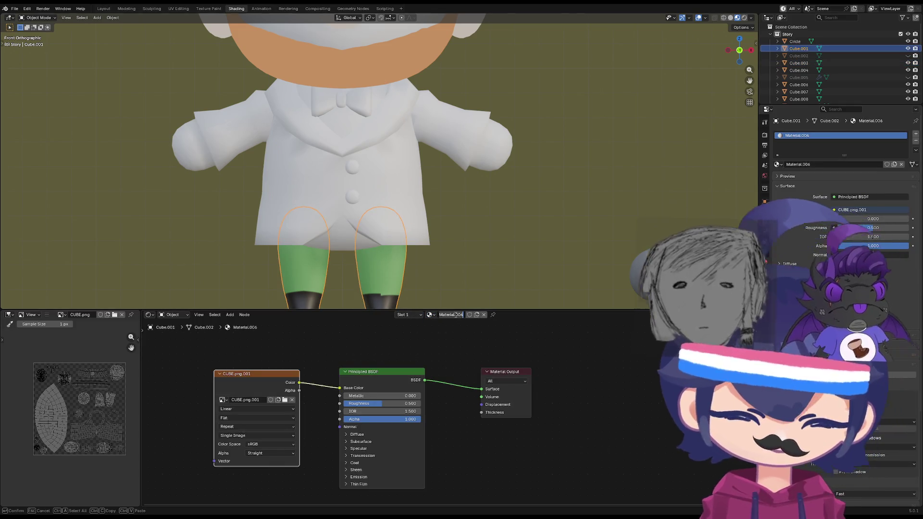
{"action": "type", "text": "s"}
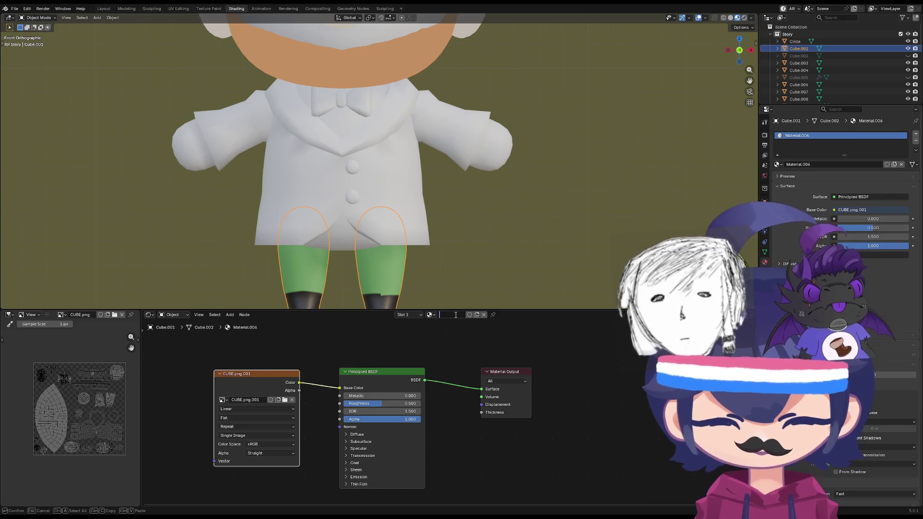
{"action": "type", "text": "Story"}
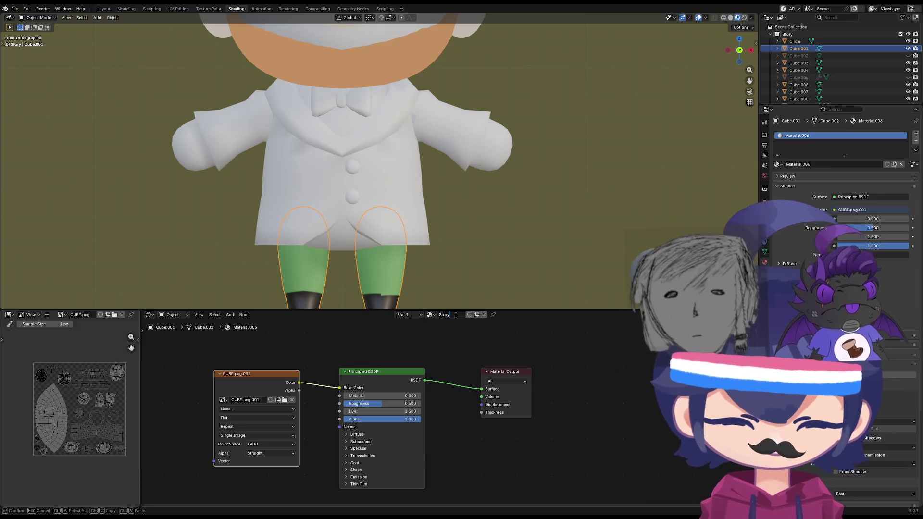
{"action": "type", "text": "-Texture"}
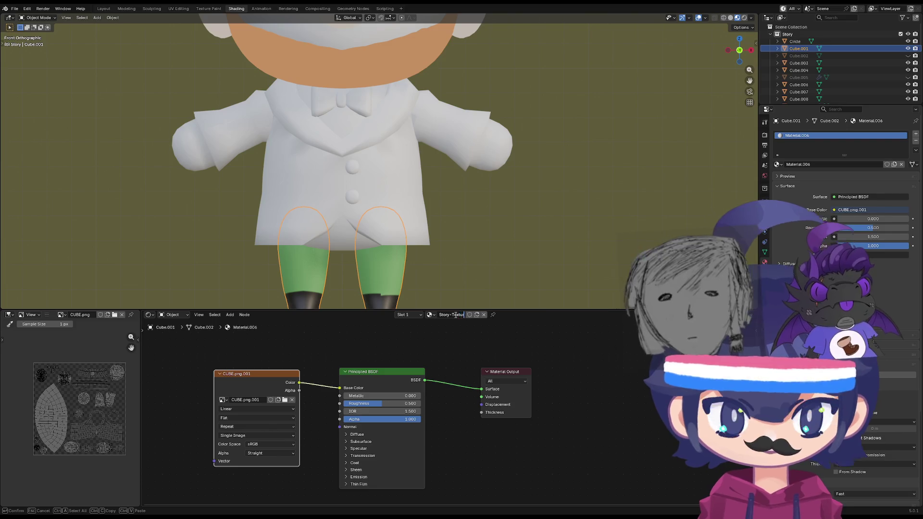
{"action": "key", "text": "Return"}
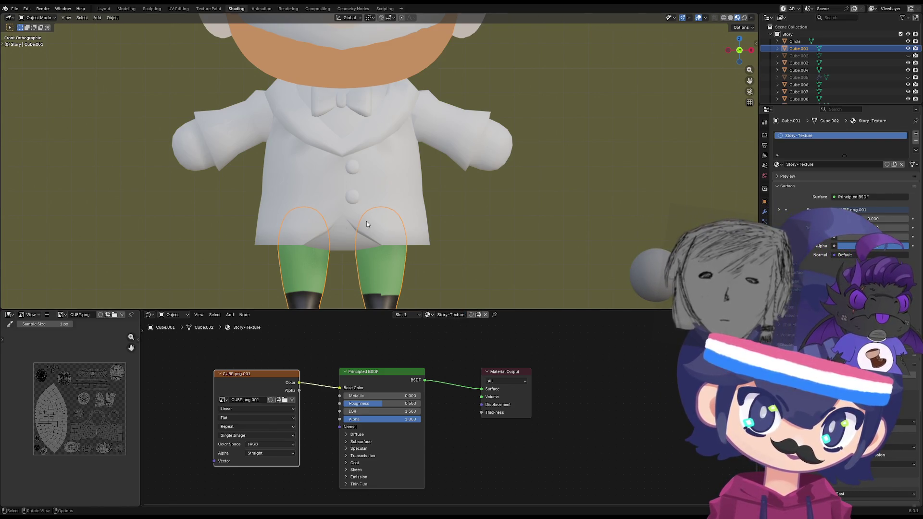
{"action": "left_click", "coordinate": [367, 224]}
{"action": "left_click", "coordinate": [425, 315]}
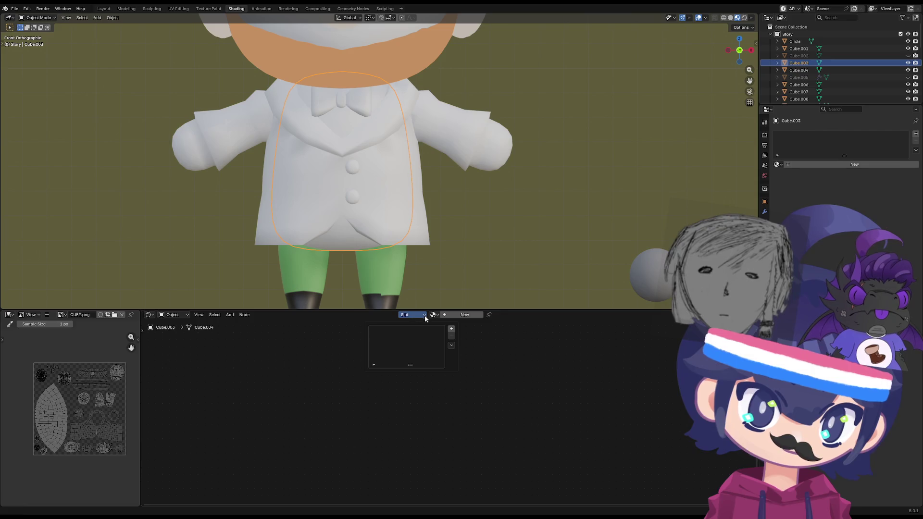
- Assign Story-Texture to the body and jacket pieces
{"action": "left_click", "coordinate": [435, 315]}
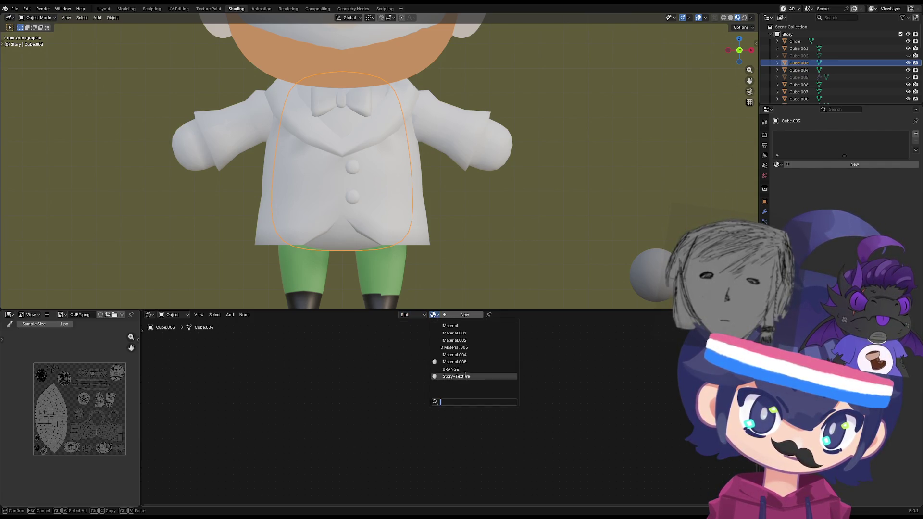
{"action": "left_click", "coordinate": [466, 375]}
{"action": "left_click", "coordinate": [388, 224]}
{"action": "left_click", "coordinate": [432, 315]}
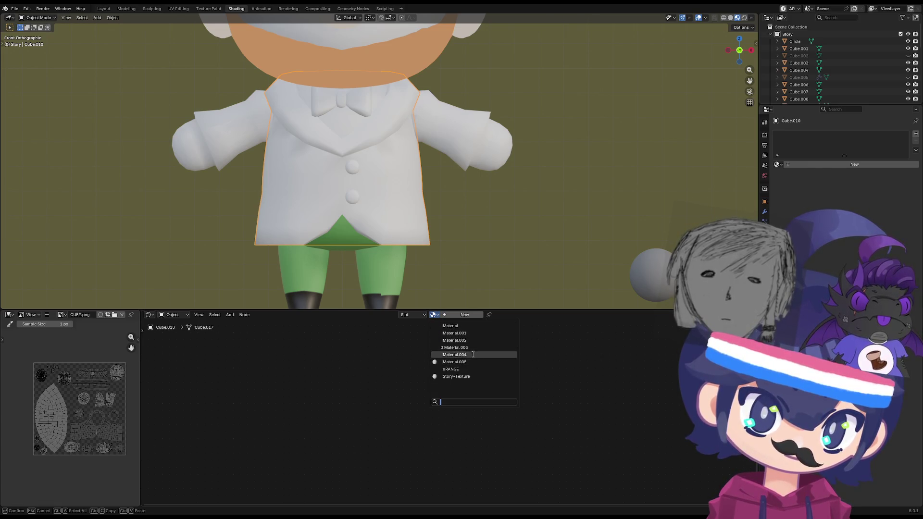
{"action": "left_click", "coordinate": [469, 377]}
{"action": "scroll", "coordinate": [415, 247], "scroll_direction": "down", "scroll_amount": 1}
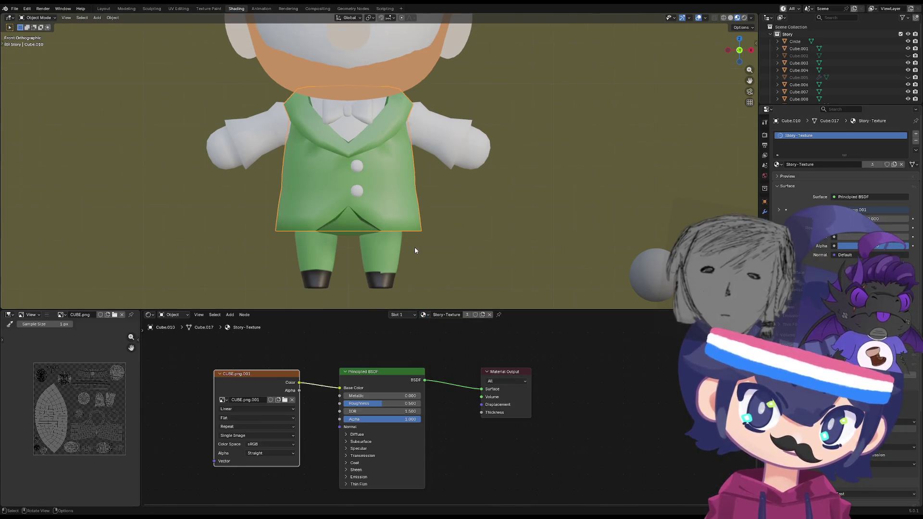
{"action": "scroll", "coordinate": [428, 236], "scroll_direction": "up", "scroll_amount": 2}
- Assign Story-Texture to the sleeves and shirt-front piece, then return to front view
{"action": "left_click", "coordinate": [439, 195]}
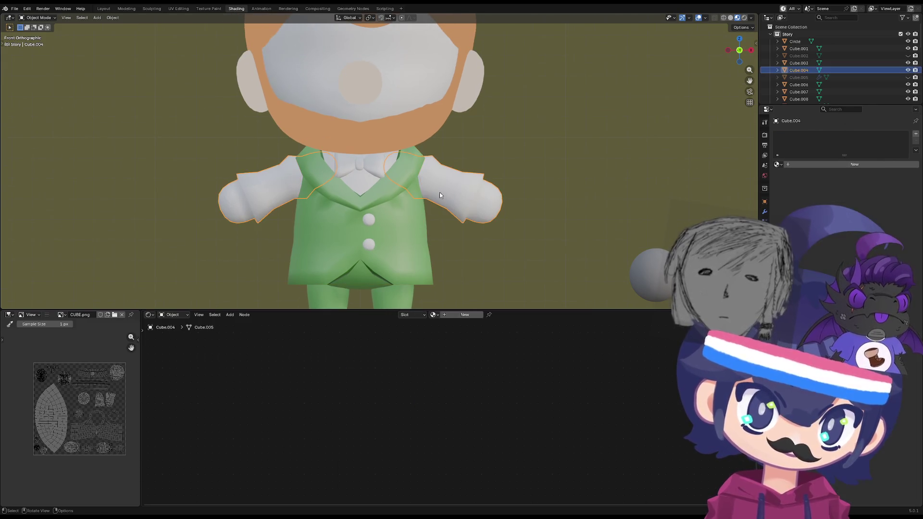
{"action": "left_click", "coordinate": [433, 314]}
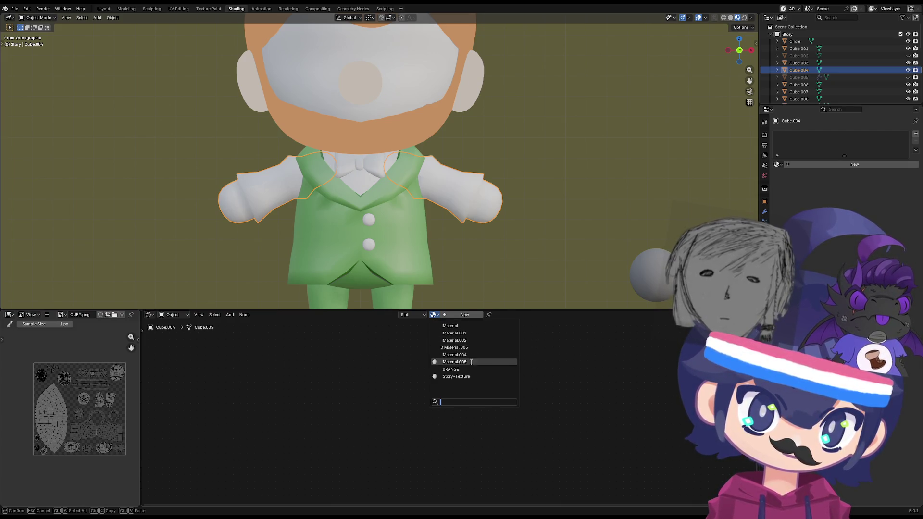
{"action": "left_click", "coordinate": [466, 377]}
{"action": "left_click", "coordinate": [394, 218]}
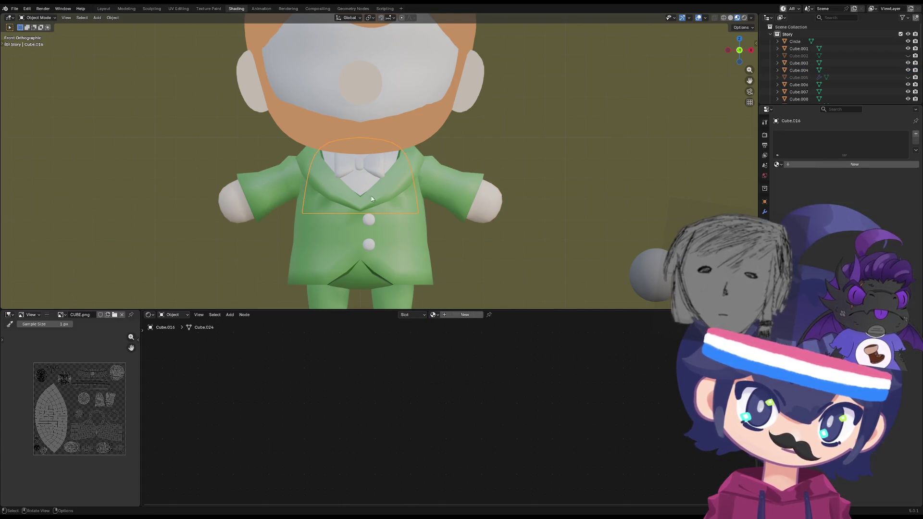
{"action": "left_click", "coordinate": [420, 315]}
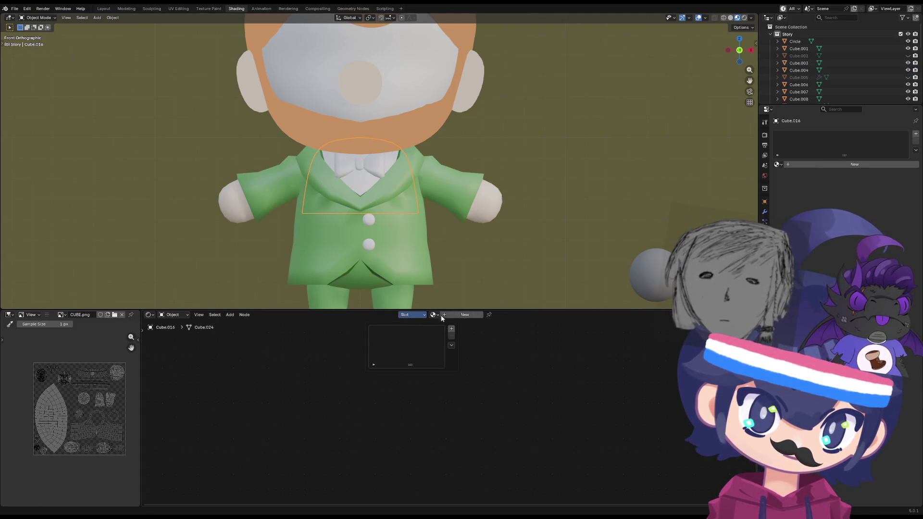
{"action": "left_click", "coordinate": [434, 315]}
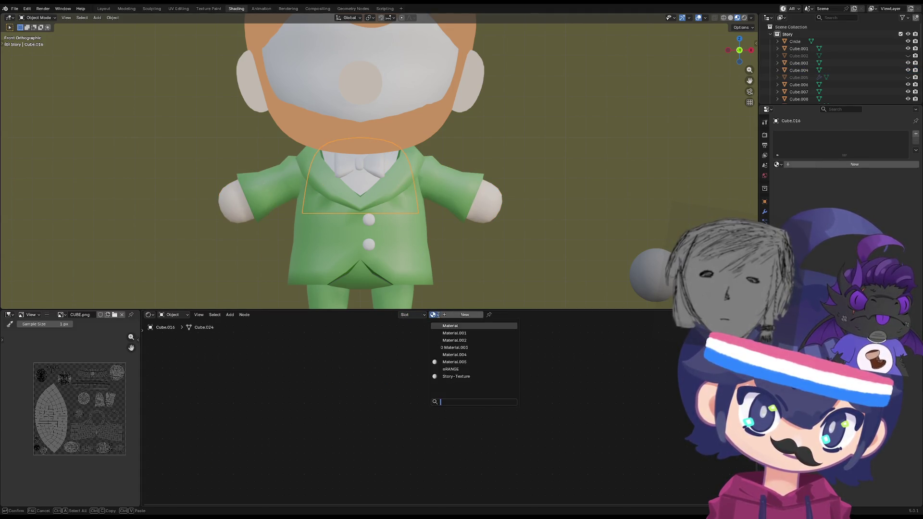
{"action": "left_click", "coordinate": [463, 377]}
{"action": "mouse_move", "coordinate": [475, 276]}
{"action": "middle_mouse_down"}
{"action": "mouse_move", "coordinate": [445, 261]}
{"action": "mouse_move", "coordinate": [444, 246]}
{"action": "mouse_move", "coordinate": [480, 261]}
{"action": "middle_mouse_up"}
{"action": "key", "text": "Tab"}
{"action": "key", "text": "Tab"}
{"action": "key", "text": "KP_1"}
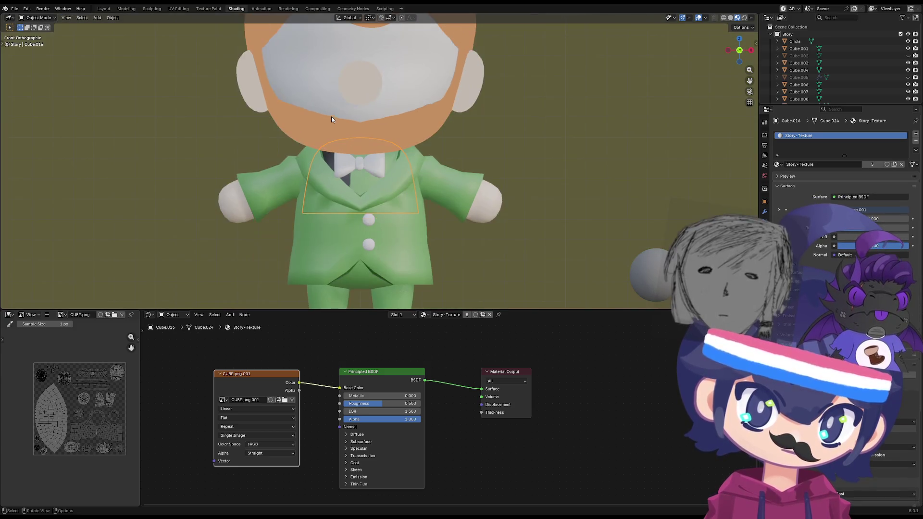
- Assign Story-Texture to the bow tie and the next untextured piece
{"action": "left_click", "coordinate": [379, 165]}
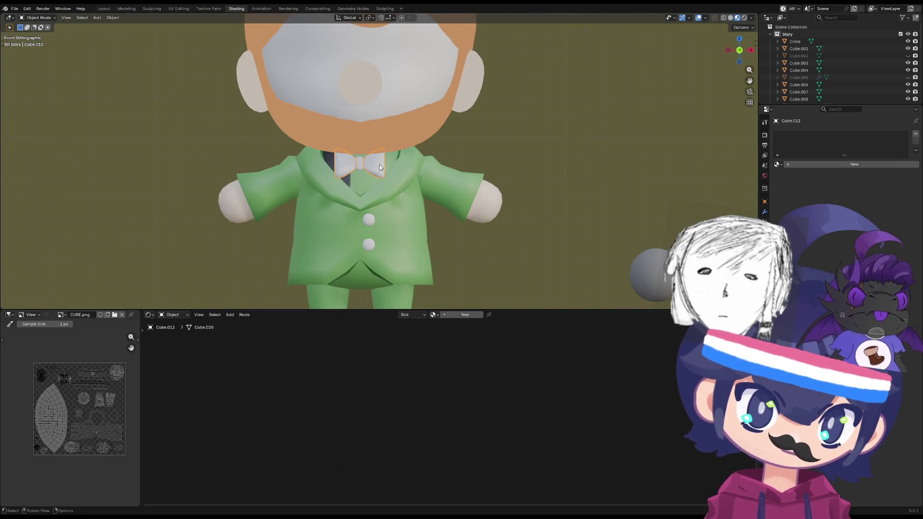
{"action": "left_click", "coordinate": [425, 315]}
{"action": "left_click", "coordinate": [439, 319]}
{"action": "left_click", "coordinate": [425, 315]}
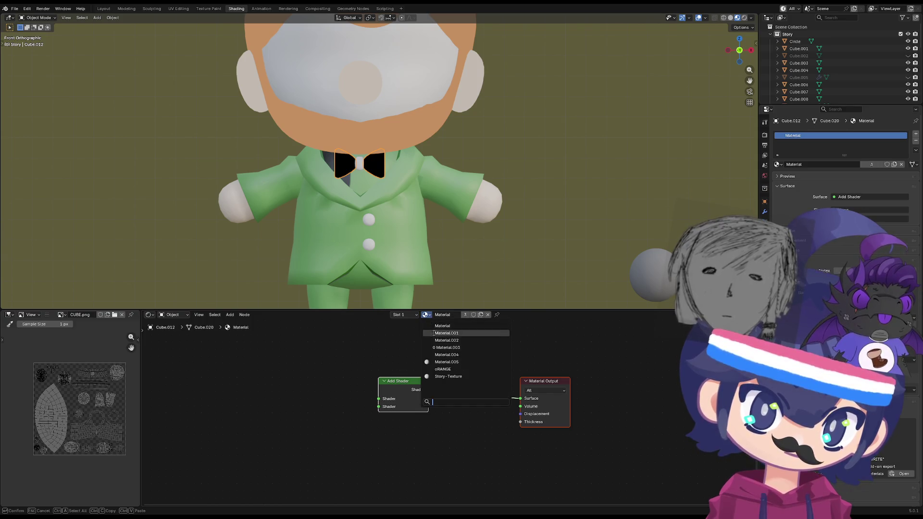
{"action": "left_click", "coordinate": [468, 375]}
{"action": "left_click", "coordinate": [364, 186]}
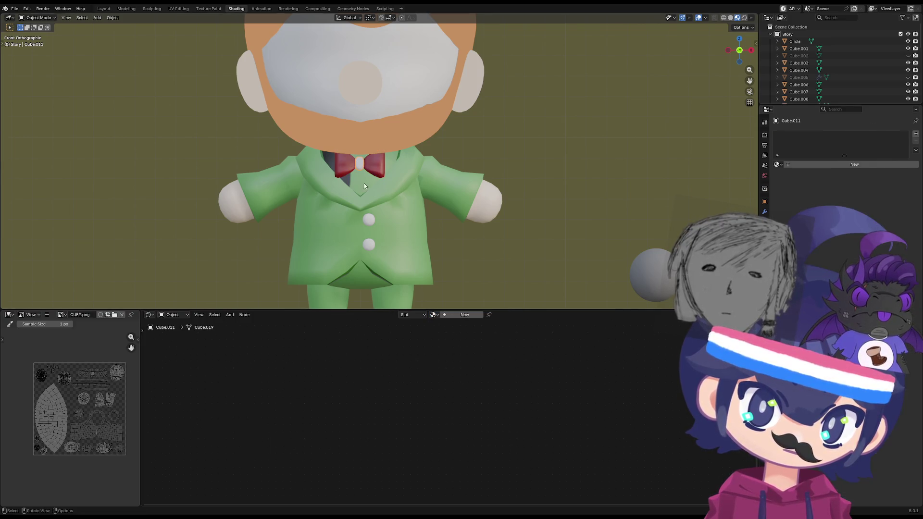
{"action": "left_click", "coordinate": [433, 315]}
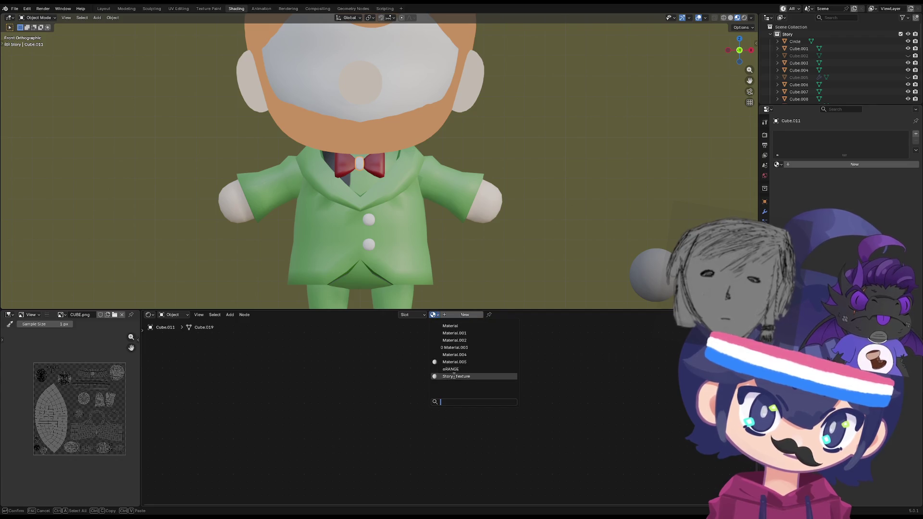
{"action": "left_click", "coordinate": [454, 375]}
{"action": "scroll", "coordinate": [441, 217], "scroll_direction": "down", "scroll_amount": 3}
{"action": "scroll", "coordinate": [392, 206], "scroll_direction": "up", "scroll_amount": 5}
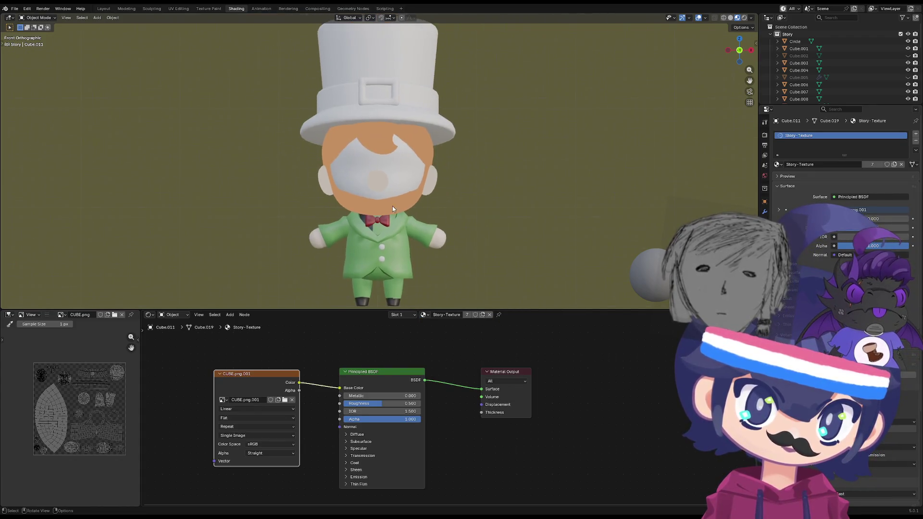
- Give the head, nose circle and face circle the Story-Texture material
{"action": "left_click", "coordinate": [423, 202]}
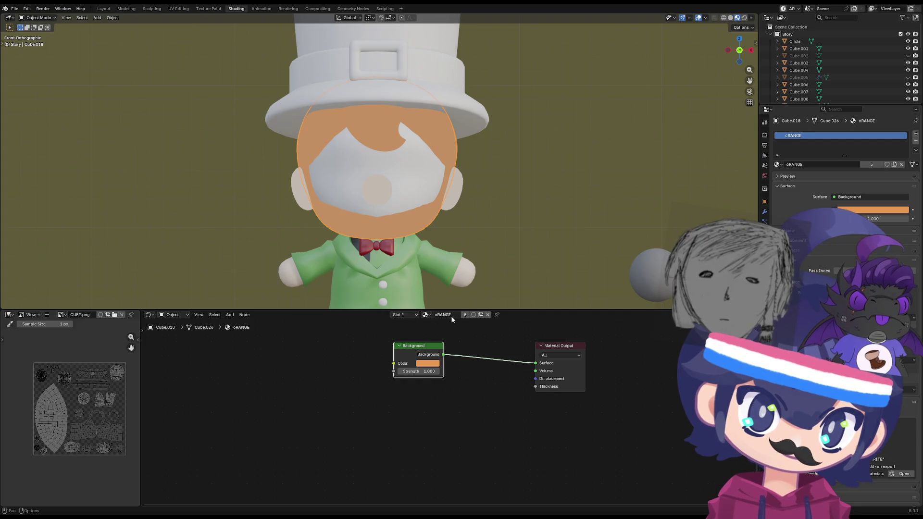
{"action": "left_click", "coordinate": [425, 315]}
{"action": "left_click", "coordinate": [453, 374]}
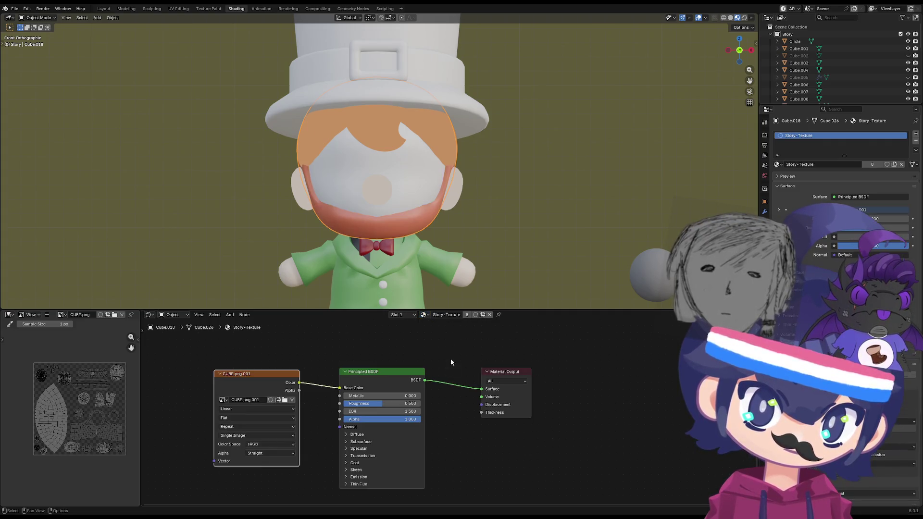
{"action": "left_click", "coordinate": [377, 185]}
{"action": "left_click", "coordinate": [425, 315]}
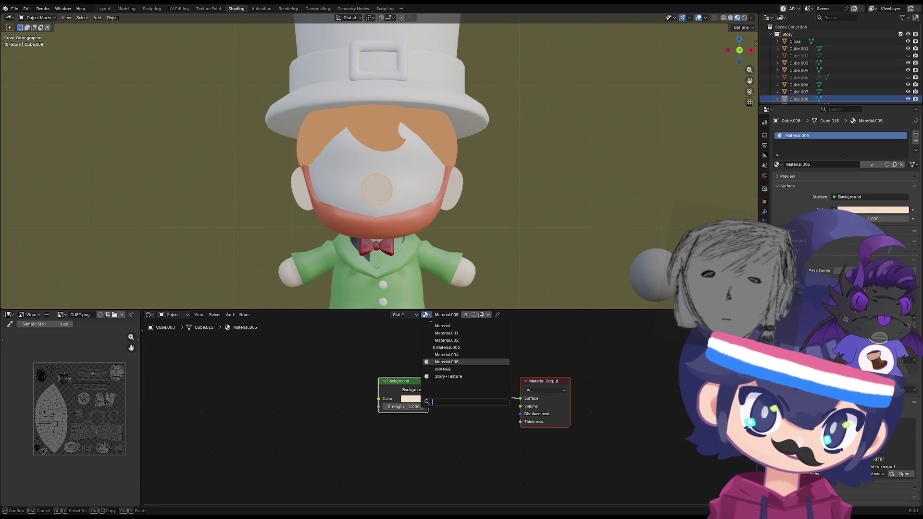
{"action": "left_click", "coordinate": [455, 369]}
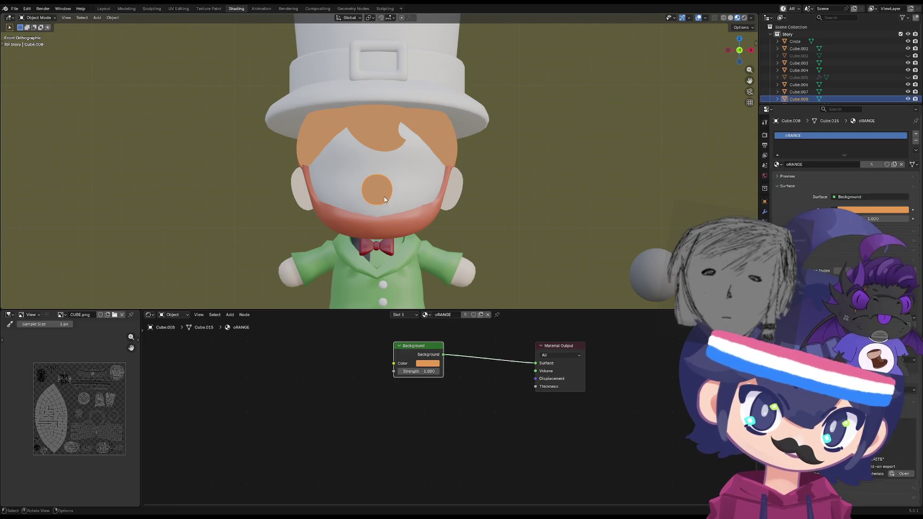
{"action": "left_click", "coordinate": [413, 315]}
{"action": "left_click", "coordinate": [425, 315]}
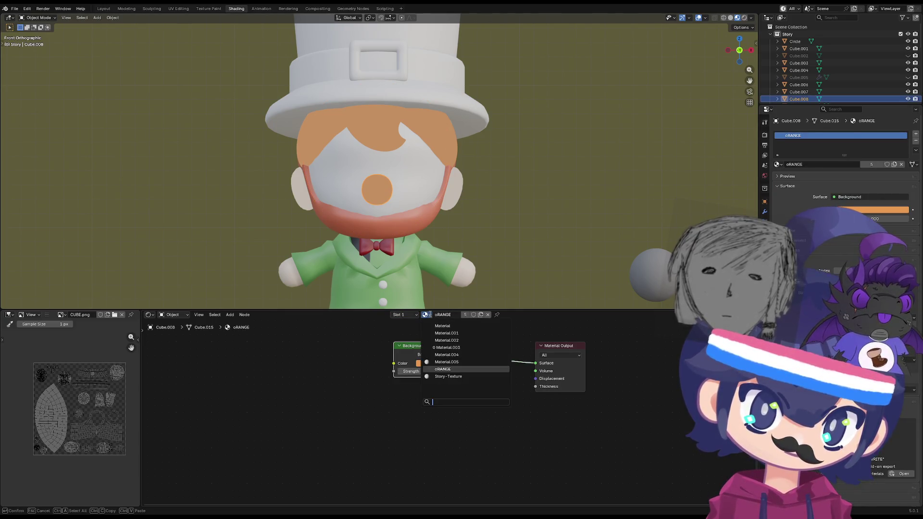
{"action": "left_click", "coordinate": [447, 388]}
{"action": "left_click", "coordinate": [414, 196]}
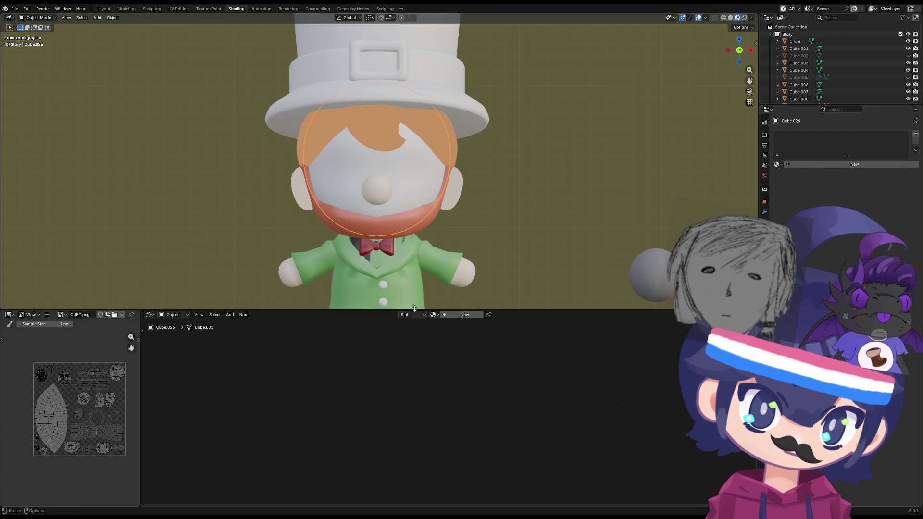
{"action": "left_click", "coordinate": [425, 315]}
{"action": "left_click", "coordinate": [434, 316]}
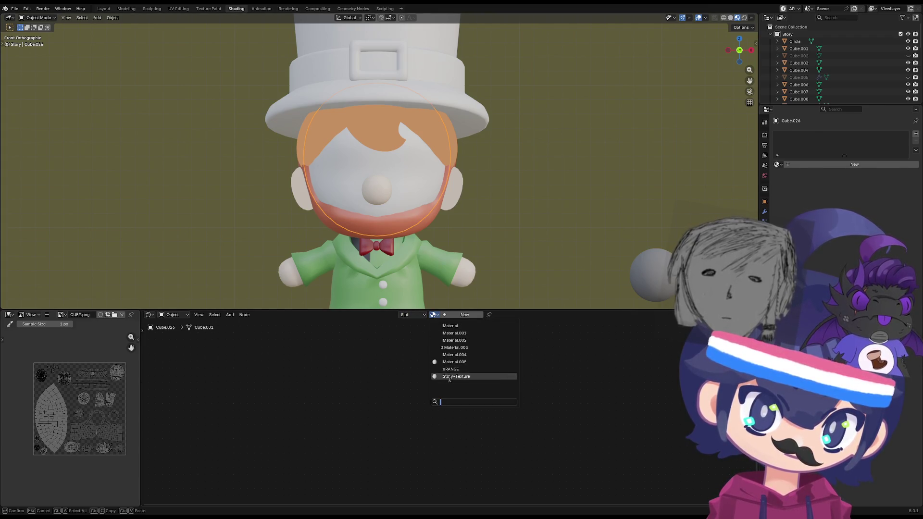
{"action": "left_click", "coordinate": [450, 378]}
- Apply Story-Texture to the hair curl and the top hat, then orbit to inspect
{"action": "left_click", "coordinate": [390, 134]}
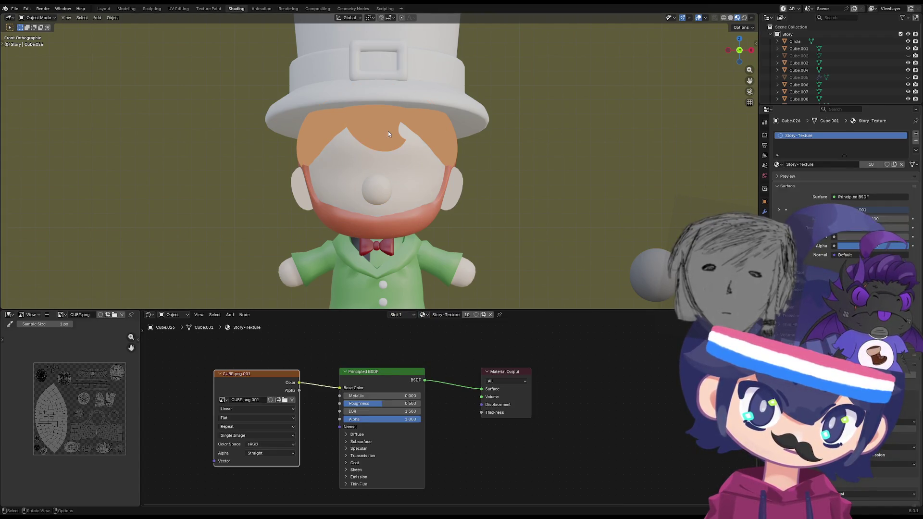
{"action": "left_click", "coordinate": [426, 315]}
{"action": "left_click", "coordinate": [451, 370]}
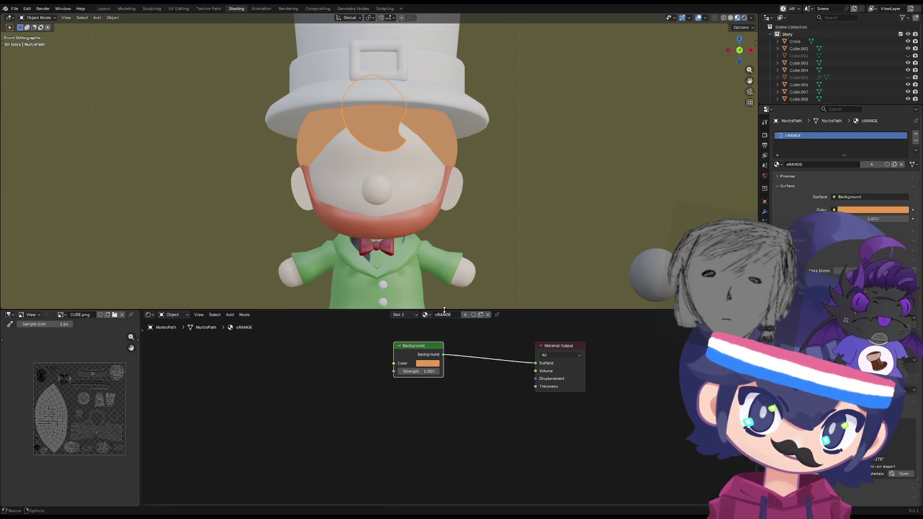
{"action": "left_click", "coordinate": [427, 315]}
{"action": "left_click", "coordinate": [454, 378]}
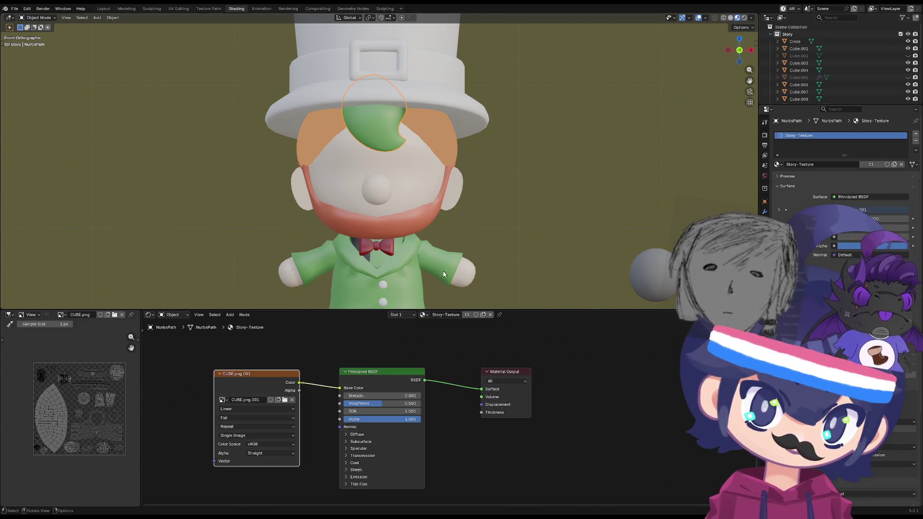
{"action": "middle_click_drag", "start_coordinate": [406, 137], "coordinate": [405, 181], "text": "shift"}
{"action": "left_click", "coordinate": [408, 146]}
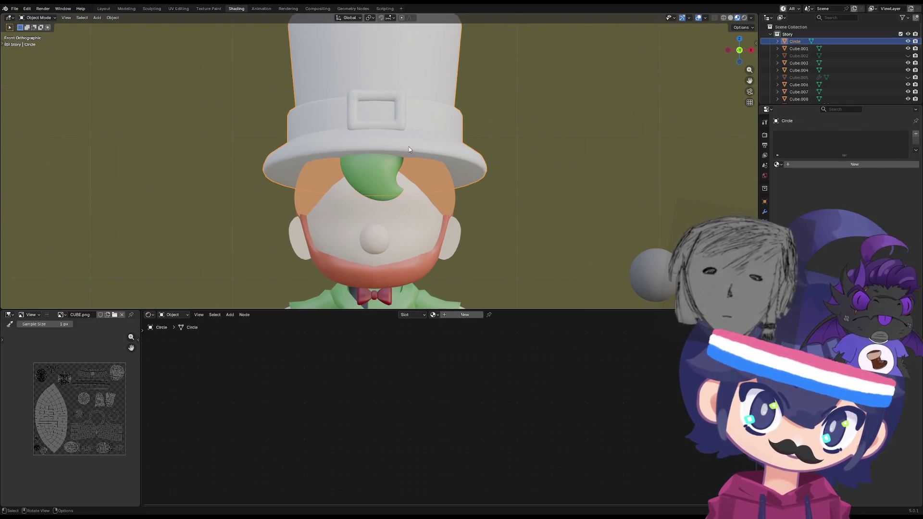
{"action": "left_click", "coordinate": [434, 315]}
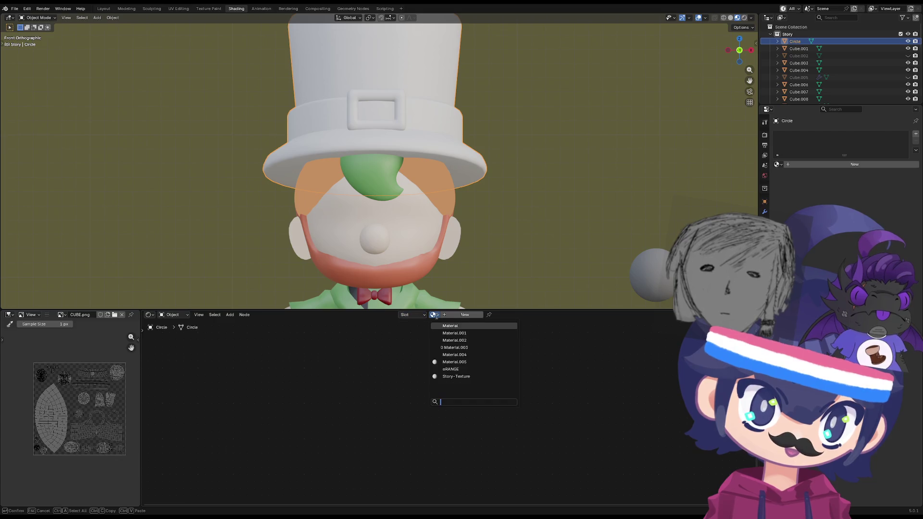
{"action": "left_click", "coordinate": [461, 376]}
{"action": "left_click", "coordinate": [248, 239]}
{"action": "scroll", "coordinate": [248, 238], "scroll_direction": "down", "scroll_amount": 3}
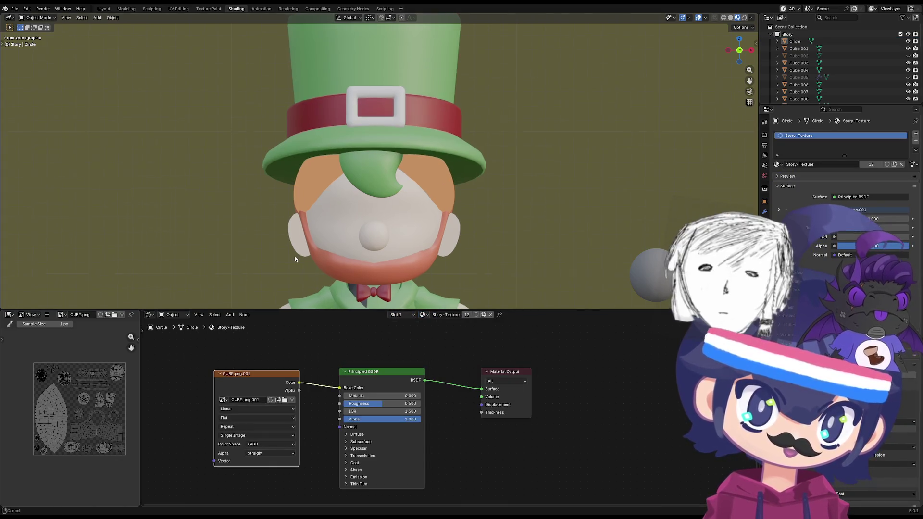
{"action": "middle_click_drag", "start_coordinate": [248, 238], "coordinate": [284, 210]}
- Apply Story-Texture to the hair curves and the hat buckle
{"action": "left_click", "coordinate": [342, 140]}
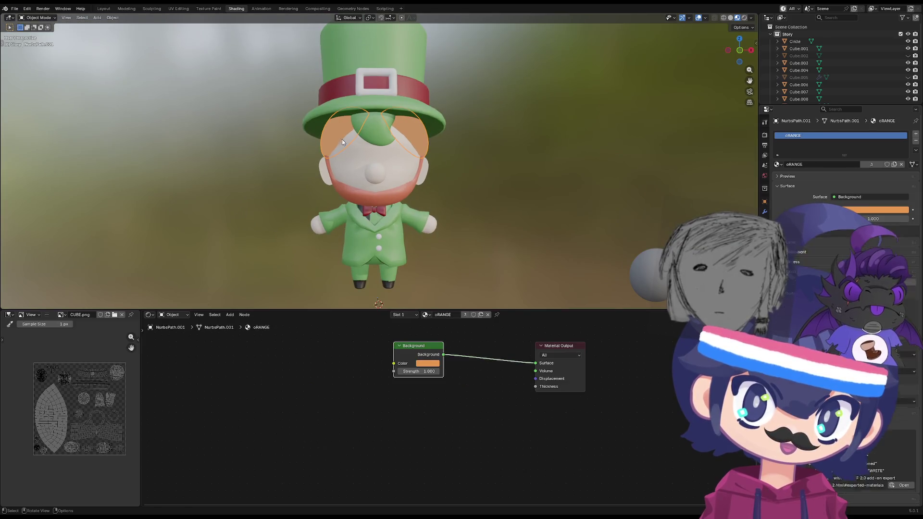
{"action": "left_click", "coordinate": [429, 315]}
{"action": "left_click", "coordinate": [447, 376]}
{"action": "mouse_move", "coordinate": [494, 264]}
{"action": "middle_mouse_down"}
{"action": "mouse_move", "coordinate": [371, 251]}
{"action": "mouse_move", "coordinate": [483, 247]}
{"action": "mouse_move", "coordinate": [557, 258]}
{"action": "mouse_move", "coordinate": [455, 264]}
{"action": "middle_mouse_up"}
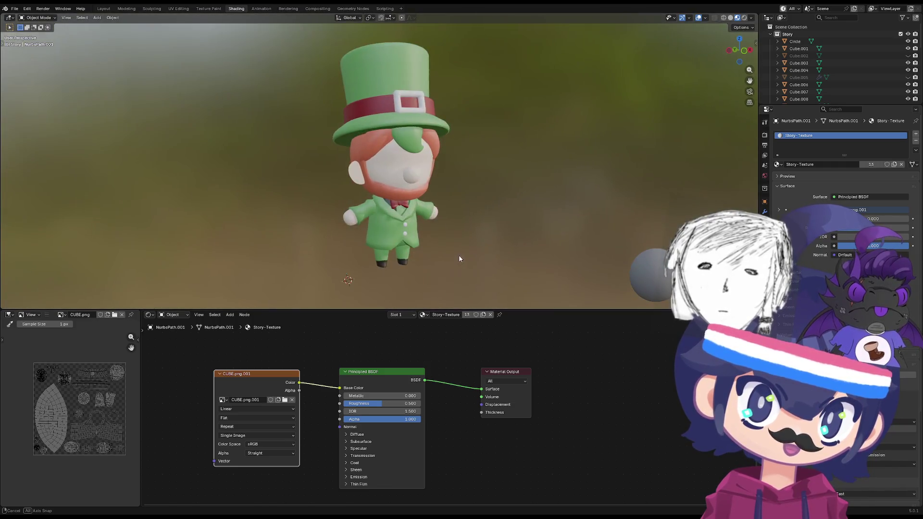
{"action": "scroll", "coordinate": [362, 267], "scroll_direction": "up", "scroll_amount": 4}
{"action": "mouse_move", "coordinate": [363, 268]}
{"action": "middle_mouse_down"}
{"action": "mouse_move", "coordinate": [362, 241]}
{"action": "mouse_move", "coordinate": [336, 265]}
{"action": "mouse_move", "coordinate": [391, 253]}
{"action": "mouse_move", "coordinate": [356, 229]}
{"action": "middle_mouse_up"}
{"action": "scroll", "coordinate": [391, 254], "scroll_direction": "down", "scroll_amount": 5}
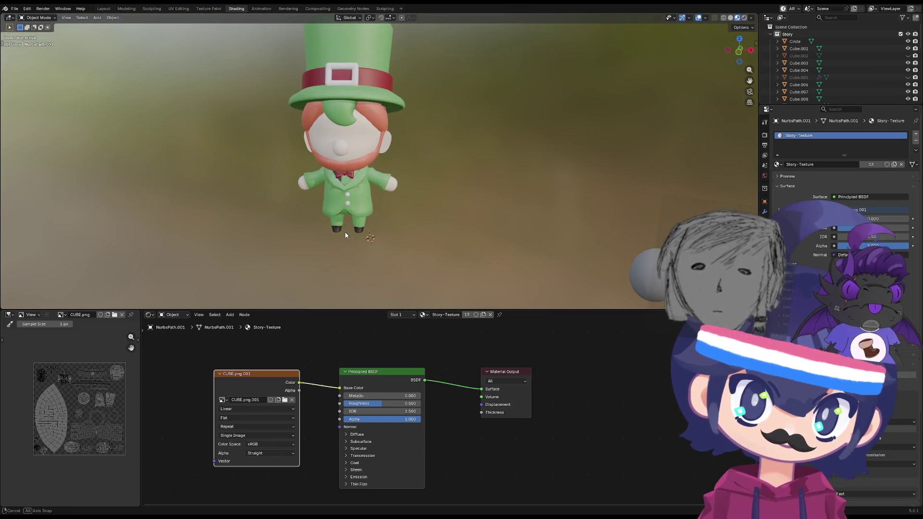
{"action": "left_click", "coordinate": [351, 133]}
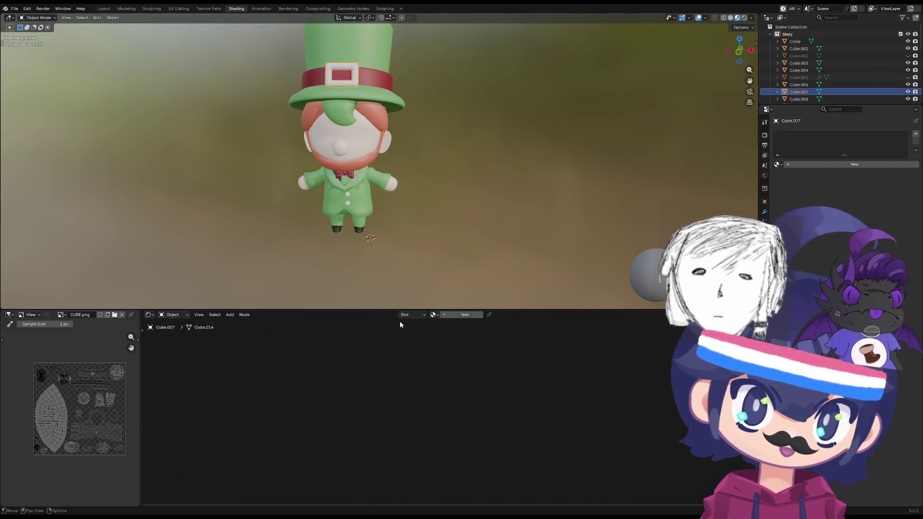
{"action": "left_click", "coordinate": [433, 314]}
{"action": "left_click", "coordinate": [447, 376]}
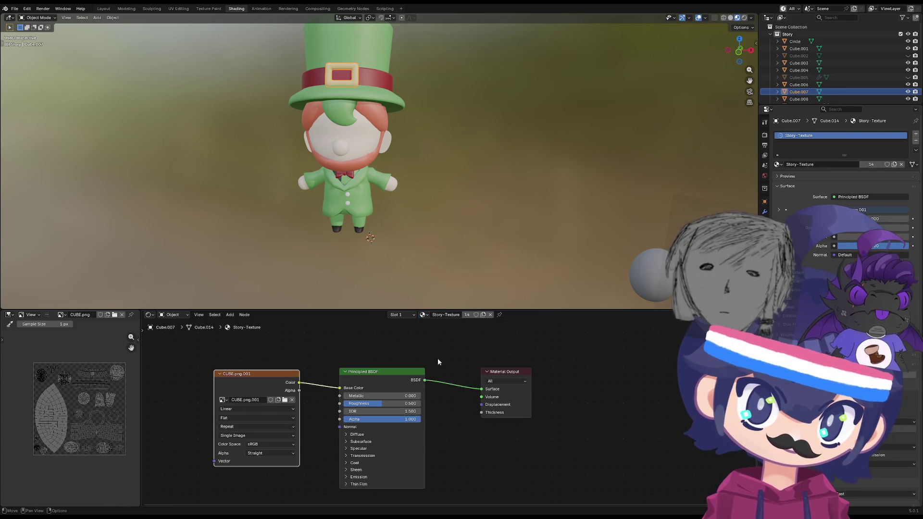
{"action": "scroll", "coordinate": [437, 214], "scroll_direction": "down", "scroll_amount": 2}
- Inspect the bow tie from below, then return to the front view
{"action": "mouse_move", "coordinate": [436, 214]}
{"action": "middle_mouse_down"}
{"action": "mouse_move", "coordinate": [384, 114]}
{"action": "mouse_move", "coordinate": [327, 205]}
{"action": "mouse_move", "coordinate": [381, 218]}
{"action": "mouse_move", "coordinate": [406, 251]}
{"action": "mouse_move", "coordinate": [380, 260]}
{"action": "mouse_move", "coordinate": [388, 284]}
{"action": "mouse_move", "coordinate": [356, 250]}
{"action": "mouse_move", "coordinate": [263, 72]}
{"action": "mouse_move", "coordinate": [263, 268]}
{"action": "mouse_move", "coordinate": [448, 253]}
{"action": "mouse_move", "coordinate": [338, 166]}
{"action": "middle_mouse_up"}
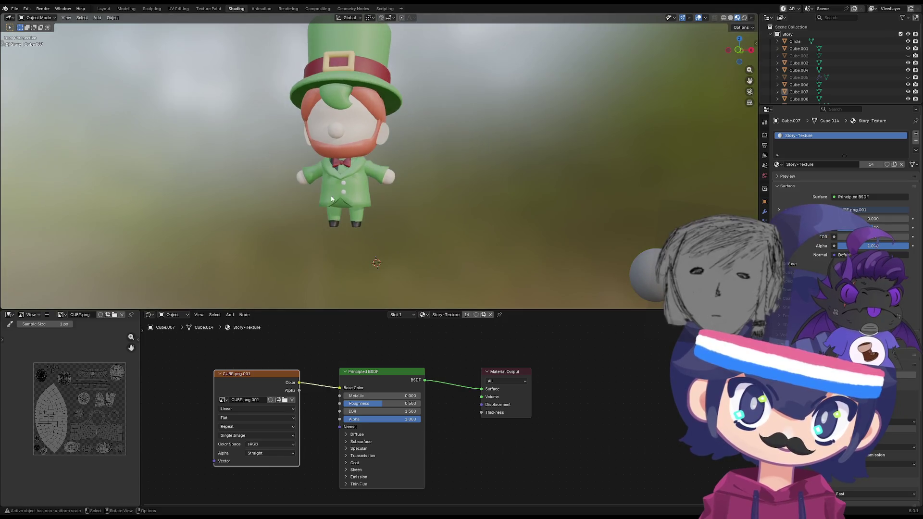
{"action": "left_click", "coordinate": [339, 166]}
{"action": "key", "text": "Tab"}
{"action": "scroll", "coordinate": [325, 171], "scroll_direction": "up", "scroll_amount": 2}
{"action": "key", "text": "Tab"}
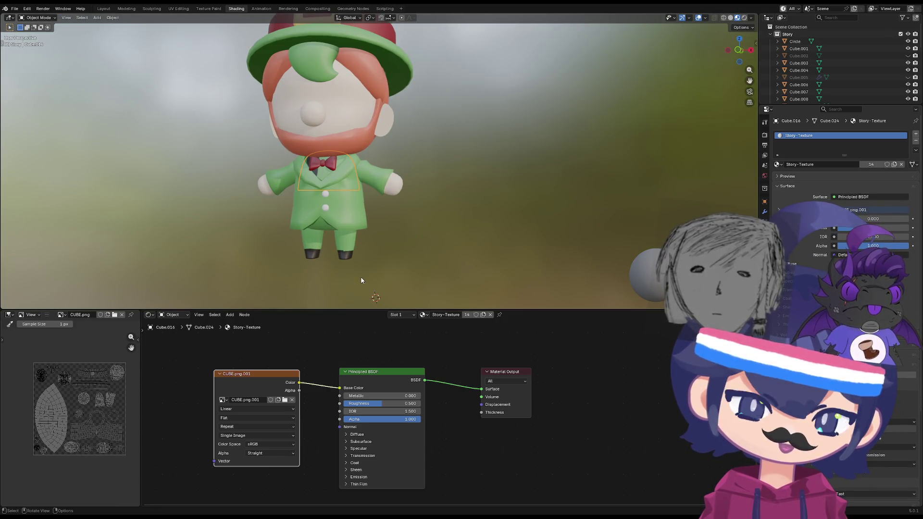
{"action": "scroll", "coordinate": [362, 280], "scroll_direction": "down", "scroll_amount": 3}
{"action": "key", "text": "KP_1"}
{"action": "scroll", "coordinate": [368, 266], "scroll_direction": "down", "scroll_amount": 2}
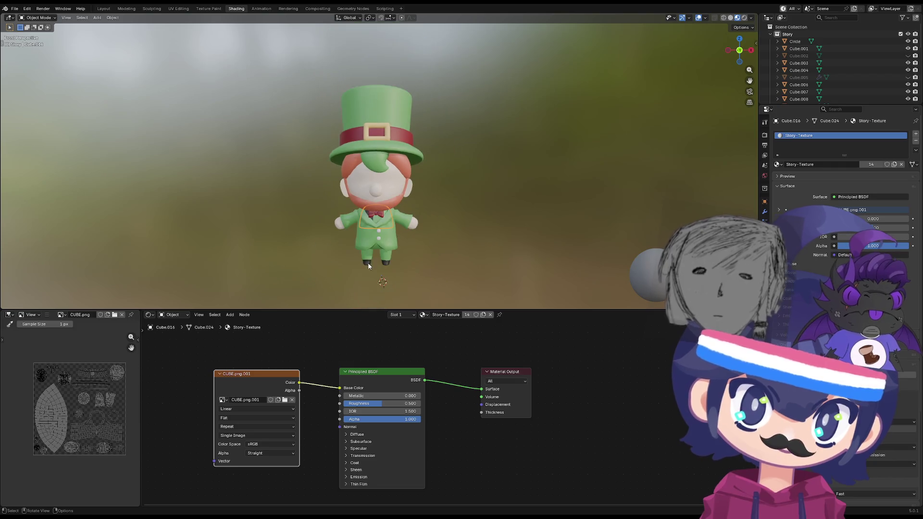
{"action": "middle_click_drag", "start_coordinate": [369, 265], "coordinate": [359, 256], "text": "shift"}
- Select the hair path and bow tie, review the face, and go to Texture Paint
{"action": "left_click", "coordinate": [370, 205]}
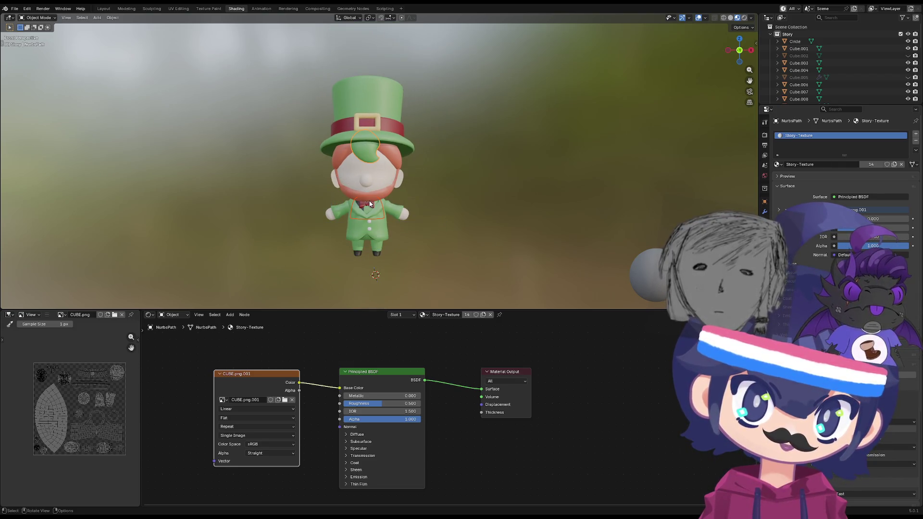
{"action": "left_click", "coordinate": [370, 204], "text": "shift"}
{"action": "scroll", "coordinate": [369, 204], "scroll_direction": "up", "scroll_amount": 2}
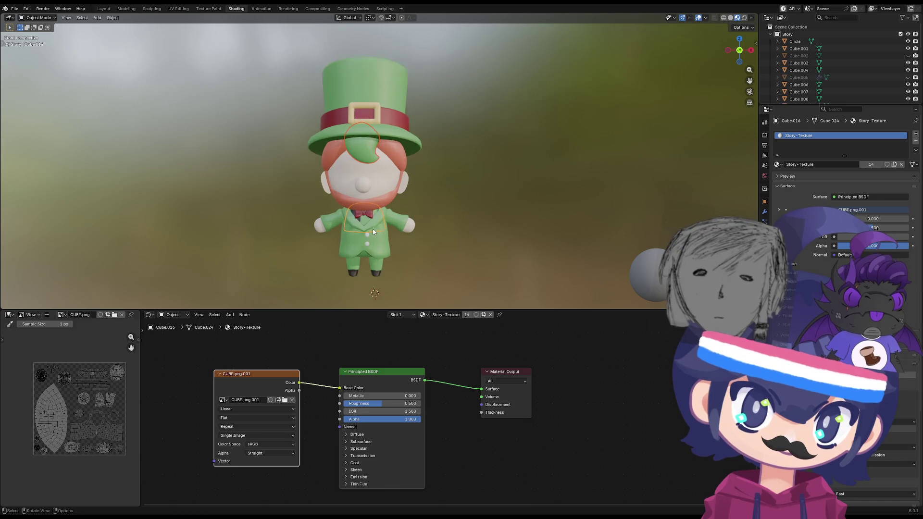
{"action": "scroll", "coordinate": [324, 256], "scroll_direction": "up", "scroll_amount": 3}
{"action": "scroll", "coordinate": [324, 256], "scroll_direction": "down", "scroll_amount": 3}
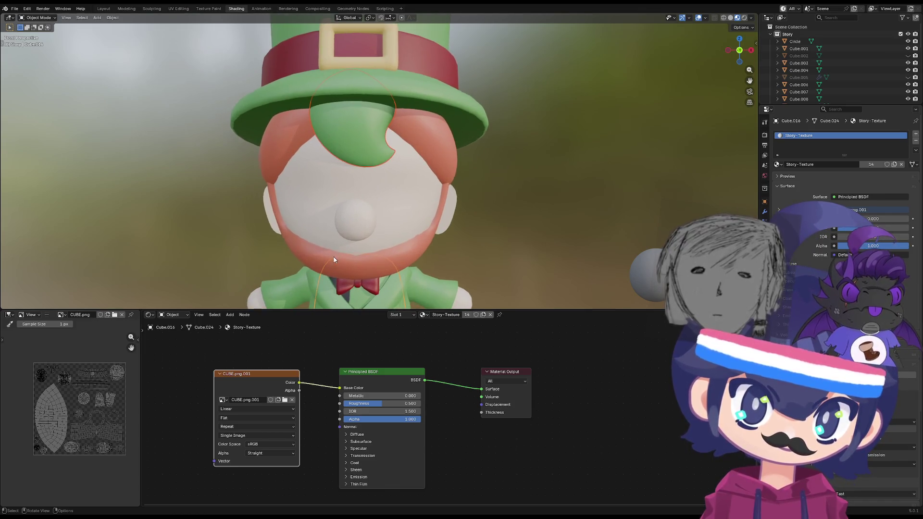
{"action": "middle_click_drag", "start_coordinate": [329, 255], "coordinate": [310, 217]}
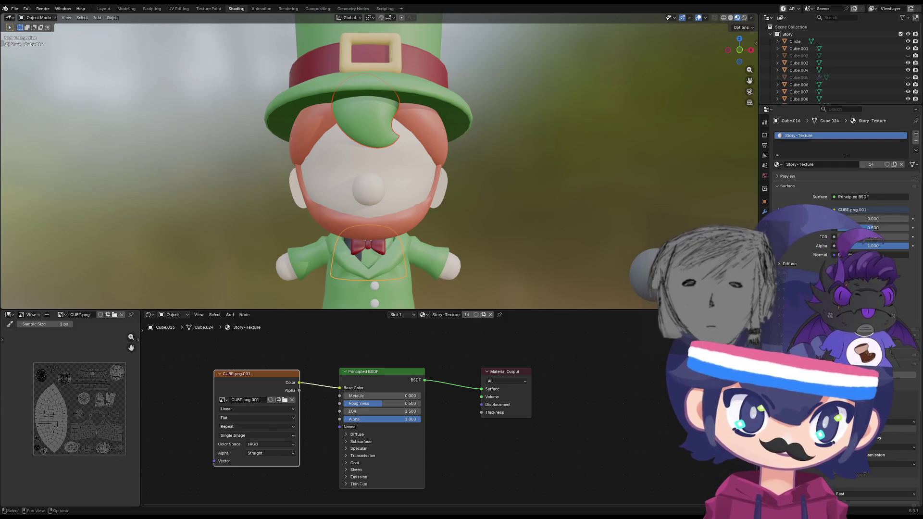
{"action": "left_click", "coordinate": [208, 9]}
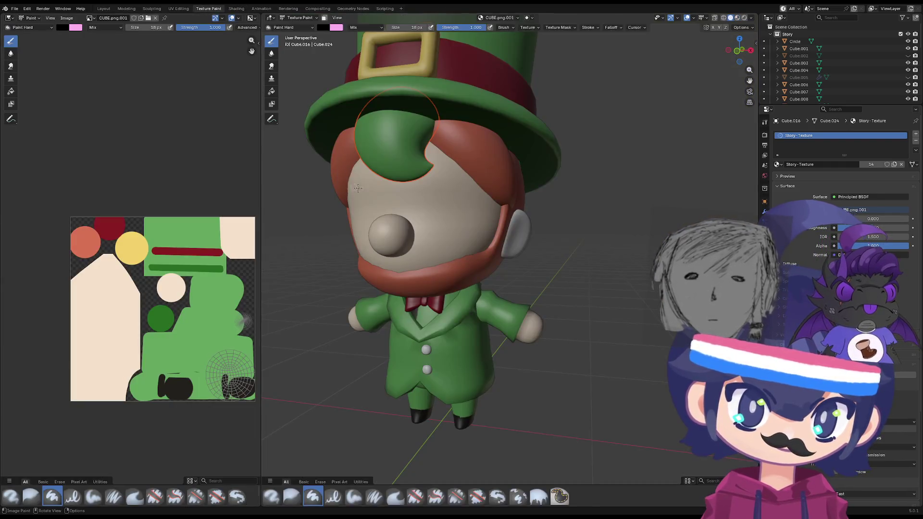
- Switch to the front view, select the meshes, and widen the image editor area
{"action": "scroll", "coordinate": [441, 212], "scroll_direction": "up", "scroll_amount": 3}
{"action": "key", "text": "KP_1"}
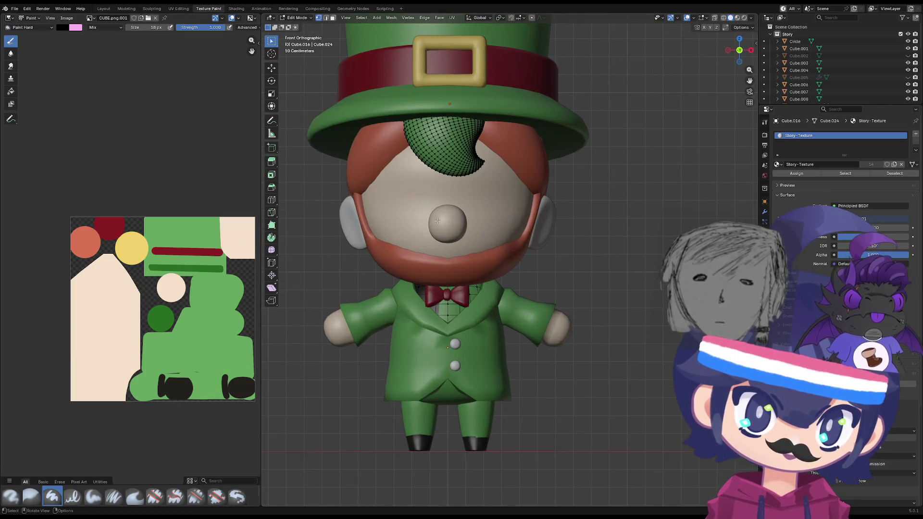
{"action": "key", "text": "a"}
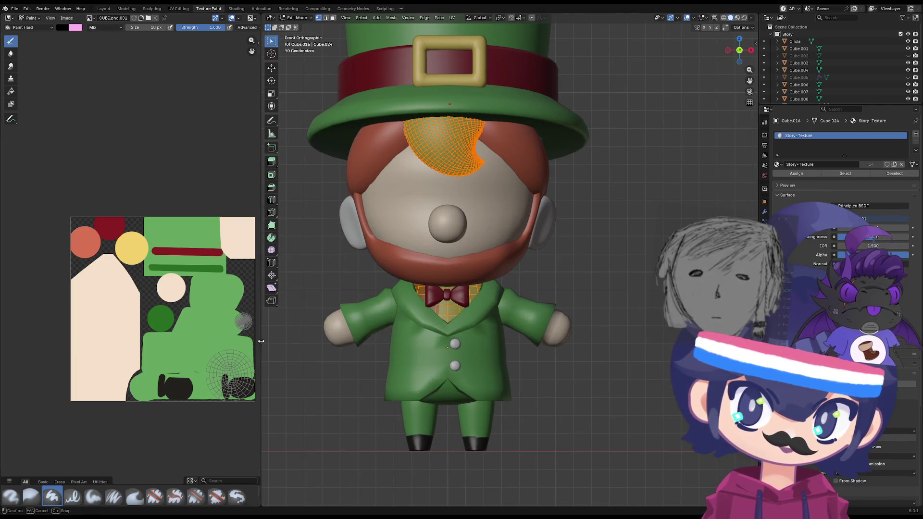
{"action": "mouse_move", "coordinate": [262, 336]}
{"action": "left_mouse_down"}
{"action": "mouse_move", "coordinate": [232, 355]}
{"action": "mouse_move", "coordinate": [286, 370]}
{"action": "left_mouse_up"}
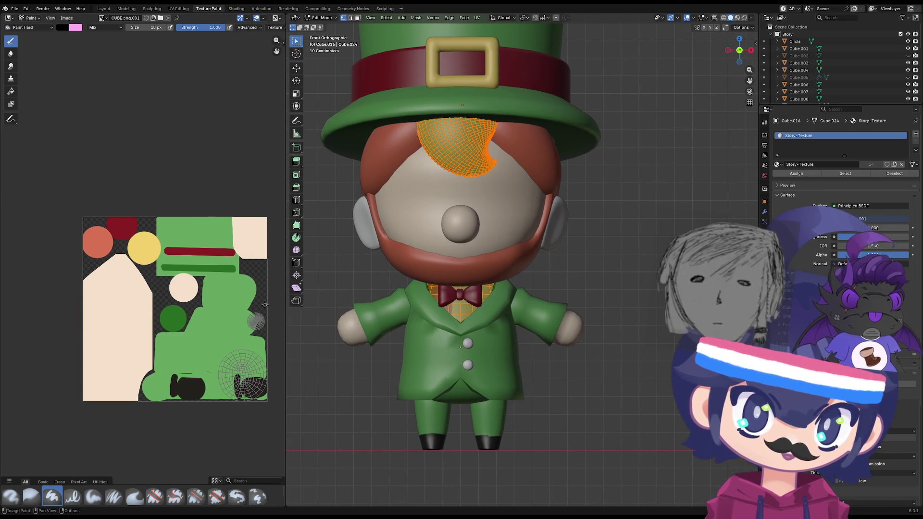
- Select only the forehead hair tuft's connected faces in edit mode so its UVs show
{"action": "left_click", "coordinate": [442, 152]}
{"action": "key", "text": "a"}
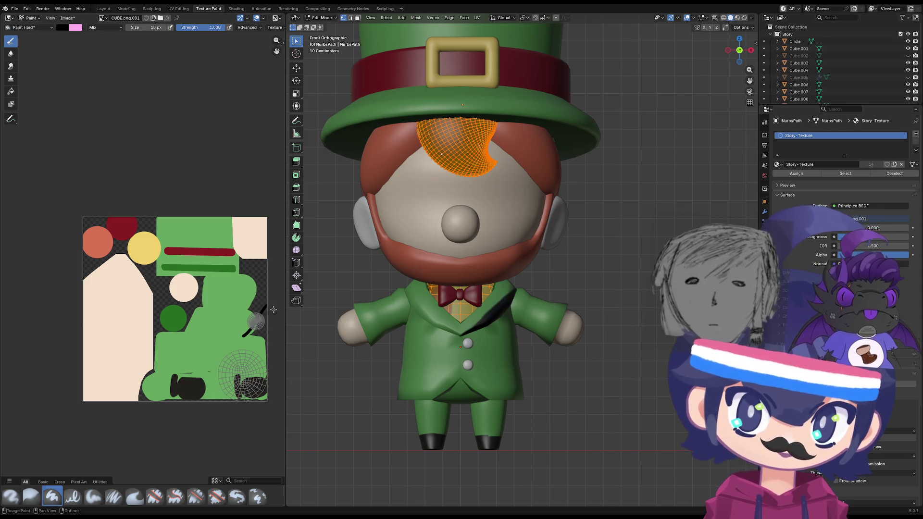
{"action": "key", "text": "Tab"}
{"action": "key", "text": "Tab"}
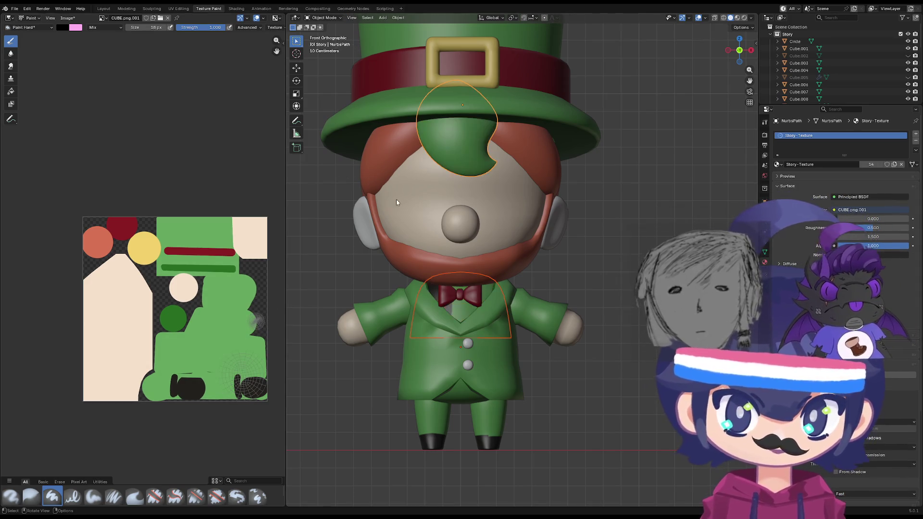
{"action": "key", "text": "l"}
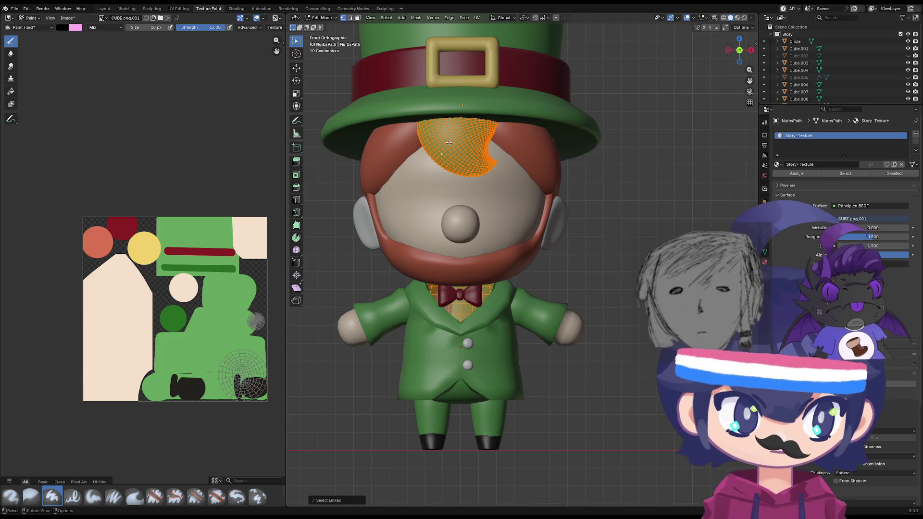
{"action": "key", "text": "Tab"}
{"action": "key", "text": "Tab"}
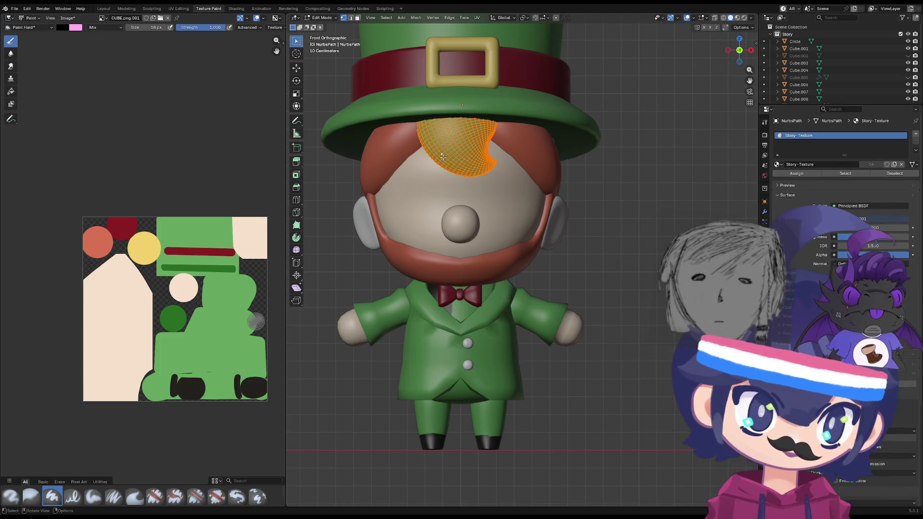
{"action": "scroll", "coordinate": [249, 263], "scroll_direction": "down", "scroll_amount": 7}
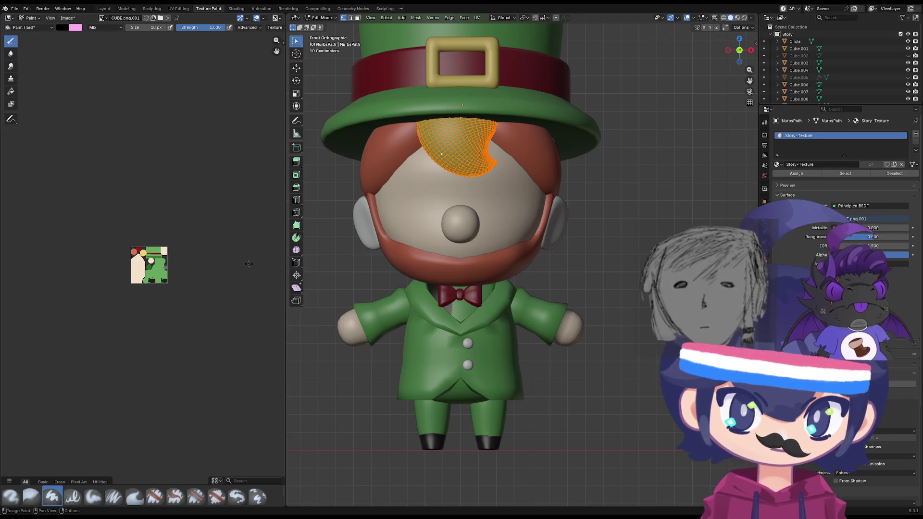
{"action": "key", "text": "alt+a"}
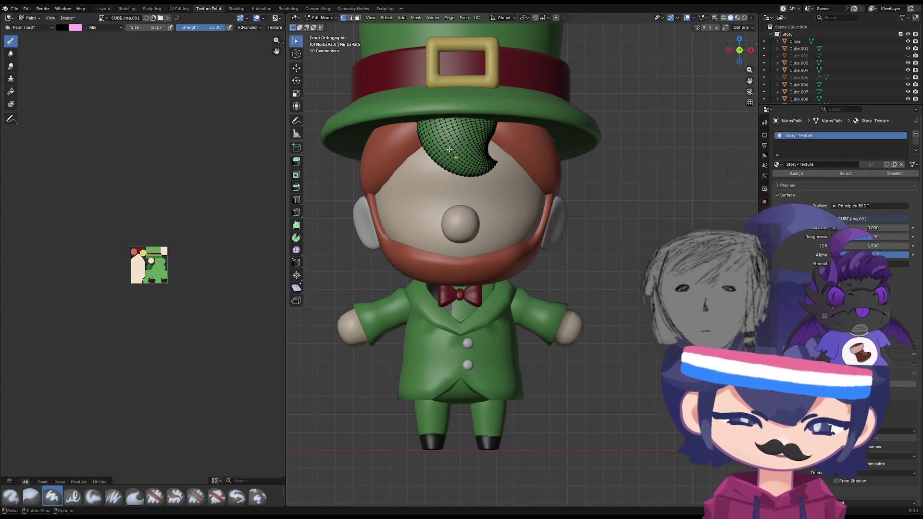
{"action": "key", "text": "l"}
- Open the UV Editing workspace and zoom out to see the whole painted texture
{"action": "scroll", "coordinate": [143, 254], "scroll_direction": "up", "scroll_amount": 5}
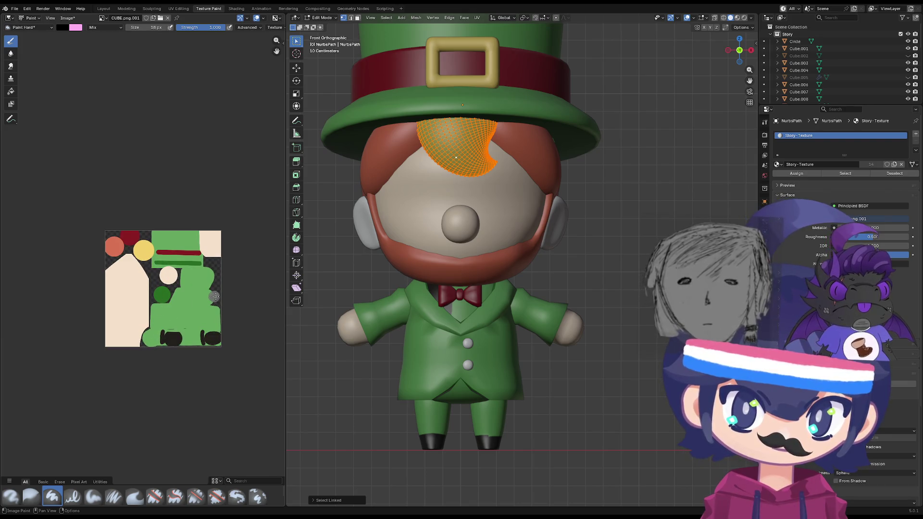
{"action": "scroll", "coordinate": [216, 298], "scroll_direction": "up", "scroll_amount": 6}
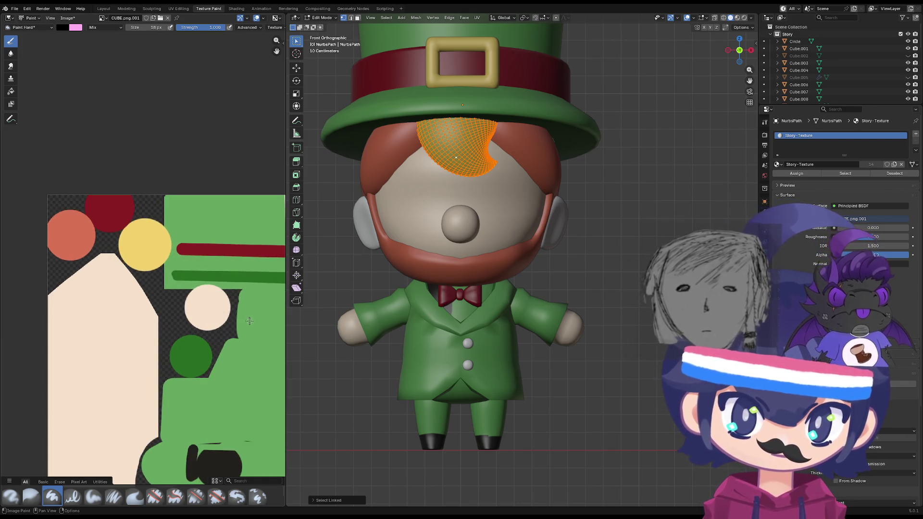
{"action": "middle_click_drag", "start_coordinate": [190, 321], "coordinate": [175, 256]}
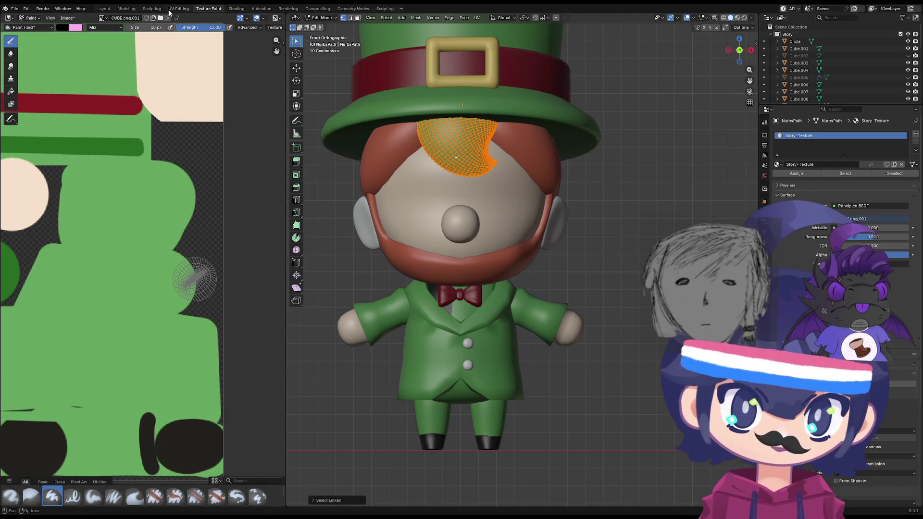
{"action": "left_click", "coordinate": [174, 12]}
{"action": "scroll", "coordinate": [306, 280], "scroll_direction": "down", "scroll_amount": 5}
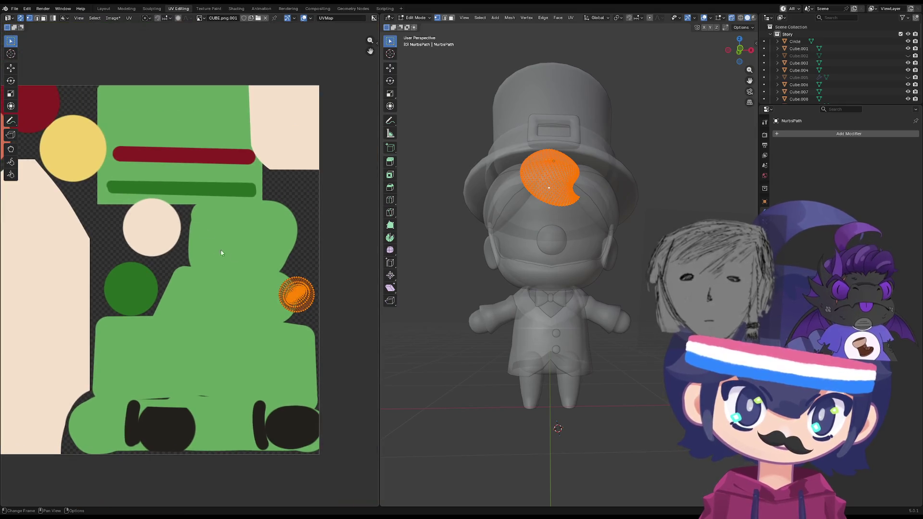
- Move the hair UV island onto the salmon circle and turn on Material Preview
{"action": "middle_click_drag", "start_coordinate": [306, 280], "coordinate": [346, 294]}
{"action": "key", "text": "g"}
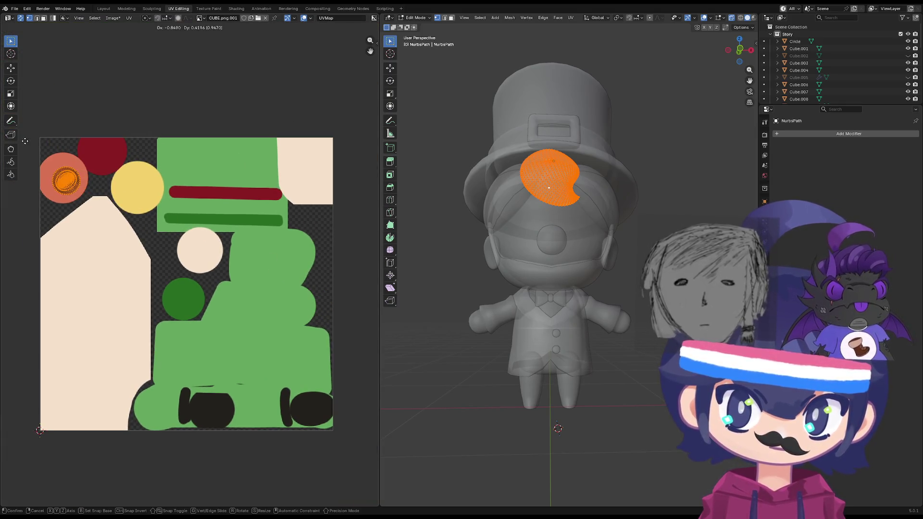
{"action": "left_click", "coordinate": [95, 168]}
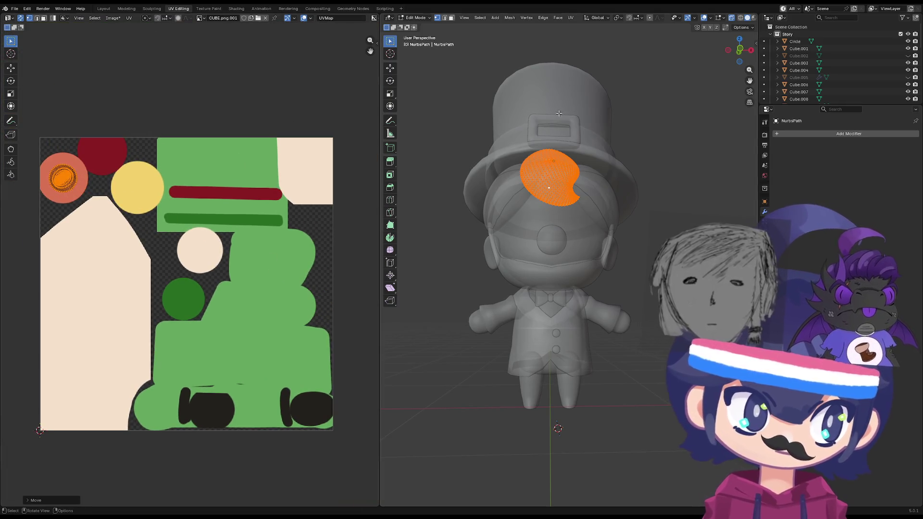
{"action": "left_click", "coordinate": [753, 18]}
{"action": "scroll", "coordinate": [509, 215], "scroll_direction": "up", "scroll_amount": 1}
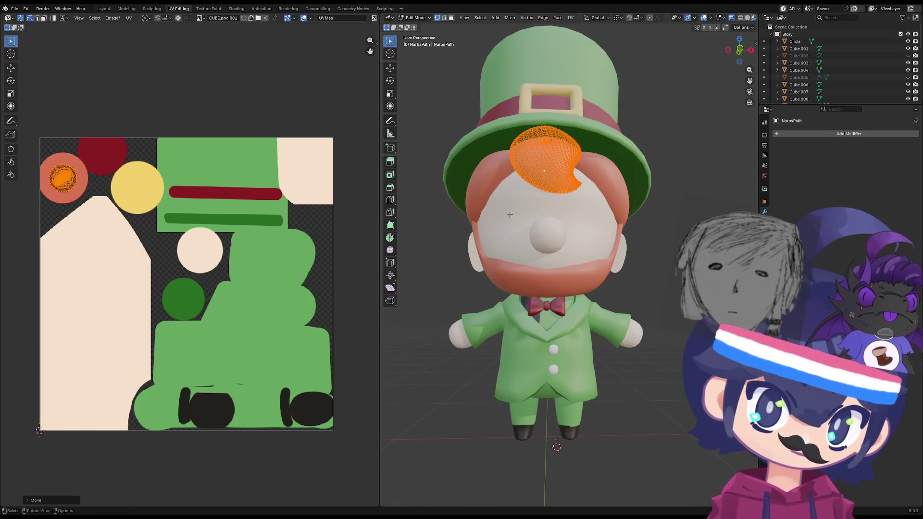
{"action": "key", "text": "Tab"}
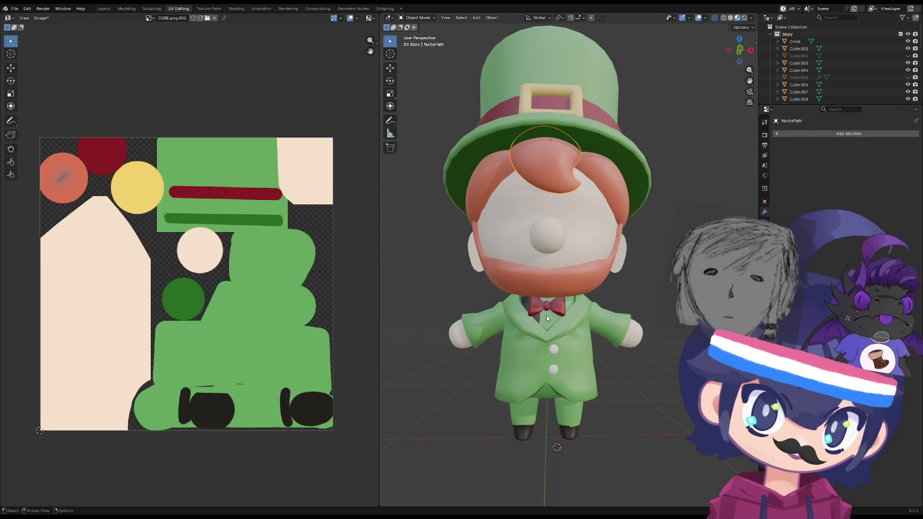
- Move the vest's UV island onto the dark green circle and shrink it
{"action": "left_click", "coordinate": [546, 317]}
{"action": "middle_click_drag", "start_coordinate": [256, 425], "coordinate": [277, 379]}
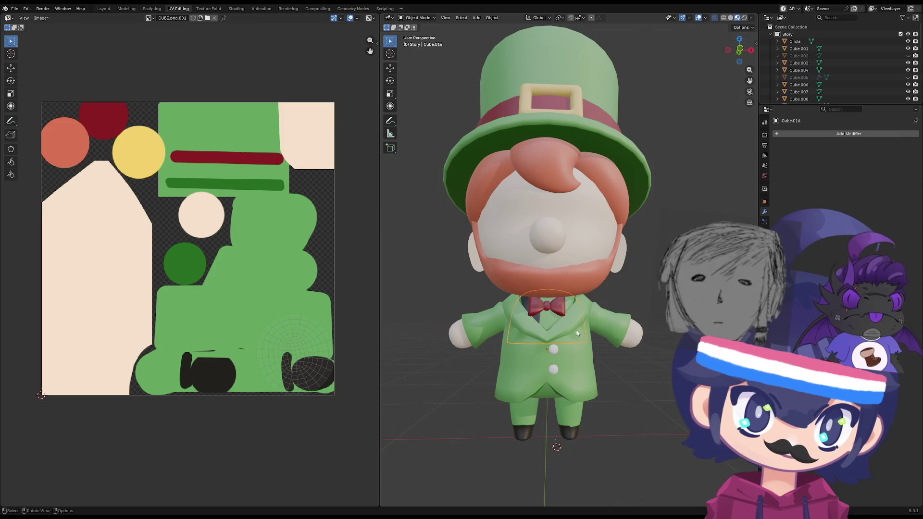
{"action": "key", "text": "Tab"}
{"action": "key", "text": "g"}
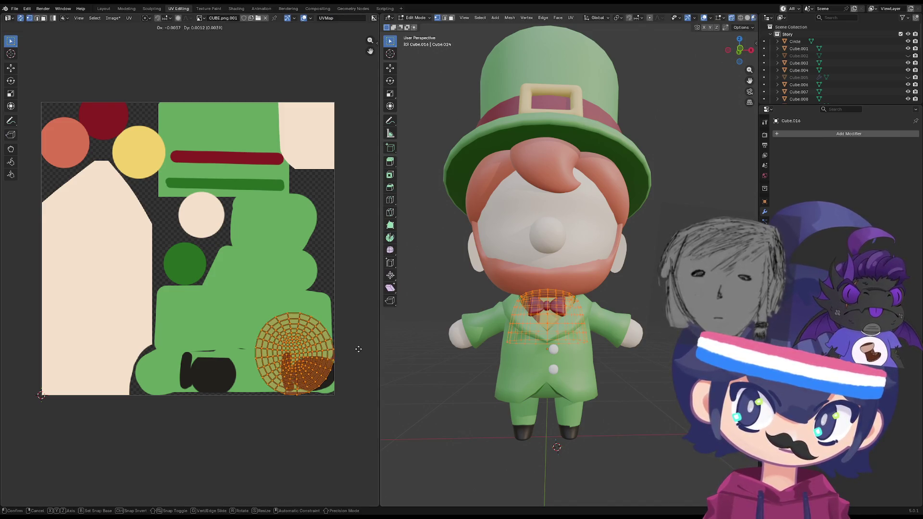
{"action": "left_click", "coordinate": [269, 264]}
{"action": "key", "text": "s"}
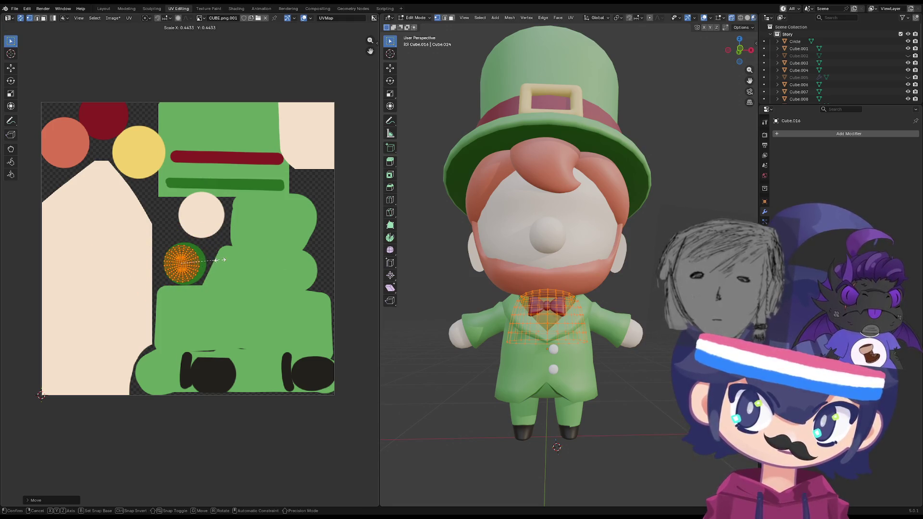
{"action": "left_click", "coordinate": [230, 260]}
{"action": "key", "text": "Tab"}
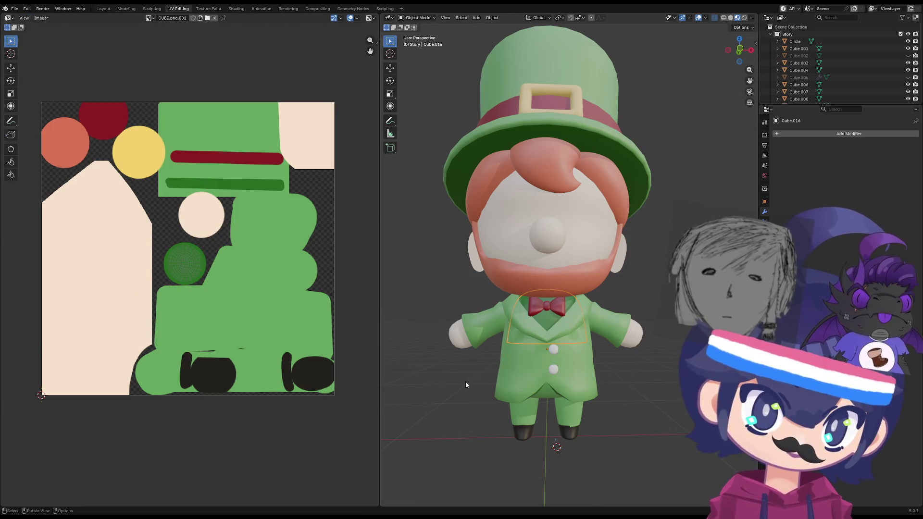
- Move the body's UV islands onto the dark green circle
{"action": "mouse_move", "coordinate": [465, 381]}
{"action": "middle_mouse_down"}
{"action": "mouse_move", "coordinate": [443, 399]}
{"action": "mouse_move", "coordinate": [483, 388]}
{"action": "mouse_move", "coordinate": [443, 391]}
{"action": "mouse_move", "coordinate": [440, 377]}
{"action": "mouse_move", "coordinate": [452, 387]}
{"action": "mouse_move", "coordinate": [436, 361]}
{"action": "middle_mouse_up"}
{"action": "left_click", "coordinate": [563, 335]}
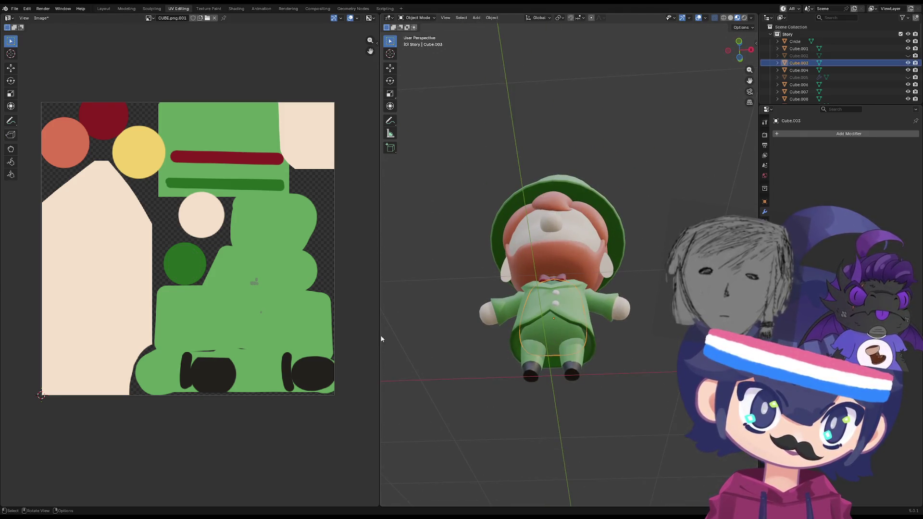
{"action": "key", "text": "Tab"}
{"action": "scroll", "coordinate": [189, 267], "scroll_direction": "up", "scroll_amount": 2}
{"action": "left_click_drag", "start_coordinate": [330, 263], "coordinate": [276, 335]}
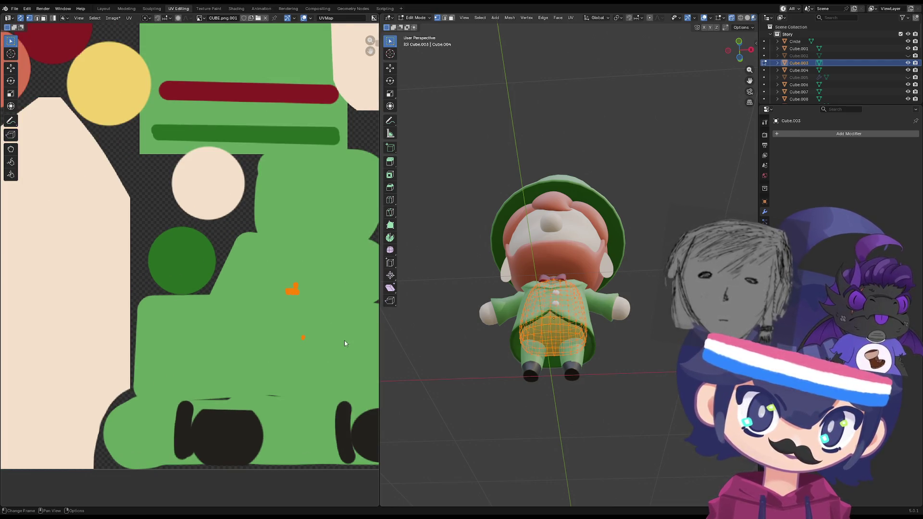
{"action": "key", "text": "g"}
{"action": "left_click", "coordinate": [239, 287]}
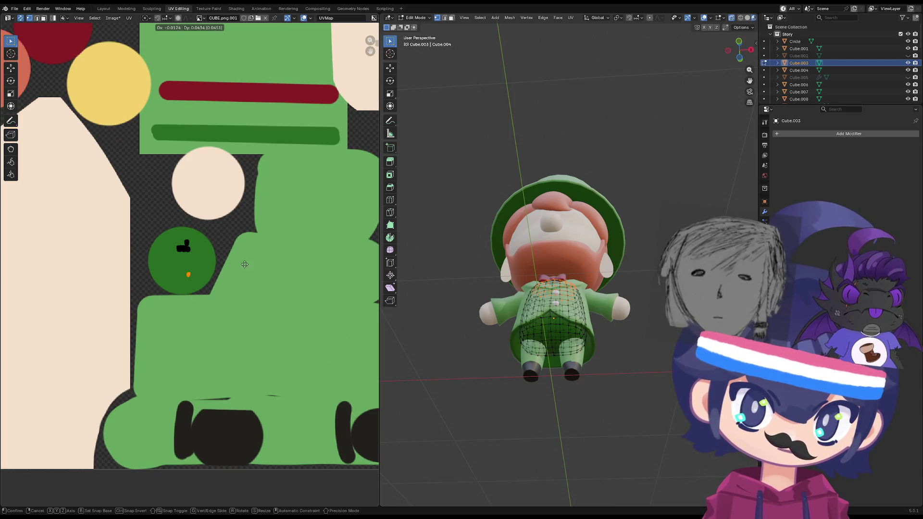
{"action": "key", "text": "Tab"}
- Orbit around the character and check the jacket's UV layout
{"action": "middle_click_drag", "start_coordinate": [455, 355], "coordinate": [499, 408]}
{"action": "left_click", "coordinate": [468, 384]}
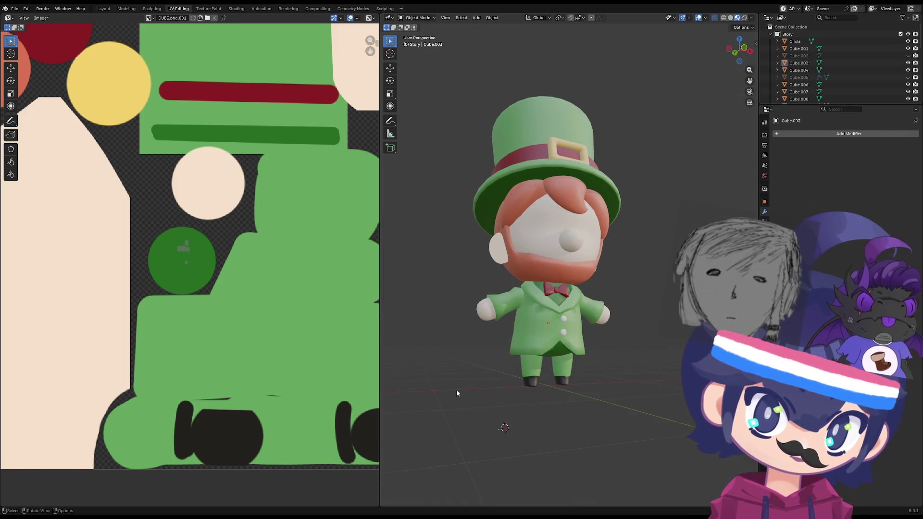
{"action": "scroll", "coordinate": [457, 390], "scroll_direction": "up", "scroll_amount": 5}
{"action": "mouse_move", "coordinate": [435, 406]}
{"action": "middle_mouse_down"}
{"action": "mouse_move", "coordinate": [480, 412]}
{"action": "mouse_move", "coordinate": [462, 393]}
{"action": "mouse_move", "coordinate": [471, 425]}
{"action": "mouse_move", "coordinate": [383, 388]}
{"action": "middle_mouse_up"}
{"action": "scroll", "coordinate": [471, 425], "scroll_direction": "down", "scroll_amount": 3}
{"action": "left_click", "coordinate": [535, 287]}
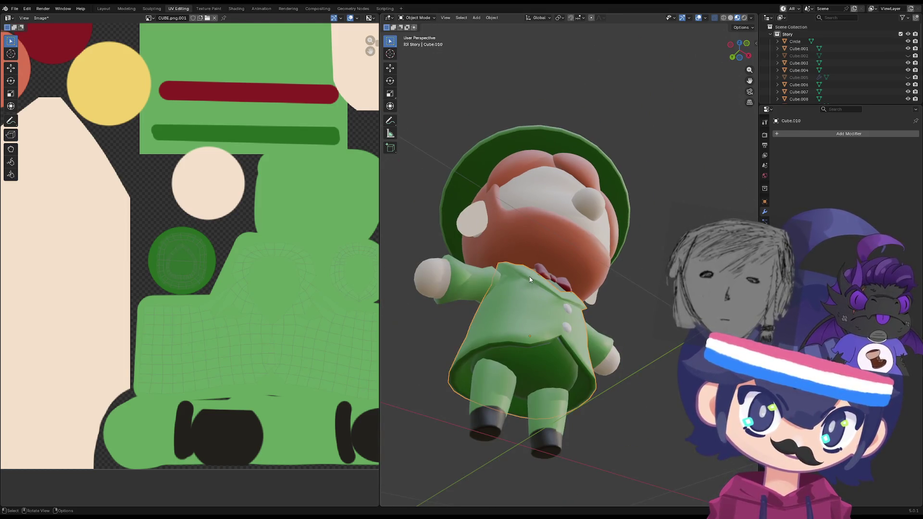
{"action": "key", "text": "Tab"}
{"action": "key", "text": "Tab"}
{"action": "key", "text": "Tab"}
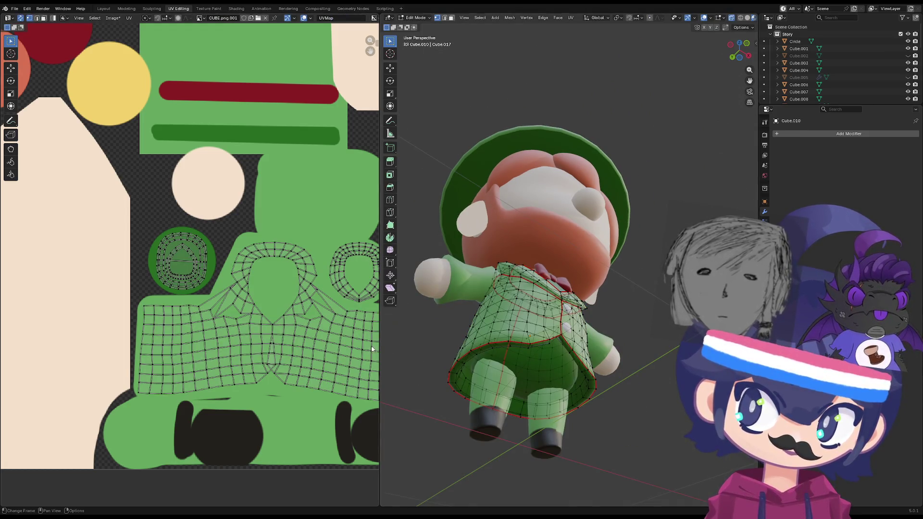
{"action": "key", "text": "Tab"}
{"action": "key", "text": "Tab"}
{"action": "key", "text": "Tab"}
- Check that the arms' UV islands sit on the two tall green patches
{"action": "mouse_move", "coordinate": [418, 400]}
{"action": "middle_mouse_down"}
{"action": "mouse_move", "coordinate": [412, 362]}
{"action": "mouse_move", "coordinate": [451, 377]}
{"action": "mouse_move", "coordinate": [474, 345]}
{"action": "mouse_move", "coordinate": [431, 369]}
{"action": "mouse_move", "coordinate": [519, 341]}
{"action": "middle_mouse_up"}
{"action": "left_click", "coordinate": [584, 319]}
{"action": "key", "text": "Tab"}
{"action": "scroll", "coordinate": [188, 274], "scroll_direction": "down", "scroll_amount": 5}
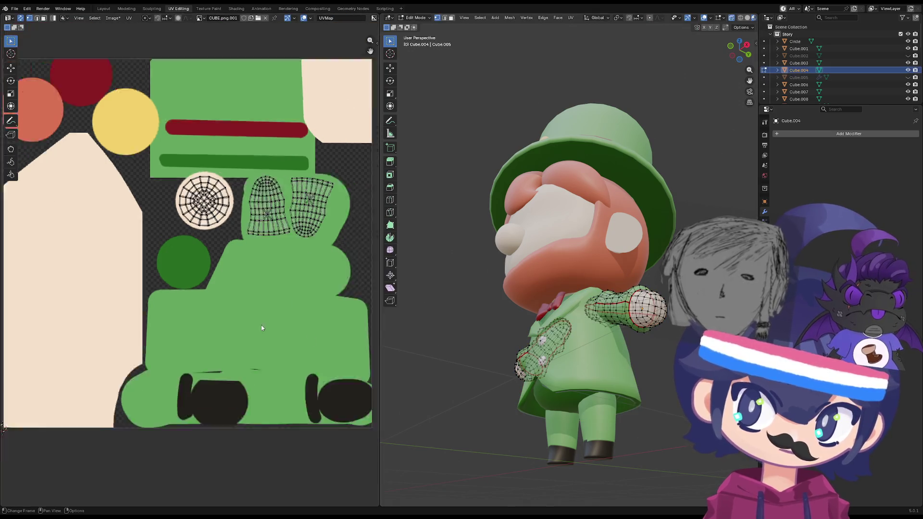
{"action": "scroll", "coordinate": [189, 268], "scroll_direction": "up", "scroll_amount": 3}
{"action": "left_click_drag", "start_coordinate": [313, 195], "coordinate": [207, 276]}
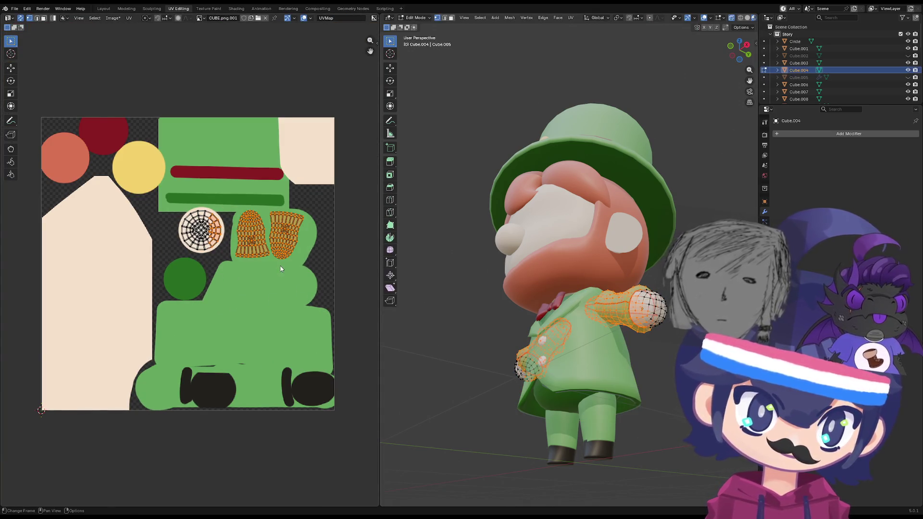
{"action": "key", "text": "Tab"}
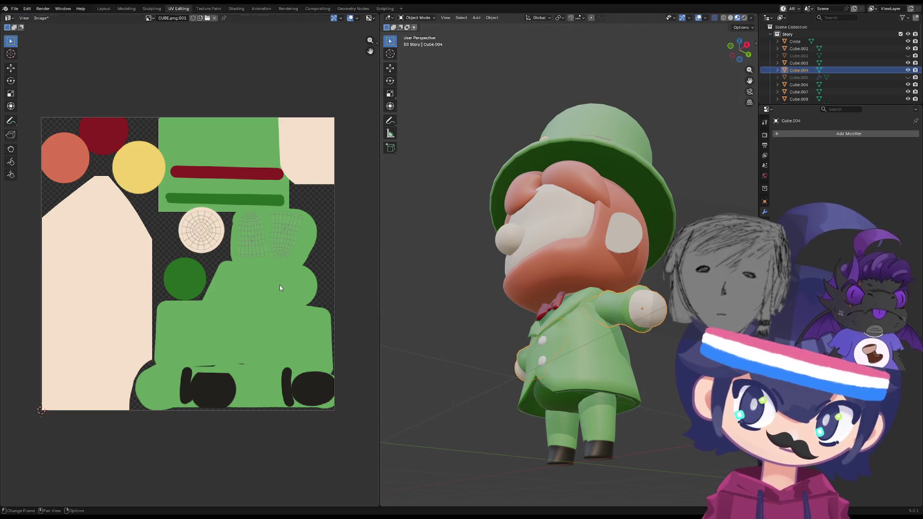
- Deselect the arms and orbit to a side angle of the textured character
{"action": "middle_click_drag", "start_coordinate": [274, 290], "coordinate": [259, 297]}
{"action": "mouse_move", "coordinate": [391, 292]}
{"action": "middle_mouse_down"}
{"action": "mouse_move", "coordinate": [571, 324]}
{"action": "mouse_move", "coordinate": [538, 354]}
{"action": "middle_mouse_up"}
{"action": "scroll", "coordinate": [481, 308], "scroll_direction": "down", "scroll_amount": 2}
{"action": "left_click", "coordinate": [489, 378]}
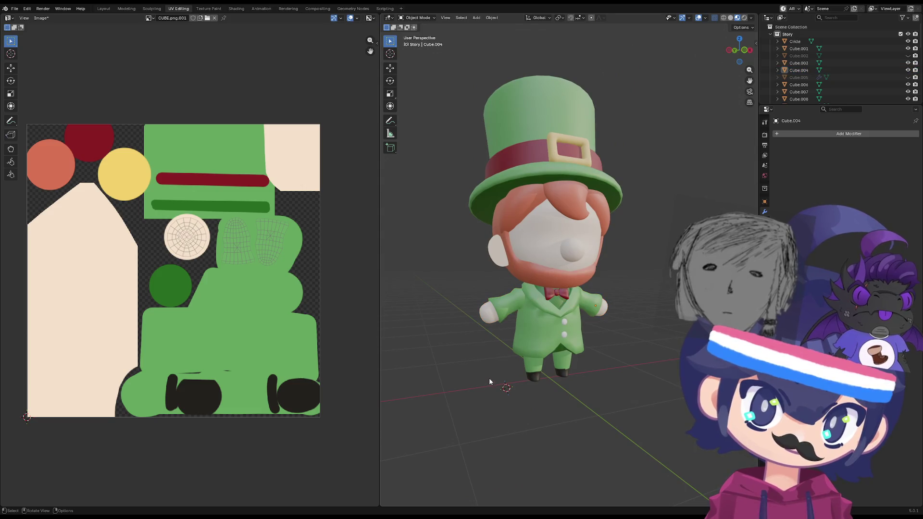
{"action": "mouse_move", "coordinate": [489, 378]}
{"action": "middle_mouse_down"}
{"action": "mouse_move", "coordinate": [459, 329]}
{"action": "mouse_move", "coordinate": [524, 365]}
{"action": "mouse_move", "coordinate": [506, 366]}
{"action": "mouse_move", "coordinate": [497, 333]}
{"action": "mouse_move", "coordinate": [501, 366]}
{"action": "mouse_move", "coordinate": [527, 409]}
{"action": "mouse_move", "coordinate": [522, 294]}
{"action": "mouse_move", "coordinate": [486, 302]}
{"action": "mouse_move", "coordinate": [500, 289]}
{"action": "mouse_move", "coordinate": [515, 304]}
{"action": "middle_mouse_up"}
{"action": "scroll", "coordinate": [526, 341], "scroll_direction": "up", "scroll_amount": 5}
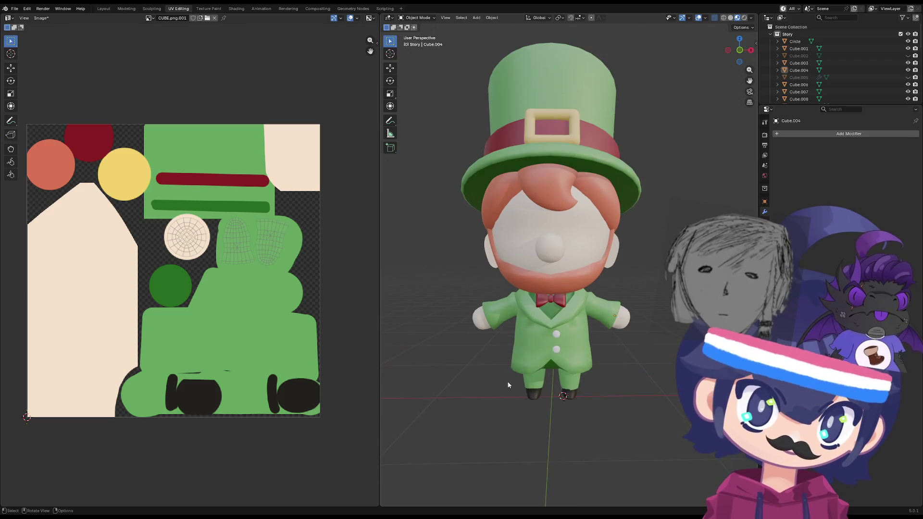
- Inspect the bow tie and knot, snap to front orthographic view, and open Shading
{"action": "left_click", "coordinate": [550, 317]}
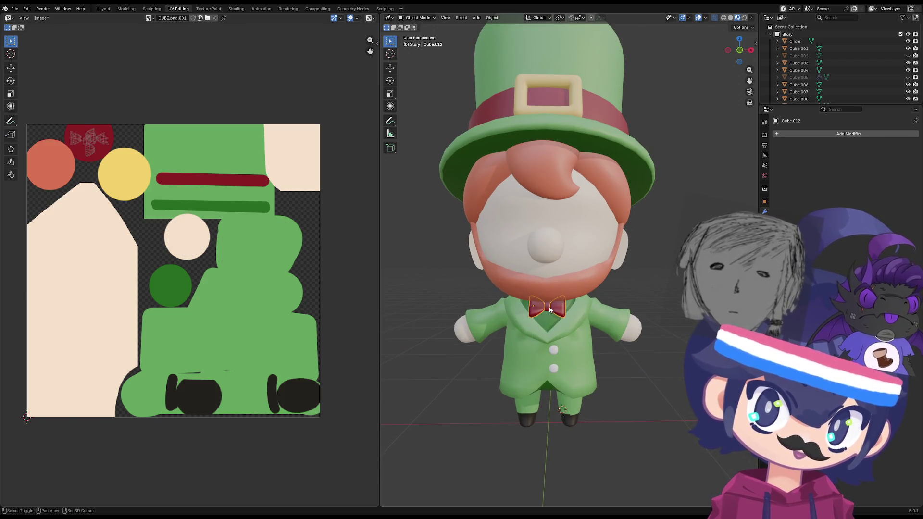
{"action": "left_click", "coordinate": [547, 306]}
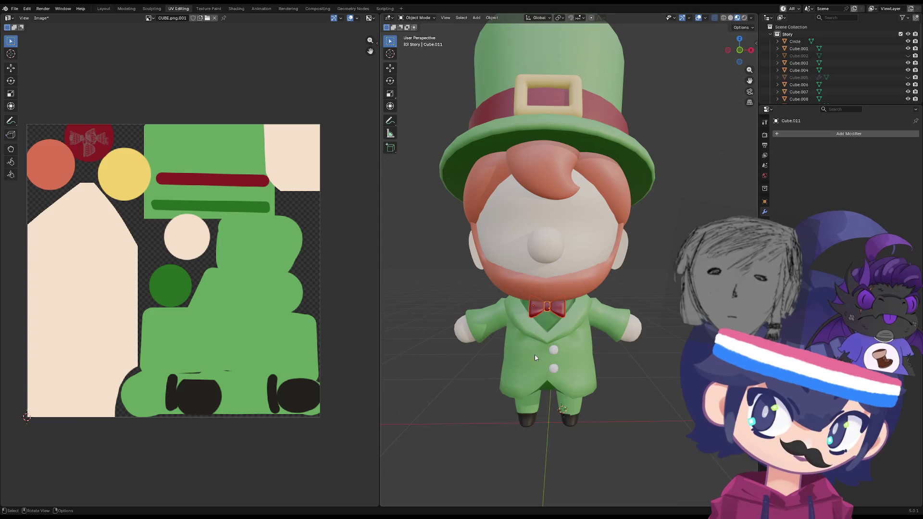
{"action": "middle_click_drag", "start_coordinate": [555, 329], "coordinate": [492, 298]}
{"action": "key", "text": "grave"}
{"action": "left_click", "coordinate": [485, 290]}
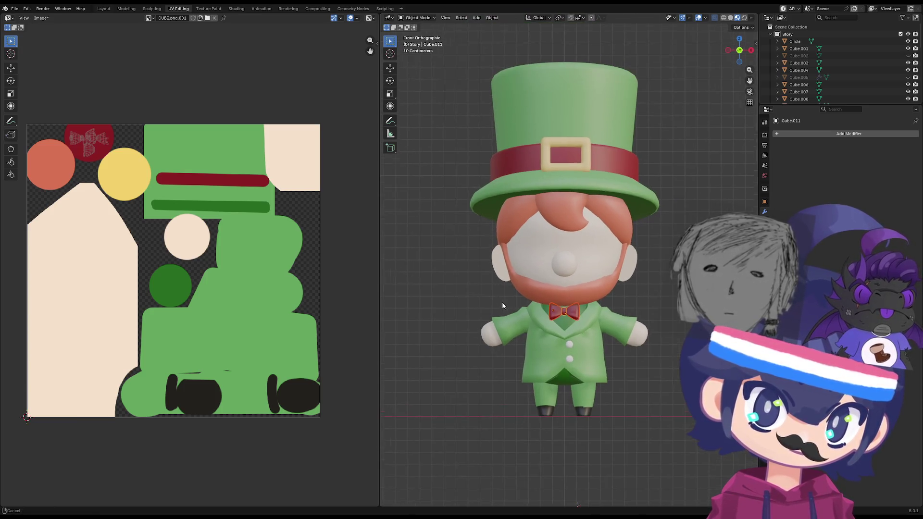
{"action": "left_click", "coordinate": [236, 9]}
{"action": "scroll", "coordinate": [362, 144], "scroll_direction": "down", "scroll_amount": 5}
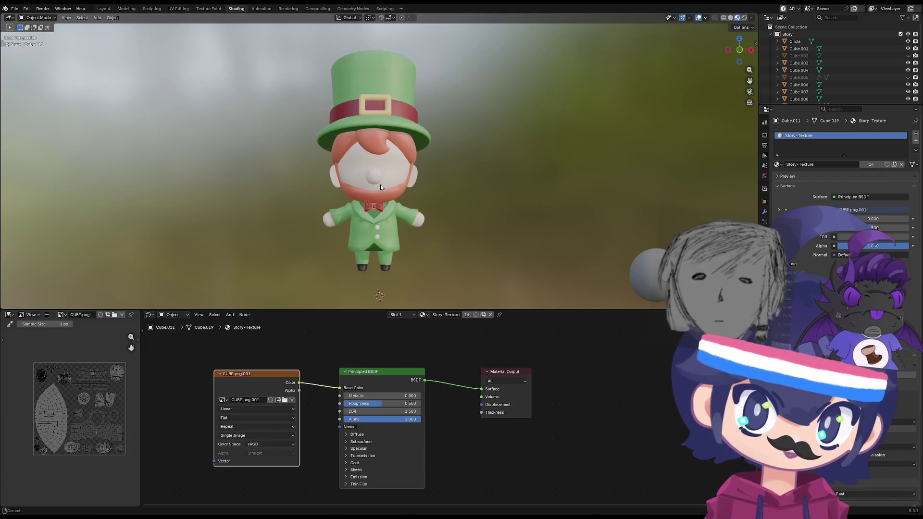
- Center the character in a front perspective view in the Shading viewport
{"action": "mouse_move", "coordinate": [380, 184]}
{"action": "middle_mouse_down"}
{"action": "mouse_move", "coordinate": [342, 174]}
{"action": "mouse_move", "coordinate": [356, 168]}
{"action": "mouse_move", "coordinate": [200, 145]}
{"action": "middle_mouse_up"}
{"action": "key", "text": "KP_1"}
{"action": "key", "text": "KP_5"}
{"action": "key", "text": "KP_5"}
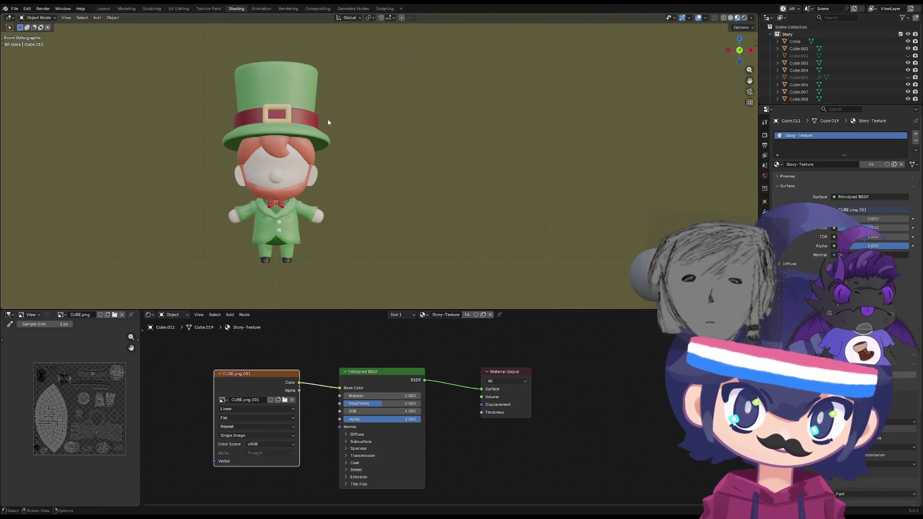
{"action": "middle_click_drag", "start_coordinate": [328, 120], "coordinate": [299, 125], "text": "shift"}
{"action": "key", "text": "grave"}
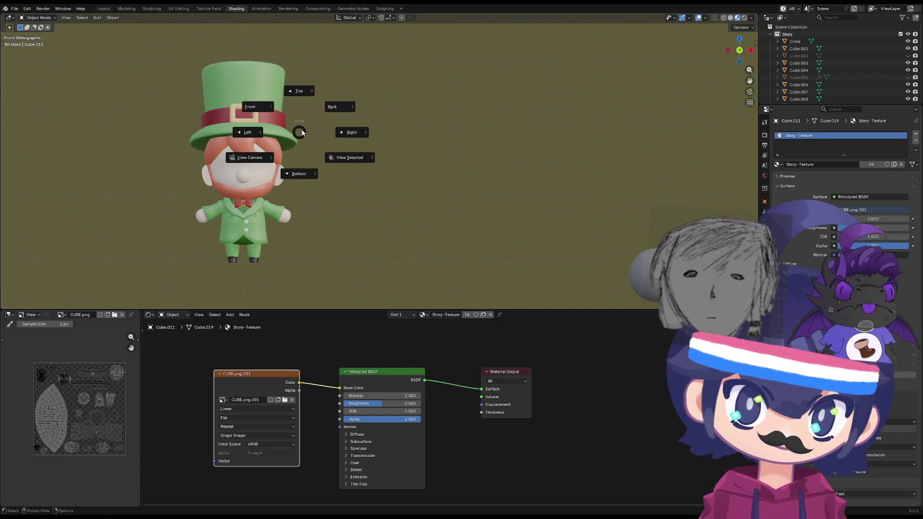
{"action": "key", "text": "KP_5"}
{"action": "key", "text": "KP_5"}
{"action": "key", "text": "KP_5"}
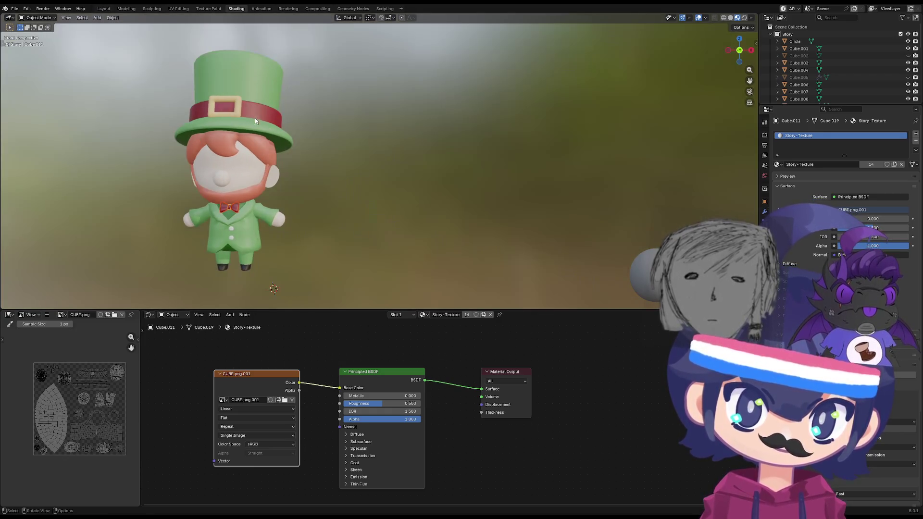
{"action": "middle_click_drag", "start_coordinate": [255, 121], "coordinate": [401, 121], "text": "shift"}
{"action": "key", "text": "KP_5"}
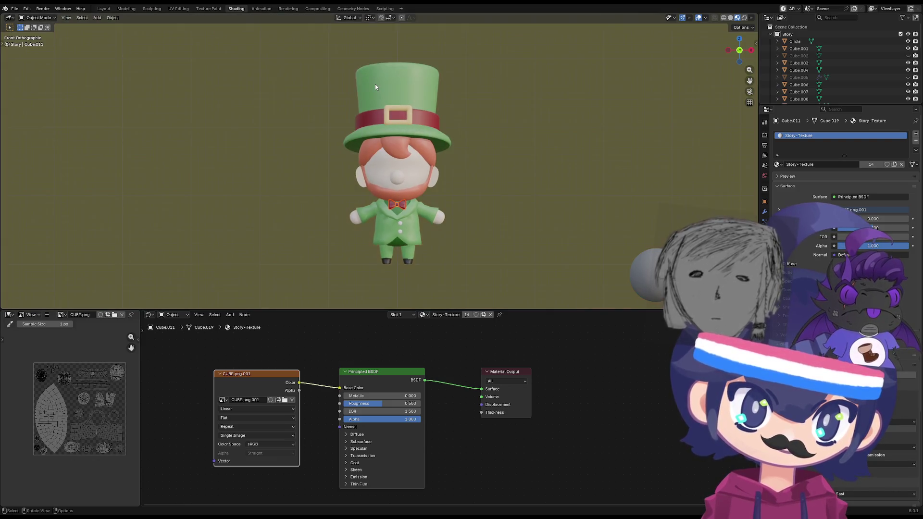
{"action": "key", "text": "KP_5"}
- Group Image Texture, Principled BSDF and Material Output together and set Roughness to 0
{"action": "left_click_drag", "start_coordinate": [379, 373], "coordinate": [389, 364]}
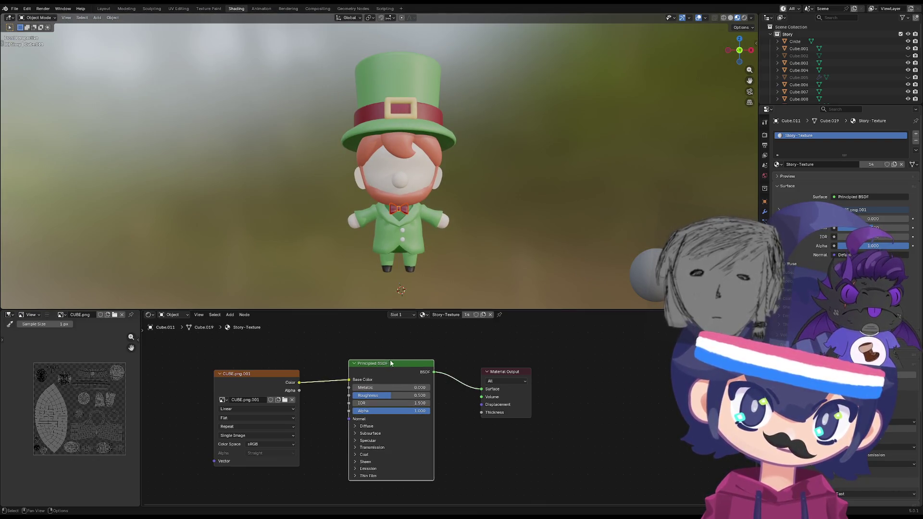
{"action": "left_click_drag", "start_coordinate": [266, 373], "coordinate": [298, 364]}
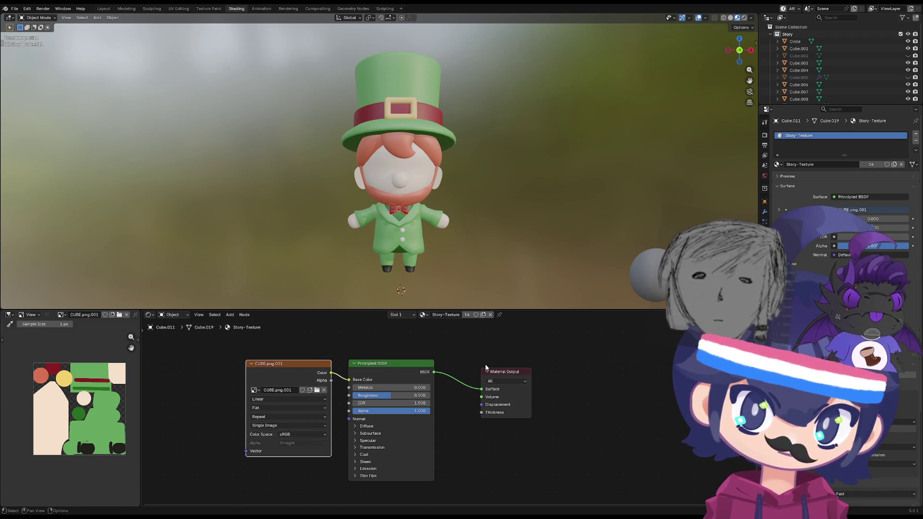
{"action": "left_click_drag", "start_coordinate": [499, 374], "coordinate": [467, 367]}
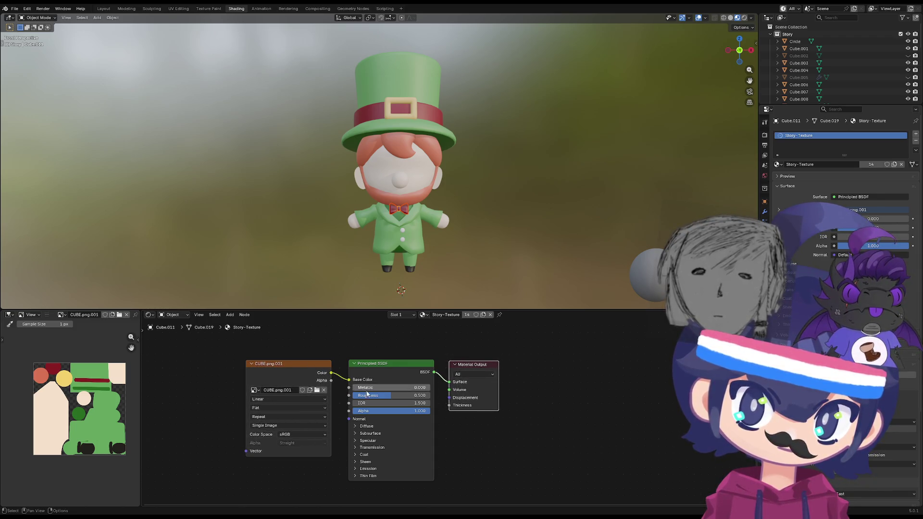
{"action": "mouse_move", "coordinate": [385, 395]}
{"action": "left_mouse_down"}
{"action": "mouse_move", "coordinate": [418, 395]}
{"action": "mouse_move", "coordinate": [349, 396]}
{"action": "left_mouse_up"}
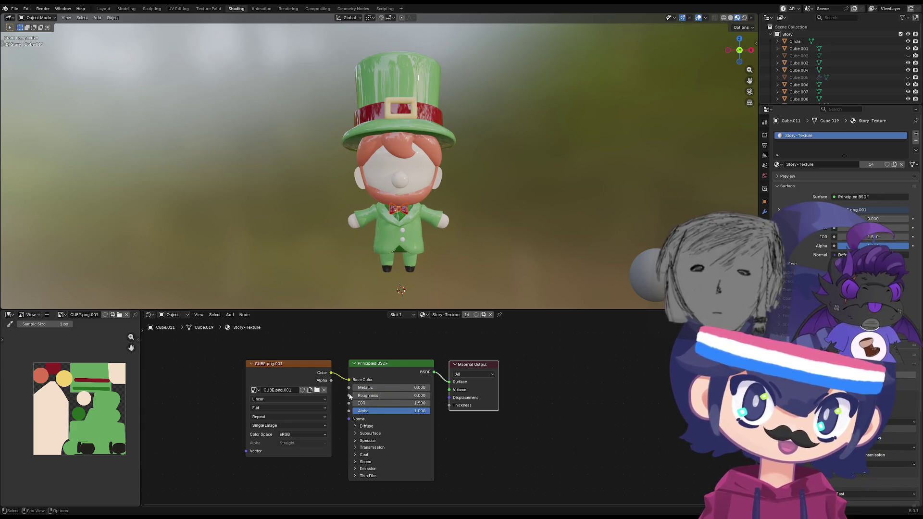
- Orbit between front and side views to inspect the glossy textured character
{"action": "scroll", "coordinate": [370, 149], "scroll_direction": "up", "scroll_amount": 6}
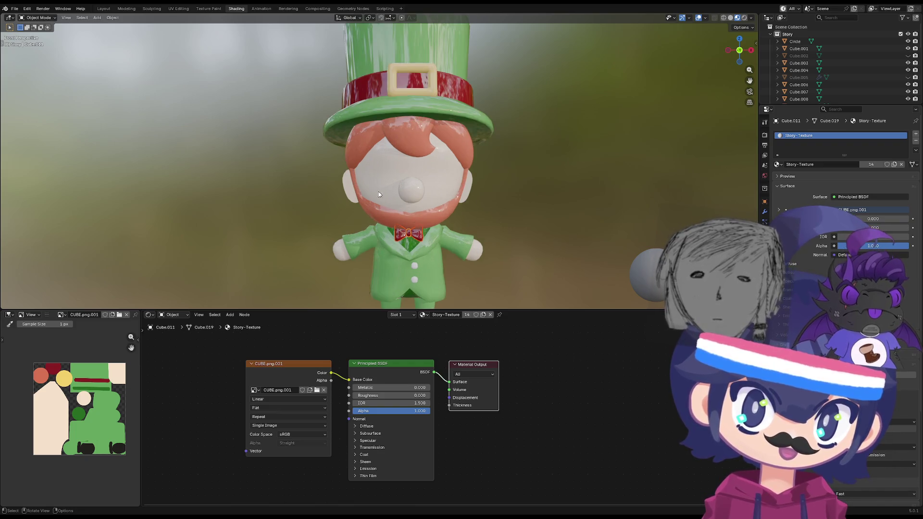
{"action": "scroll", "coordinate": [328, 190], "scroll_direction": "down", "scroll_amount": 2}
{"action": "scroll", "coordinate": [352, 181], "scroll_direction": "down", "scroll_amount": 3}
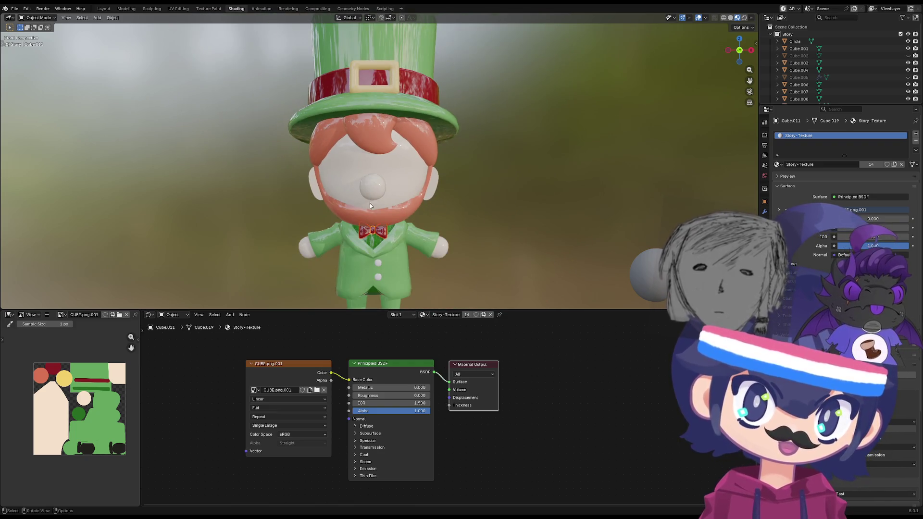
{"action": "mouse_move", "coordinate": [352, 181]}
{"action": "middle_mouse_down"}
{"action": "mouse_move", "coordinate": [509, 207]}
{"action": "mouse_move", "coordinate": [413, 207]}
{"action": "middle_mouse_up"}
{"action": "key", "text": "KP_1"}
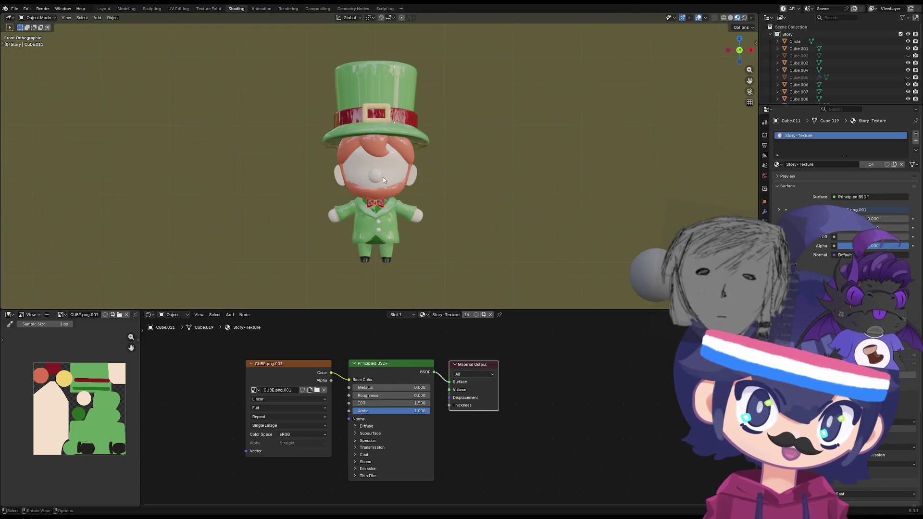
{"action": "scroll", "coordinate": [380, 189], "scroll_direction": "up", "scroll_amount": 4}
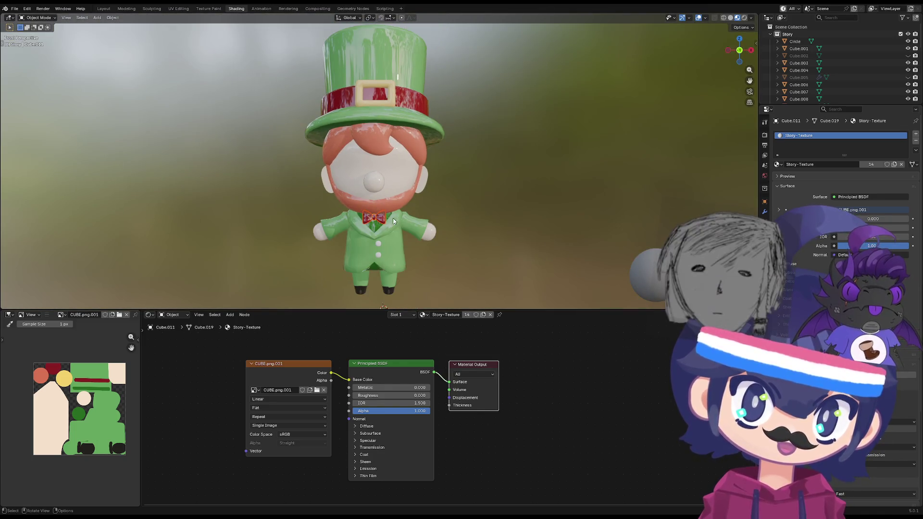
{"action": "scroll", "coordinate": [331, 274], "scroll_direction": "down", "scroll_amount": 1}
{"action": "mouse_move", "coordinate": [331, 273]}
{"action": "middle_mouse_down"}
{"action": "mouse_move", "coordinate": [273, 270]}
{"action": "mouse_move", "coordinate": [506, 267]}
{"action": "mouse_move", "coordinate": [492, 251]}
{"action": "mouse_move", "coordinate": [363, 202]}
{"action": "middle_mouse_up"}
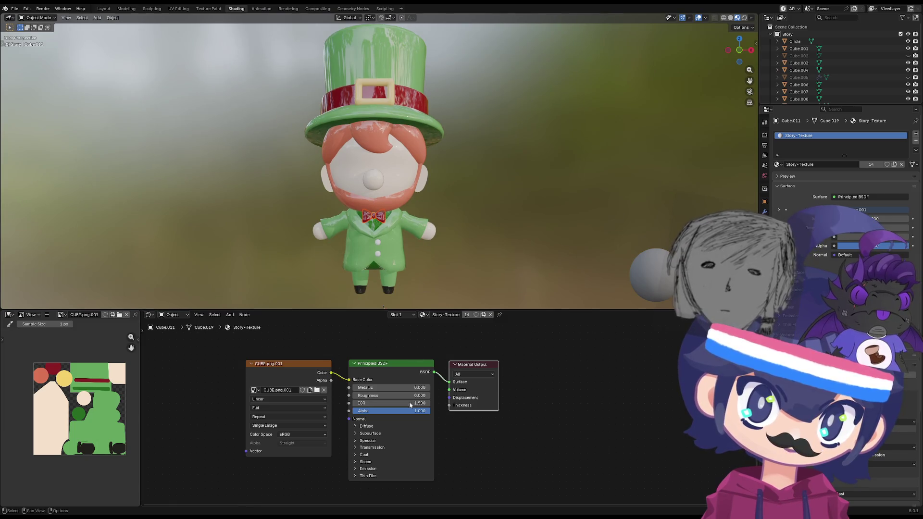
- Raise the Principled BSDF Roughness to 1.000 for a matte finish and review it
{"action": "left_click_drag", "start_coordinate": [375, 399], "coordinate": [431, 397]}
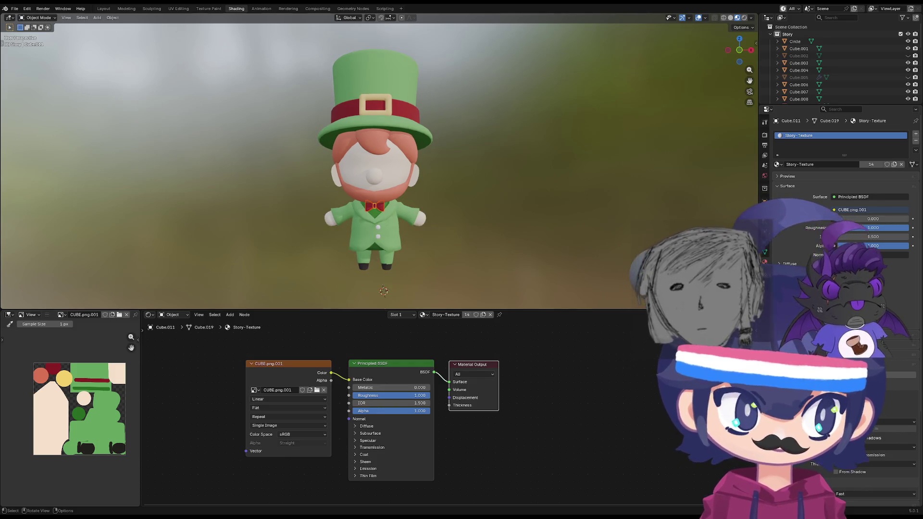
{"action": "scroll", "coordinate": [383, 306], "scroll_direction": "up", "scroll_amount": 3}
{"action": "scroll", "coordinate": [244, 214], "scroll_direction": "down", "scroll_amount": 4}
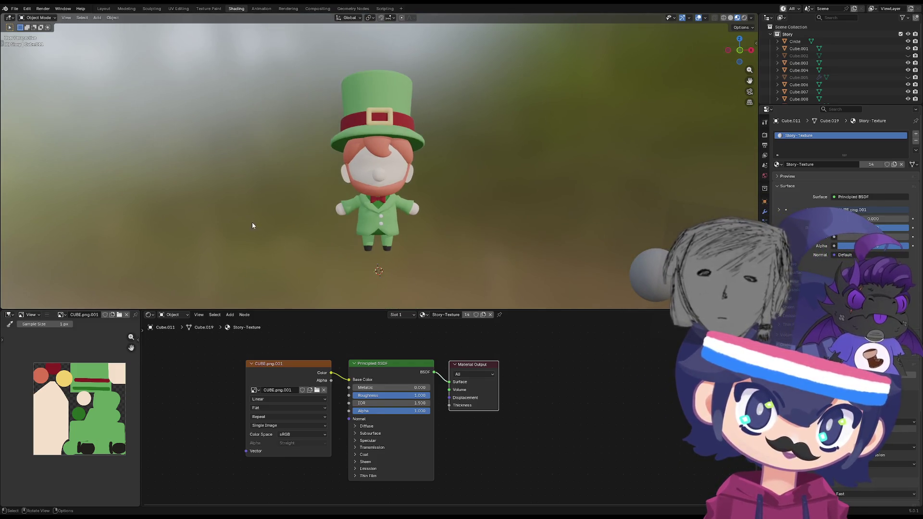
{"action": "scroll", "coordinate": [252, 222], "scroll_direction": "up", "scroll_amount": 5}
{"action": "mouse_move", "coordinate": [353, 251]}
{"action": "middle_mouse_down", "text": "shift"}
{"action": "mouse_move", "coordinate": [273, 225]}
{"action": "mouse_move", "coordinate": [208, 227]}
{"action": "mouse_move", "coordinate": [247, 206]}
{"action": "mouse_move", "coordinate": [346, 214]}
{"action": "mouse_move", "coordinate": [344, 233]}
{"action": "mouse_move", "coordinate": [323, 123]}
{"action": "mouse_move", "coordinate": [381, 151]}
{"action": "middle_mouse_up", "text": "shift"}
{"action": "scroll", "coordinate": [392, 127], "scroll_direction": "up", "scroll_amount": 3}
{"action": "key", "text": "grave"}
{"action": "left_click", "coordinate": [371, 105]}
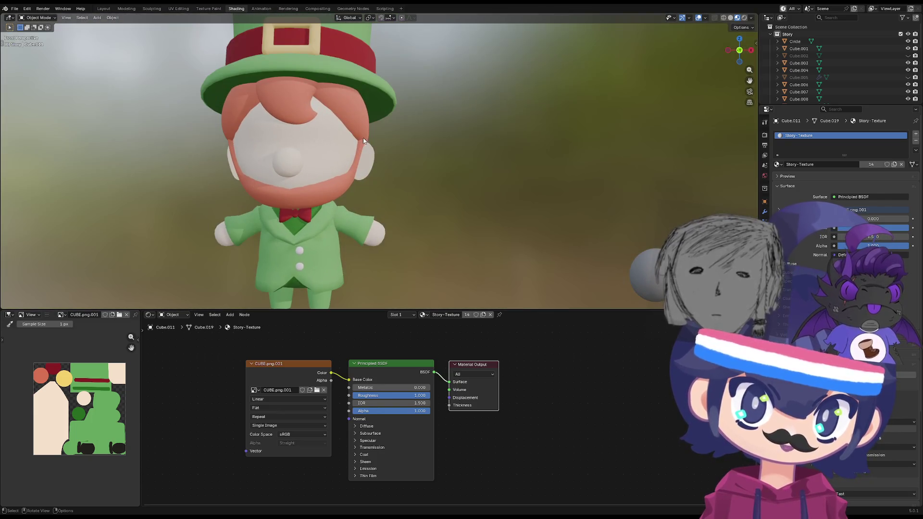
{"action": "scroll", "coordinate": [303, 170], "scroll_direction": "down", "scroll_amount": 4}
{"action": "mouse_move", "coordinate": [307, 171]}
{"action": "middle_mouse_down"}
{"action": "mouse_move", "coordinate": [417, 179]}
{"action": "mouse_move", "coordinate": [332, 188]}
{"action": "middle_mouse_up"}
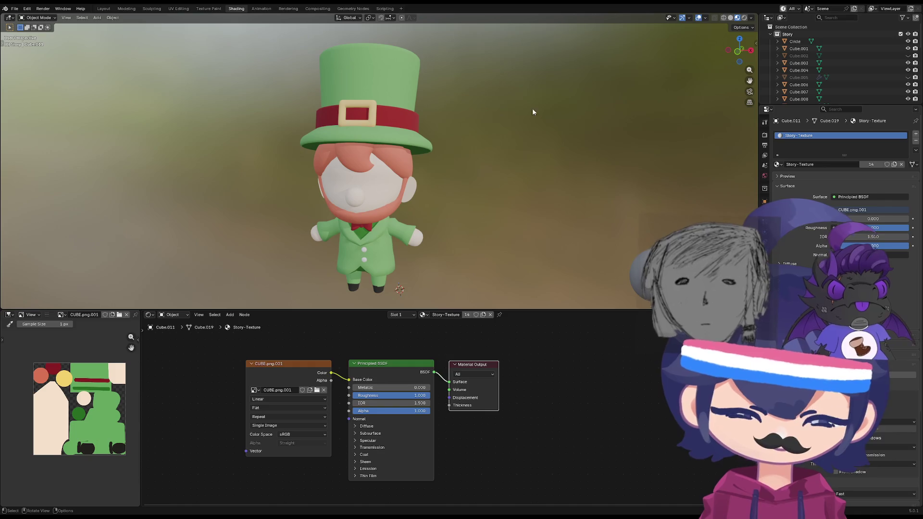
{"action": "mouse_move", "coordinate": [385, 177]}
{"action": "middle_mouse_down"}
{"action": "mouse_move", "coordinate": [489, 167]}
{"action": "mouse_move", "coordinate": [313, 154]}
{"action": "mouse_move", "coordinate": [318, 132]}
{"action": "middle_mouse_up"}
{"action": "key", "text": "KP_5"}
{"action": "scroll", "coordinate": [357, 173], "scroll_direction": "up", "scroll_amount": 3}
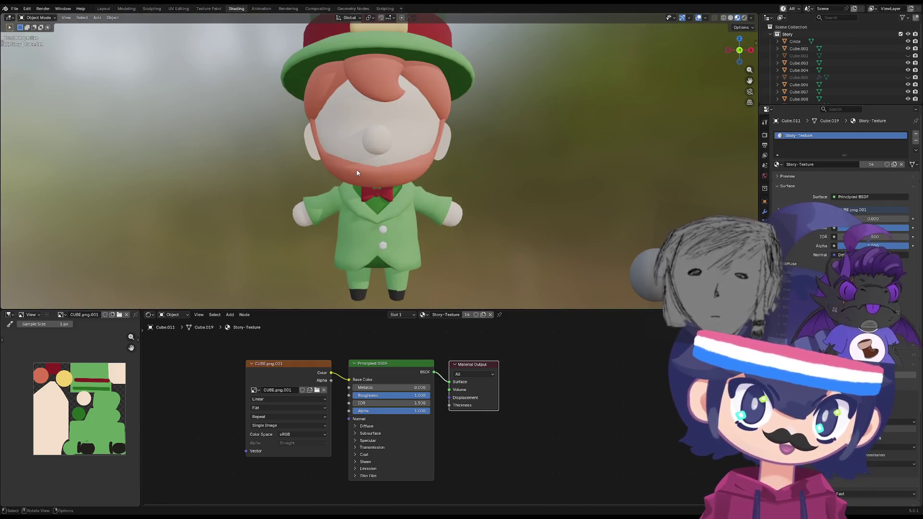
{"action": "scroll", "coordinate": [390, 188], "scroll_direction": "down", "scroll_amount": 3}
{"action": "mouse_move", "coordinate": [390, 187]}
{"action": "middle_mouse_down"}
{"action": "mouse_move", "coordinate": [394, 212]}
{"action": "mouse_move", "coordinate": [332, 174]}
{"action": "mouse_move", "coordinate": [449, 173]}
{"action": "mouse_move", "coordinate": [404, 176]}
{"action": "mouse_move", "coordinate": [342, 110]}
{"action": "mouse_move", "coordinate": [346, 177]}
{"action": "mouse_move", "coordinate": [381, 161]}
{"action": "mouse_move", "coordinate": [284, 158]}
{"action": "mouse_move", "coordinate": [269, 101]}
{"action": "mouse_move", "coordinate": [308, 110]}
{"action": "mouse_move", "coordinate": [312, 103]}
{"action": "mouse_move", "coordinate": [304, 136]}
{"action": "mouse_move", "coordinate": [218, 117]}
{"action": "mouse_move", "coordinate": [299, 124]}
{"action": "mouse_move", "coordinate": [428, 211]}
{"action": "middle_mouse_up"}
{"action": "scroll", "coordinate": [342, 152], "scroll_direction": "up", "scroll_amount": 3}
{"action": "scroll", "coordinate": [431, 213], "scroll_direction": "up", "scroll_amount": 2}
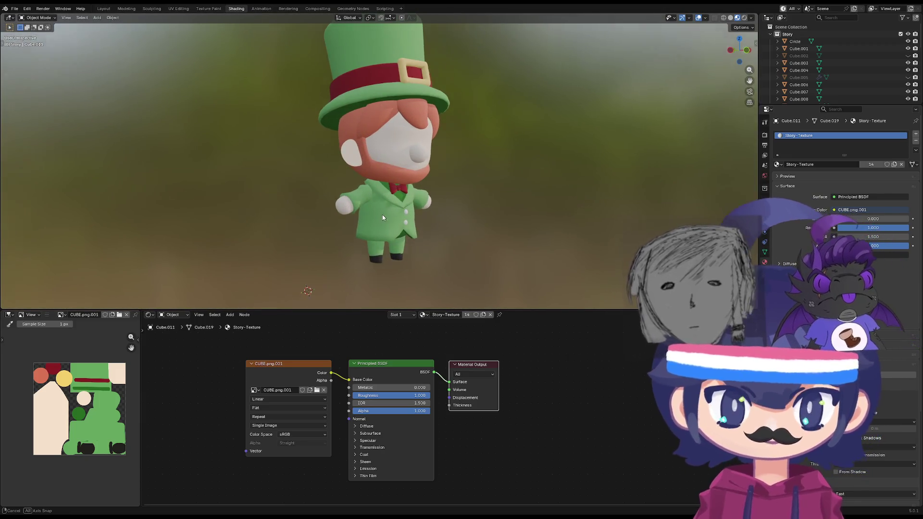
{"action": "key", "text": "grave"}
{"action": "left_click", "coordinate": [318, 171]}
{"action": "mouse_move", "coordinate": [320, 181]}
{"action": "middle_mouse_down"}
{"action": "mouse_move", "coordinate": [389, 208]}
{"action": "mouse_move", "coordinate": [402, 225]}
{"action": "mouse_move", "coordinate": [422, 149]}
{"action": "mouse_move", "coordinate": [569, 178]}
{"action": "mouse_move", "coordinate": [368, 194]}
{"action": "mouse_move", "coordinate": [367, 211]}
{"action": "mouse_move", "coordinate": [464, 204]}
{"action": "mouse_move", "coordinate": [464, 128]}
{"action": "mouse_move", "coordinate": [301, 202]}
{"action": "middle_mouse_up"}
{"action": "key", "text": "a"}
- Box-select around the whole leprechaun to select all its objects
{"action": "scroll", "coordinate": [301, 203], "scroll_direction": "down", "scroll_amount": 5}
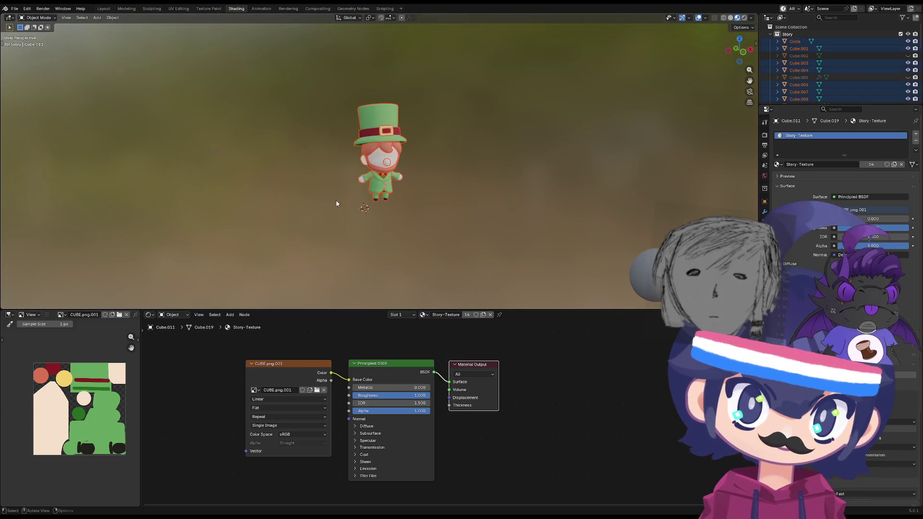
{"action": "left_click_drag", "start_coordinate": [304, 72], "coordinate": [445, 226]}
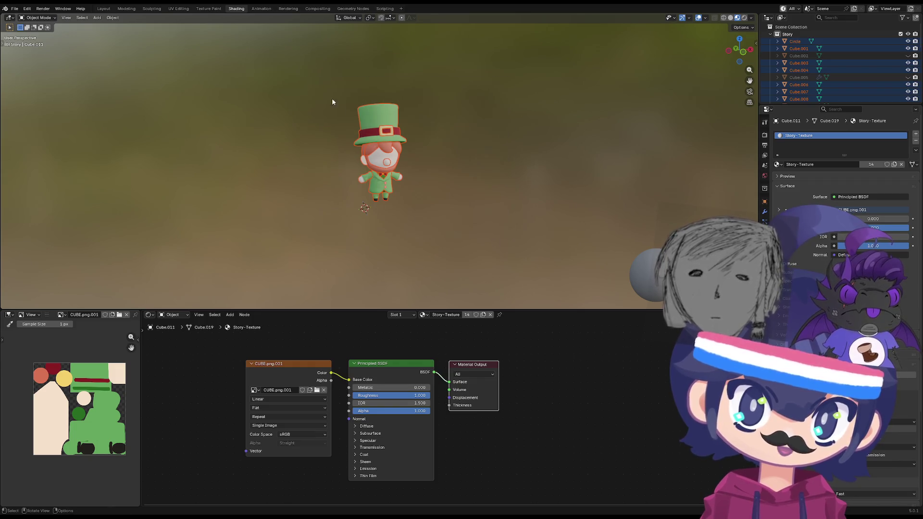
{"action": "left_click_drag", "start_coordinate": [324, 78], "coordinate": [478, 244]}
{"action": "left_click_drag", "start_coordinate": [456, 226], "coordinate": [347, 76]}
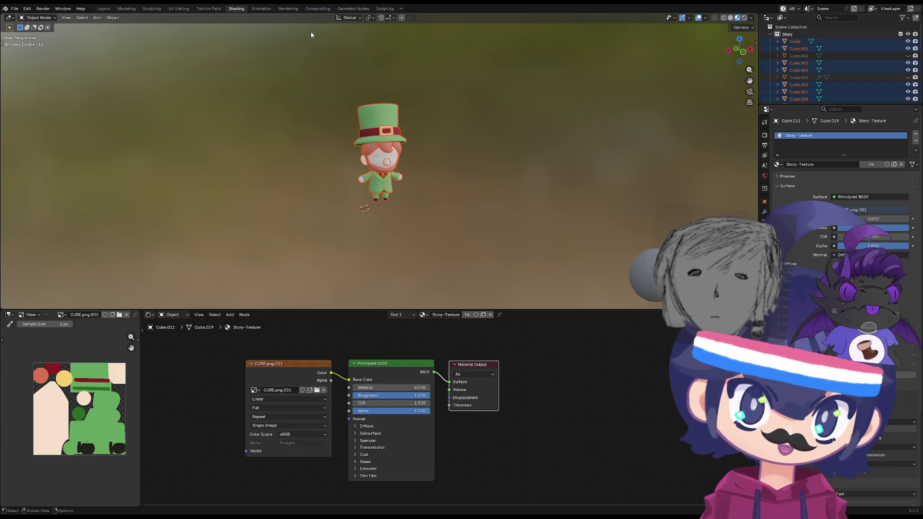
{"action": "left_click_drag", "start_coordinate": [298, 58], "coordinate": [451, 230]}
{"action": "mouse_move", "coordinate": [451, 230]}
{"action": "left_mouse_down"}
{"action": "mouse_move", "coordinate": [457, 241]}
{"action": "mouse_move", "coordinate": [325, 55]}
{"action": "mouse_move", "coordinate": [457, 232]}
{"action": "left_mouse_up"}
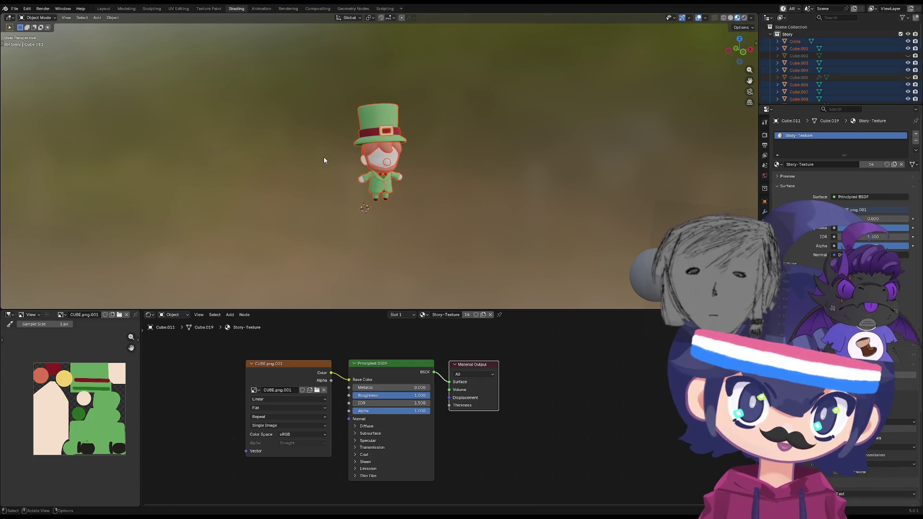
- Snap to front view, then pan and orbit slightly to check the selected character
{"action": "key", "text": "KP_1"}
{"action": "scroll", "coordinate": [398, 184], "scroll_direction": "up", "scroll_amount": 6}
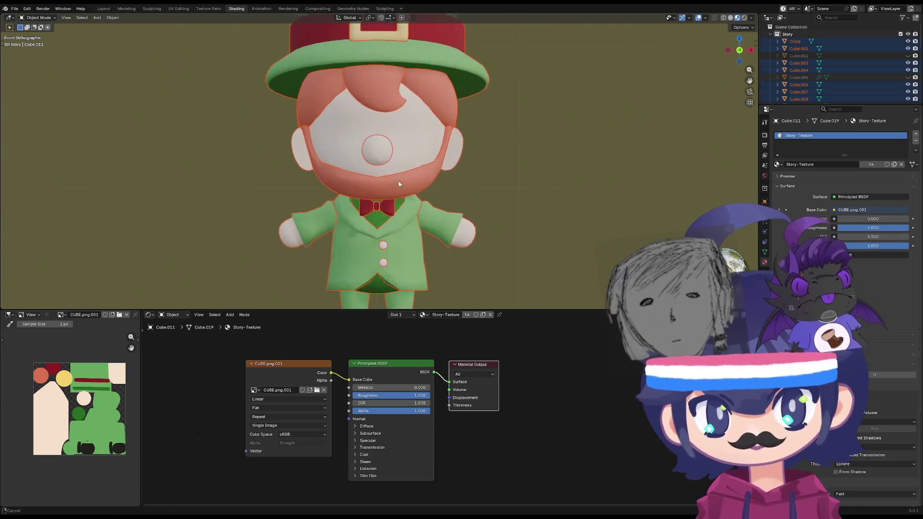
{"action": "scroll", "coordinate": [399, 184], "scroll_direction": "down", "scroll_amount": 5}
{"action": "middle_click_drag", "start_coordinate": [402, 185], "coordinate": [332, 194], "text": "shift"}
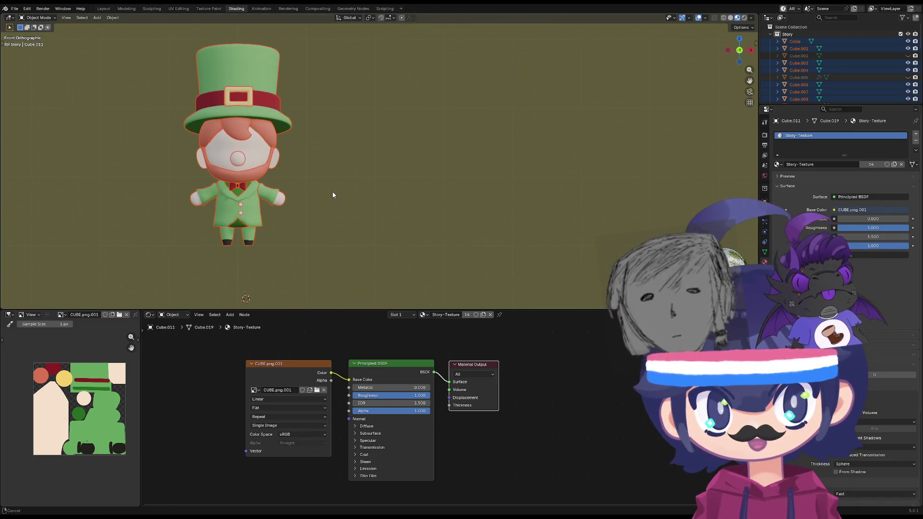
{"action": "middle_click_drag", "start_coordinate": [255, 184], "coordinate": [251, 178]}
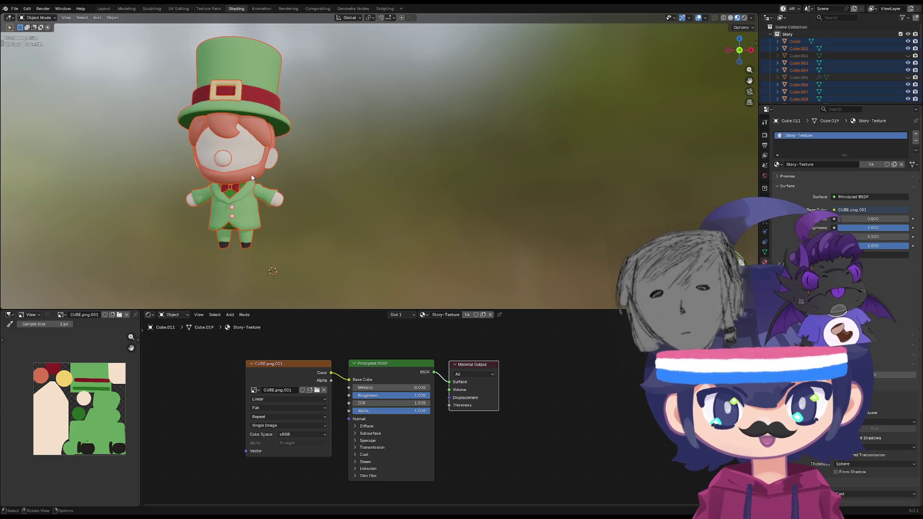
{"action": "scroll", "coordinate": [251, 178], "scroll_direction": "up", "scroll_amount": 4}
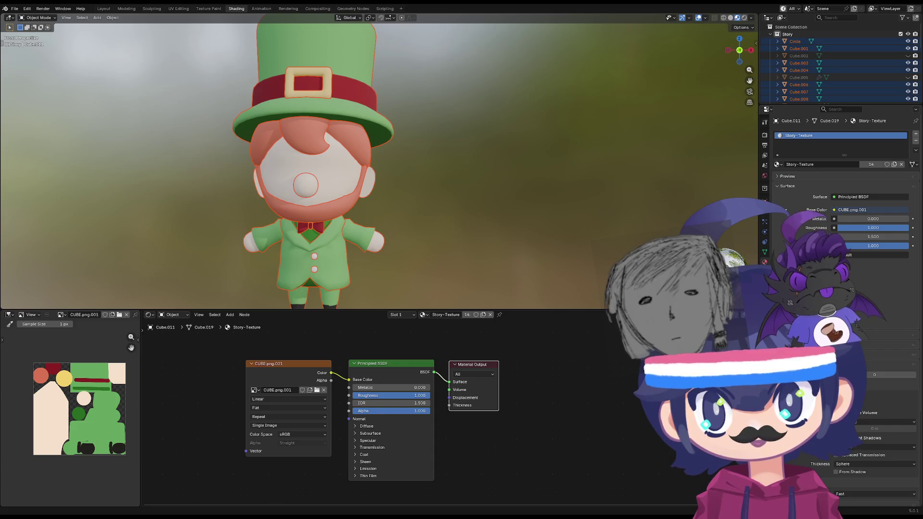
{"action": "scroll", "coordinate": [201, 157], "scroll_direction": "down", "scroll_amount": 3}
{"action": "key", "text": "grave"}
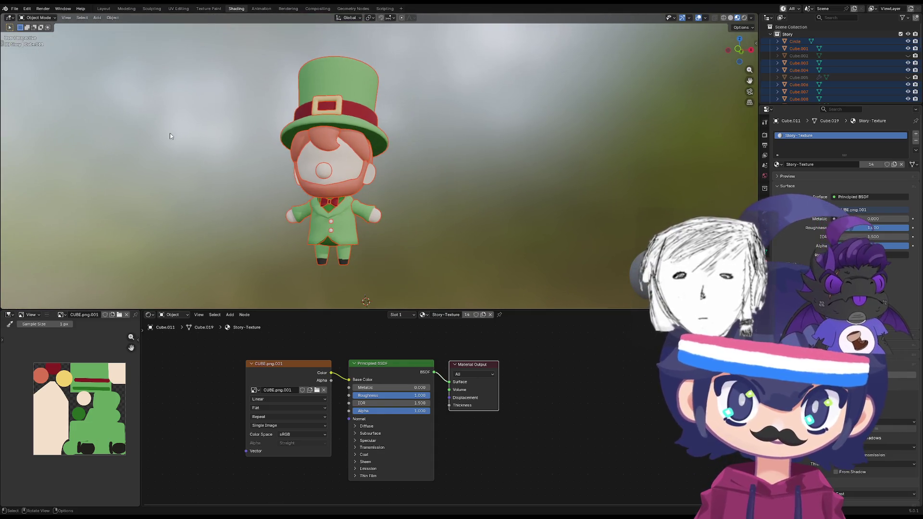
{"action": "middle_click_drag", "start_coordinate": [169, 132], "coordinate": [163, 130]}
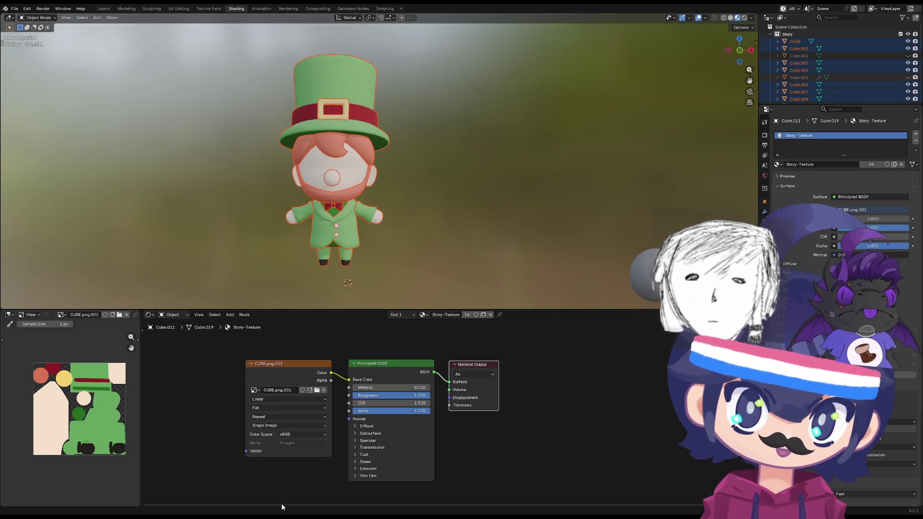
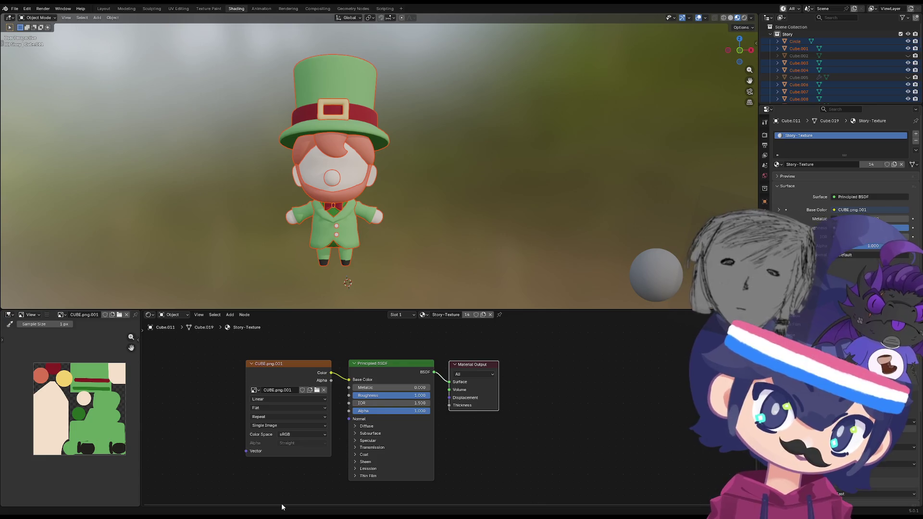
- Orbit around the leprechaun and select the legs and jacket pieces to inspect them
{"action": "mouse_move", "coordinate": [310, 231]}
{"action": "middle_mouse_down"}
{"action": "mouse_move", "coordinate": [566, 224]}
{"action": "mouse_move", "coordinate": [613, 231]}
{"action": "mouse_move", "coordinate": [421, 194]}
{"action": "mouse_move", "coordinate": [406, 105]}
{"action": "mouse_move", "coordinate": [327, 201]}
{"action": "mouse_move", "coordinate": [311, 207]}
{"action": "mouse_move", "coordinate": [287, 168]}
{"action": "mouse_move", "coordinate": [346, 194]}
{"action": "mouse_move", "coordinate": [469, 216]}
{"action": "mouse_move", "coordinate": [596, 218]}
{"action": "mouse_move", "coordinate": [393, 213]}
{"action": "mouse_move", "coordinate": [368, 254]}
{"action": "middle_mouse_up"}
{"action": "scroll", "coordinate": [346, 194], "scroll_direction": "up", "scroll_amount": 4}
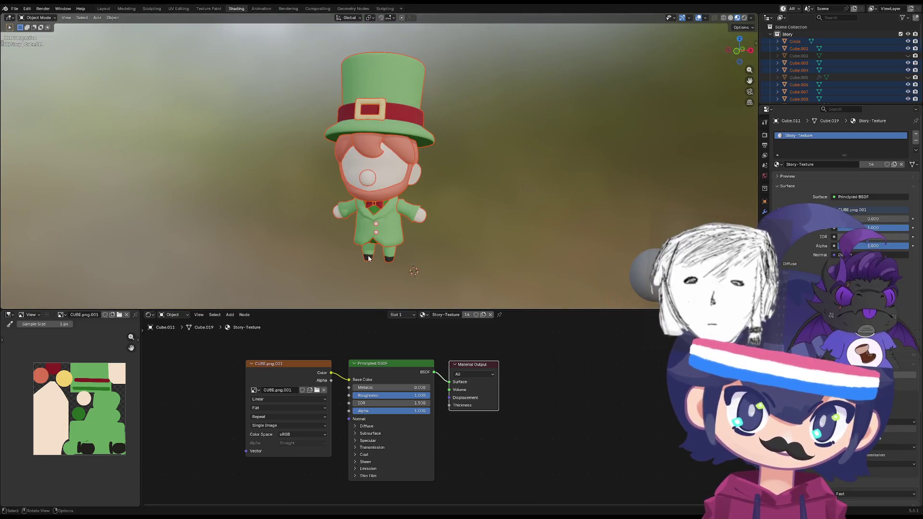
{"action": "left_click", "coordinate": [374, 257]}
{"action": "scroll", "coordinate": [373, 257], "scroll_direction": "up", "scroll_amount": 4}
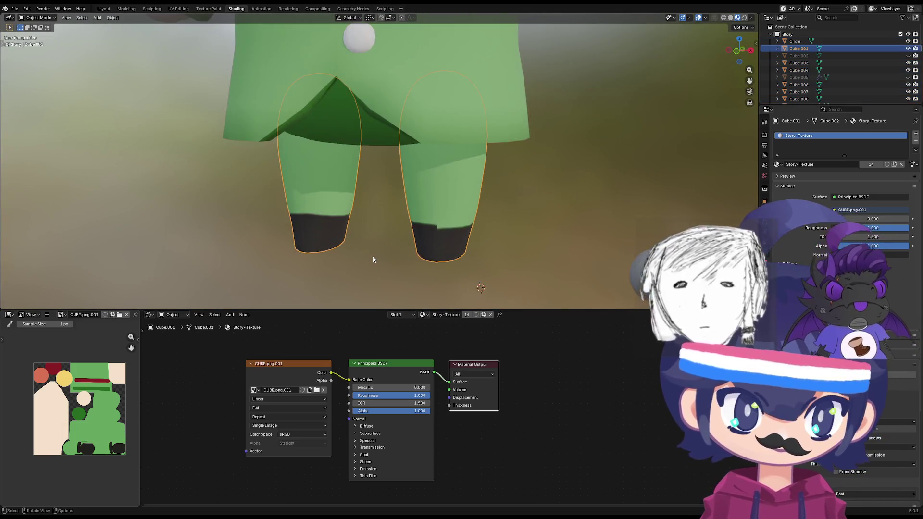
{"action": "scroll", "coordinate": [371, 177], "scroll_direction": "down", "scroll_amount": 7}
{"action": "scroll", "coordinate": [403, 169], "scroll_direction": "up", "scroll_amount": 3}
{"action": "left_click", "coordinate": [403, 169]}
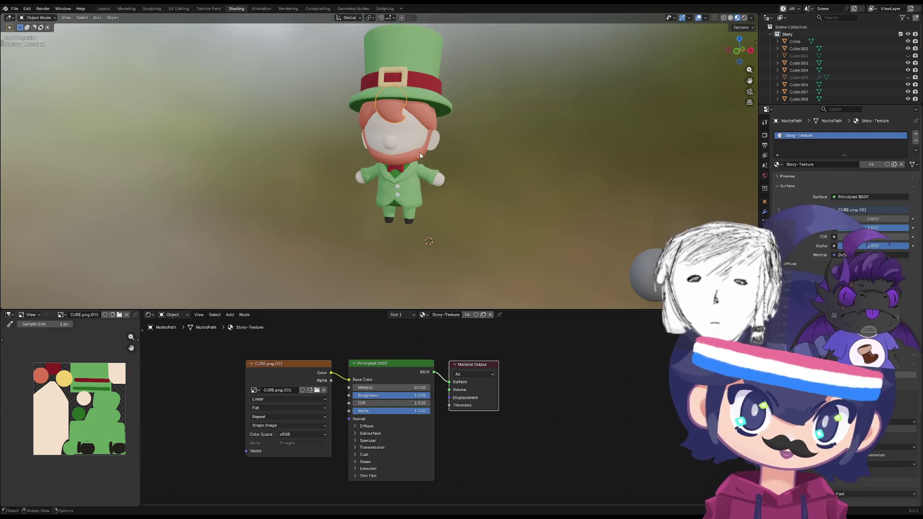
{"action": "mouse_move", "coordinate": [419, 152]}
{"action": "middle_mouse_down"}
{"action": "mouse_move", "coordinate": [307, 159]}
{"action": "mouse_move", "coordinate": [380, 168]}
{"action": "mouse_move", "coordinate": [460, 214]}
{"action": "mouse_move", "coordinate": [412, 176]}
{"action": "middle_mouse_up"}
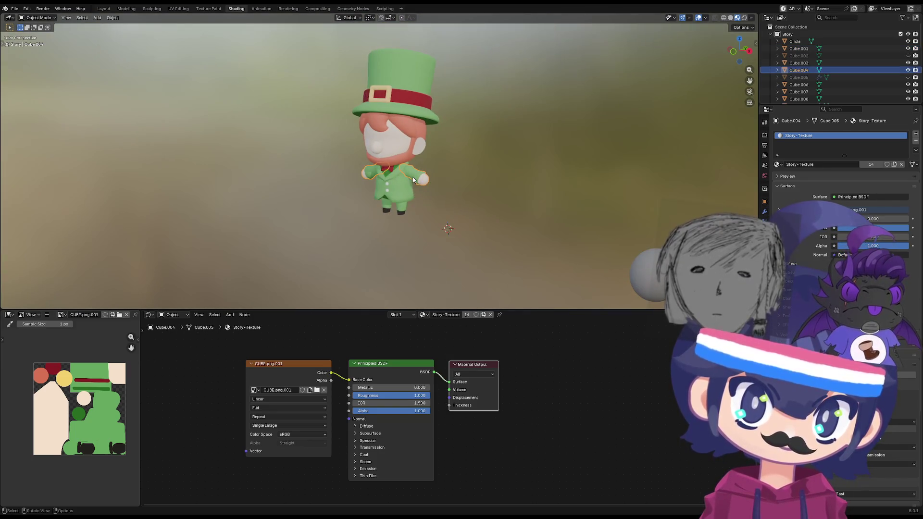
{"action": "left_click", "coordinate": [380, 182]}
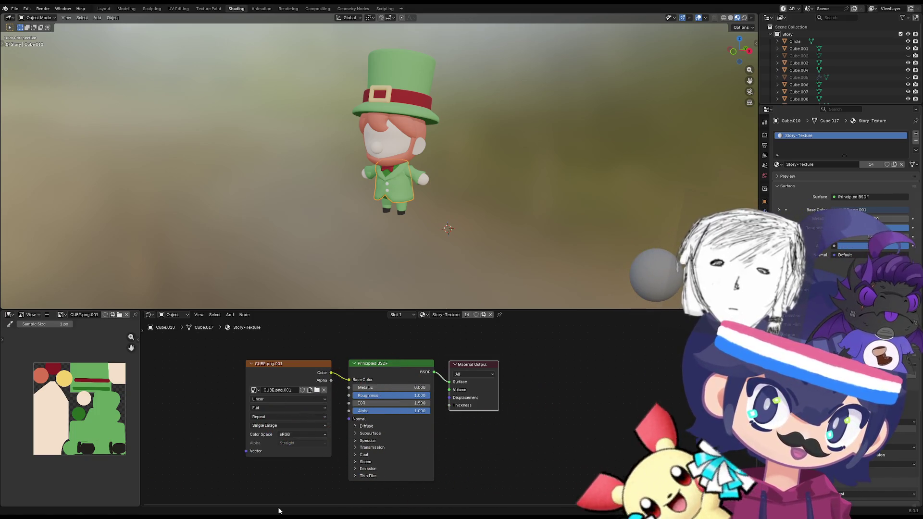
- Settle on a front orthographic view of the character and select every object
{"action": "key", "text": "grave"}
{"action": "left_click", "coordinate": [391, 151]}
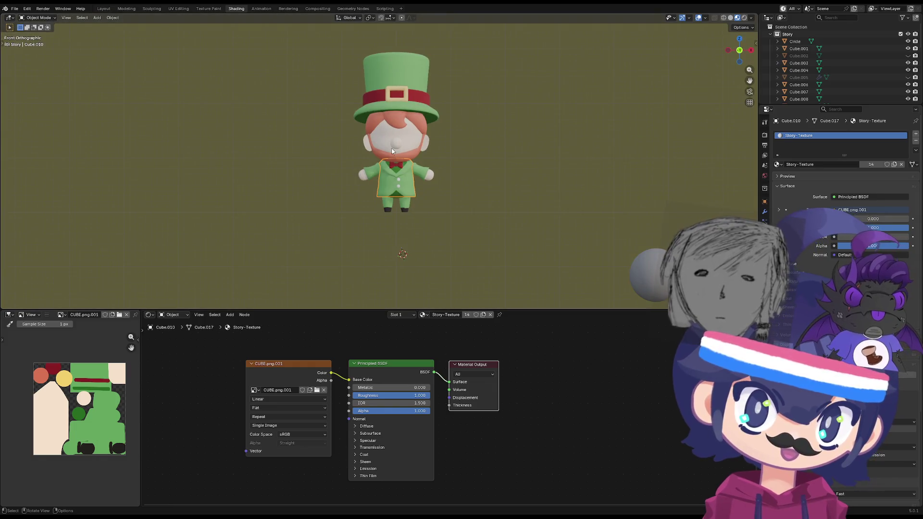
{"action": "scroll", "coordinate": [392, 151], "scroll_direction": "up", "scroll_amount": 4}
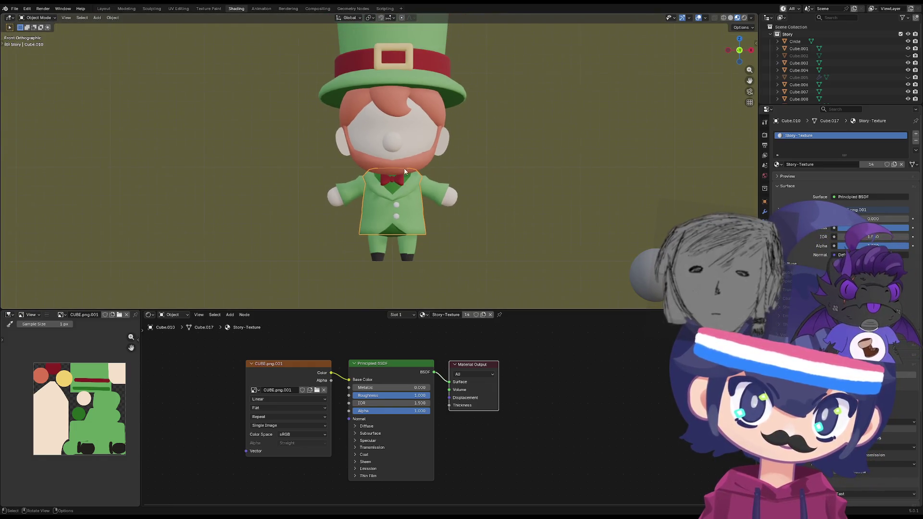
{"action": "key", "text": "KP_5"}
{"action": "scroll", "coordinate": [403, 184], "scroll_direction": "down", "scroll_amount": 2}
{"action": "scroll", "coordinate": [397, 206], "scroll_direction": "up", "scroll_amount": 3}
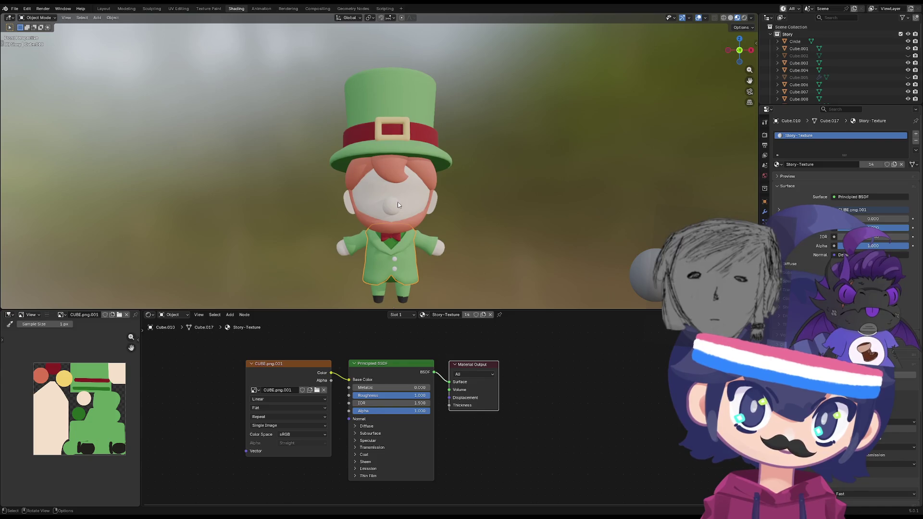
{"action": "mouse_move", "coordinate": [398, 206]}
{"action": "middle_mouse_down"}
{"action": "mouse_move", "coordinate": [517, 203]}
{"action": "mouse_move", "coordinate": [402, 245]}
{"action": "mouse_move", "coordinate": [349, 191]}
{"action": "mouse_move", "coordinate": [362, 176]}
{"action": "mouse_move", "coordinate": [459, 231]}
{"action": "mouse_move", "coordinate": [392, 226]}
{"action": "middle_mouse_up"}
{"action": "key", "text": "grave"}
{"action": "left_click", "coordinate": [370, 201]}
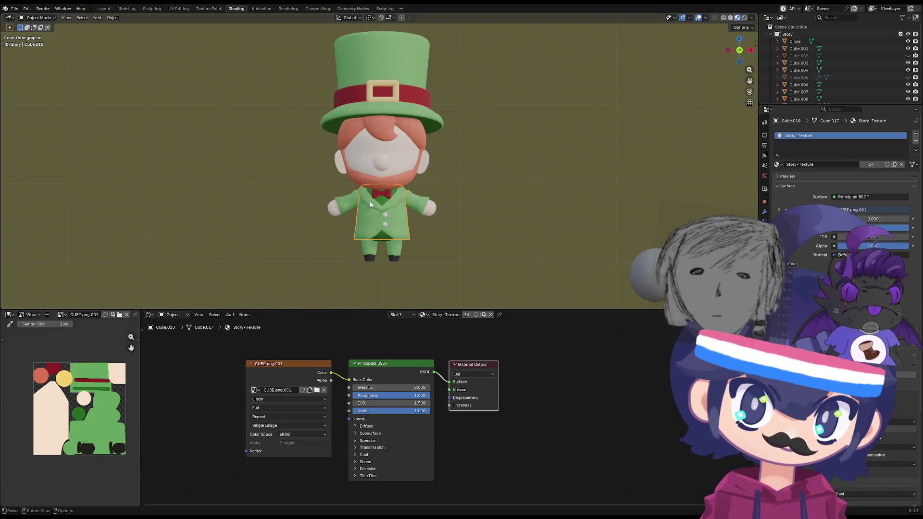
{"action": "key", "text": "a"}
{"action": "scroll", "coordinate": [442, 215], "scroll_direction": "down", "scroll_amount": 2}
{"action": "scroll", "coordinate": [419, 226], "scroll_direction": "up", "scroll_amount": 3}
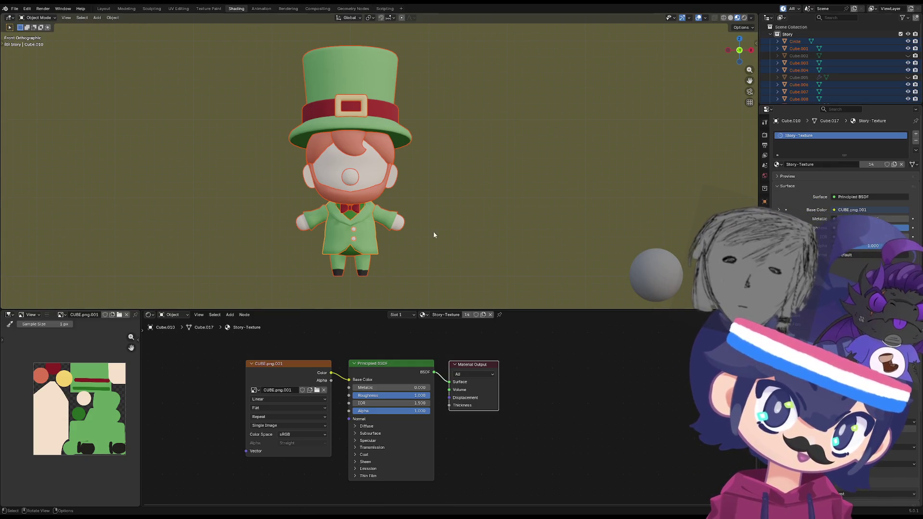
- Enlarge the 3D viewport over the shader nodes and zoom and pan onto the face
{"action": "left_click_drag", "start_coordinate": [335, 309], "coordinate": [337, 463]}
{"action": "scroll", "coordinate": [360, 267], "scroll_direction": "up", "scroll_amount": 6}
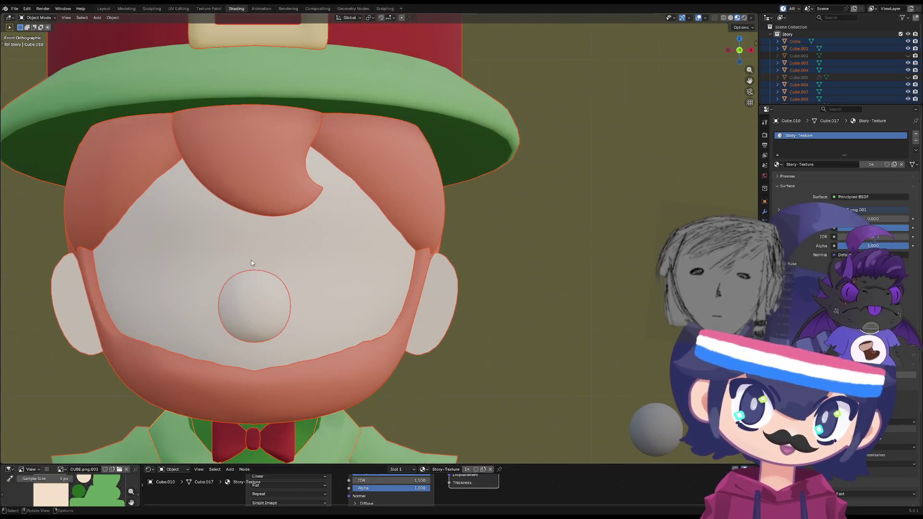
{"action": "scroll", "coordinate": [291, 253], "scroll_direction": "up", "scroll_amount": 2}
{"action": "mouse_move", "coordinate": [302, 254]}
{"action": "middle_mouse_down", "text": "shift"}
{"action": "mouse_move", "coordinate": [338, 261]}
{"action": "mouse_move", "coordinate": [330, 262]}
{"action": "middle_mouse_up", "text": "shift"}
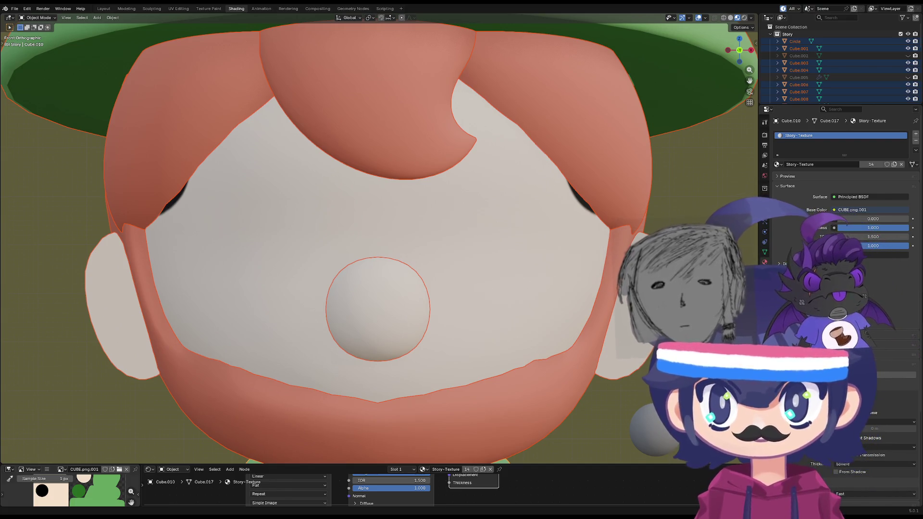
- Reload CUBE.png.001 three times to get larger, lower eyes without grid lines, then inspect the head
{"action": "key", "text": "alt+r"}
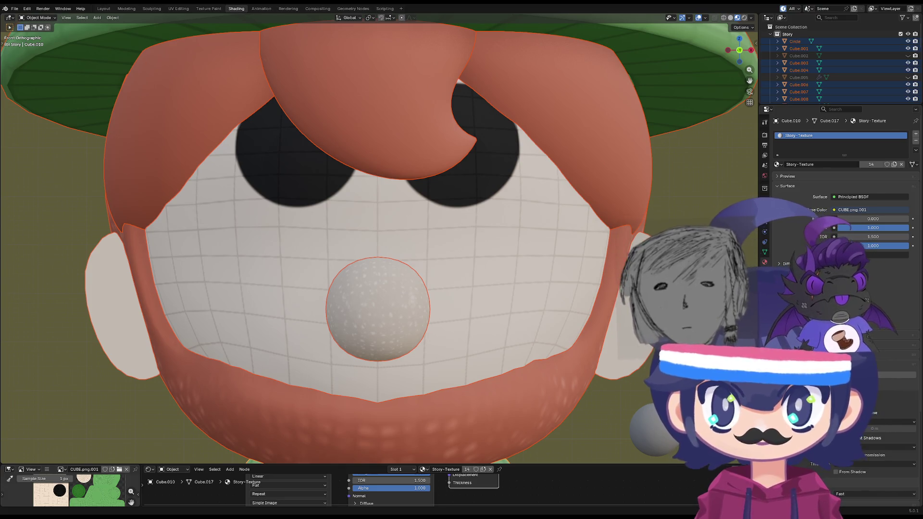
{"action": "key", "text": "alt+r"}
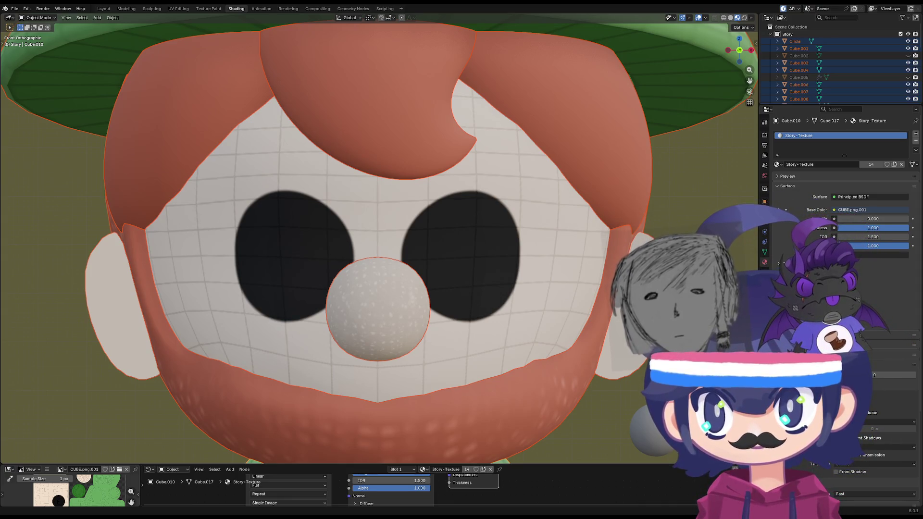
{"action": "key", "text": "alt+r"}
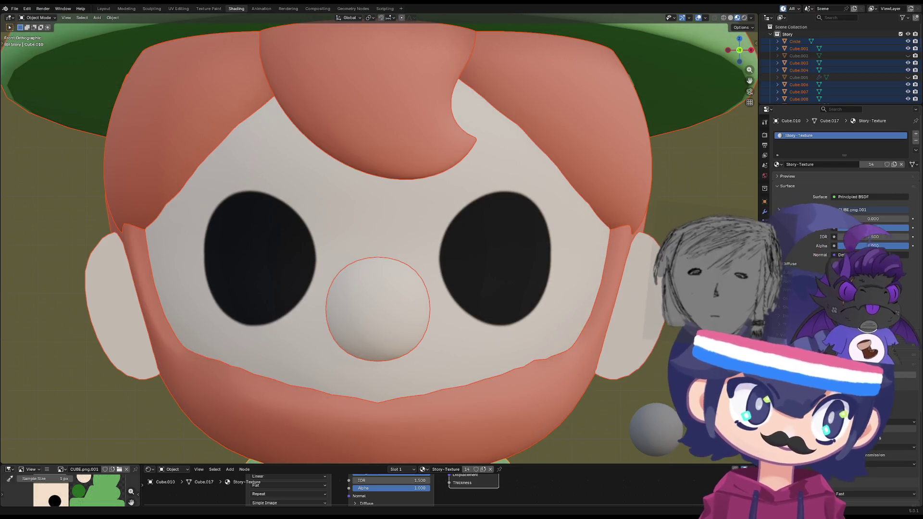
{"action": "scroll", "coordinate": [546, 177], "scroll_direction": "down", "scroll_amount": 2}
{"action": "mouse_move", "coordinate": [546, 177]}
{"action": "middle_mouse_down"}
{"action": "mouse_move", "coordinate": [275, 195]}
{"action": "mouse_move", "coordinate": [408, 192]}
{"action": "mouse_move", "coordinate": [341, 215]}
{"action": "mouse_move", "coordinate": [379, 211]}
{"action": "mouse_move", "coordinate": [347, 198]}
{"action": "mouse_move", "coordinate": [312, 206]}
{"action": "mouse_move", "coordinate": [398, 240]}
{"action": "mouse_move", "coordinate": [379, 241]}
{"action": "mouse_move", "coordinate": [373, 226]}
{"action": "mouse_move", "coordinate": [413, 189]}
{"action": "mouse_move", "coordinate": [368, 223]}
{"action": "mouse_move", "coordinate": [394, 213]}
{"action": "mouse_move", "coordinate": [382, 219]}
{"action": "middle_mouse_up"}
{"action": "scroll", "coordinate": [340, 215], "scroll_direction": "down", "scroll_amount": 3}
{"action": "scroll", "coordinate": [380, 242], "scroll_direction": "up", "scroll_amount": 3}
{"action": "scroll", "coordinate": [464, 205], "scroll_direction": "up", "scroll_amount": 2}
{"action": "scroll", "coordinate": [363, 237], "scroll_direction": "up", "scroll_amount": 3}
{"action": "scroll", "coordinate": [367, 223], "scroll_direction": "down", "scroll_amount": 5}
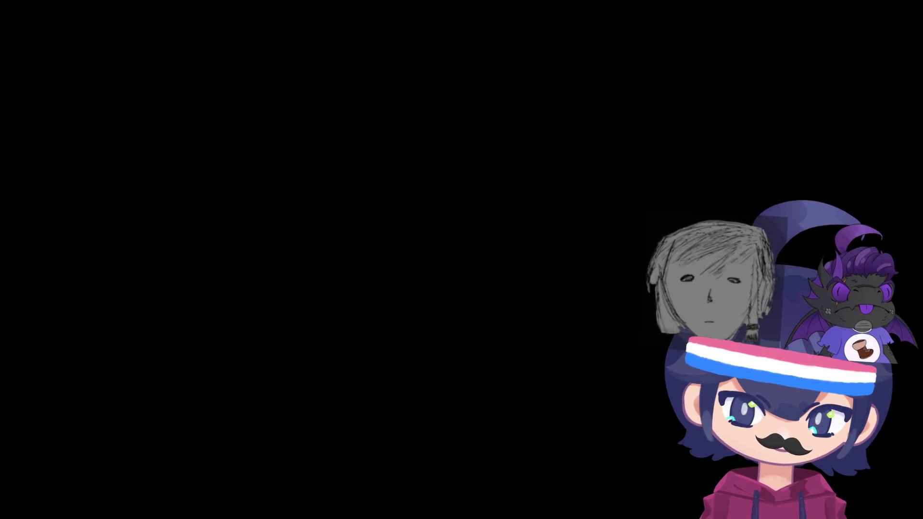
{"action": "scroll", "coordinate": [339, 230], "scroll_direction": "up", "scroll_amount": 6}
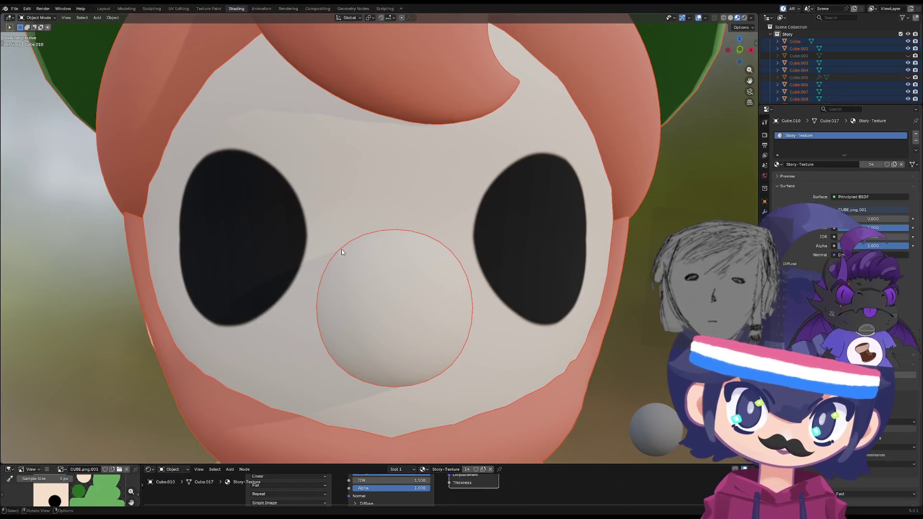
- From the front view, reload the atlas for reshaped eyes and check the whole character orthographically
{"action": "key", "text": "KP_1"}
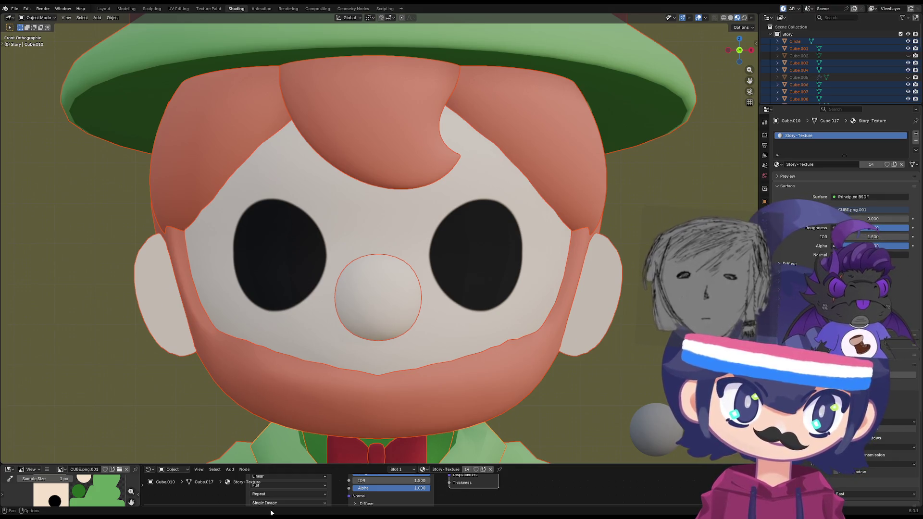
{"action": "key", "text": "alt+r"}
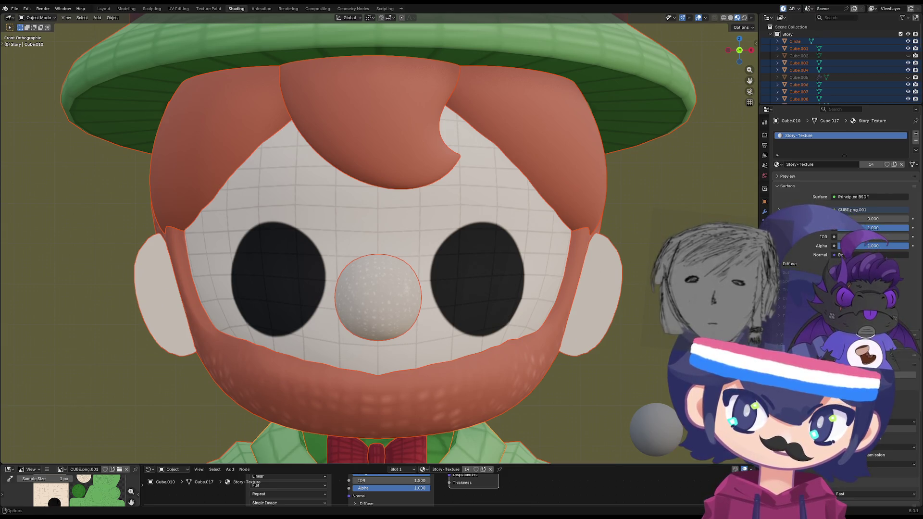
{"action": "mouse_move", "coordinate": [360, 399]}
{"action": "middle_mouse_down"}
{"action": "mouse_move", "coordinate": [325, 406]}
{"action": "mouse_move", "coordinate": [426, 427]}
{"action": "mouse_move", "coordinate": [401, 408]}
{"action": "mouse_move", "coordinate": [379, 426]}
{"action": "mouse_move", "coordinate": [341, 425]}
{"action": "mouse_move", "coordinate": [373, 418]}
{"action": "mouse_move", "coordinate": [336, 406]}
{"action": "middle_mouse_up"}
{"action": "scroll", "coordinate": [342, 425], "scroll_direction": "down", "scroll_amount": 3}
{"action": "key", "text": "KP_5"}
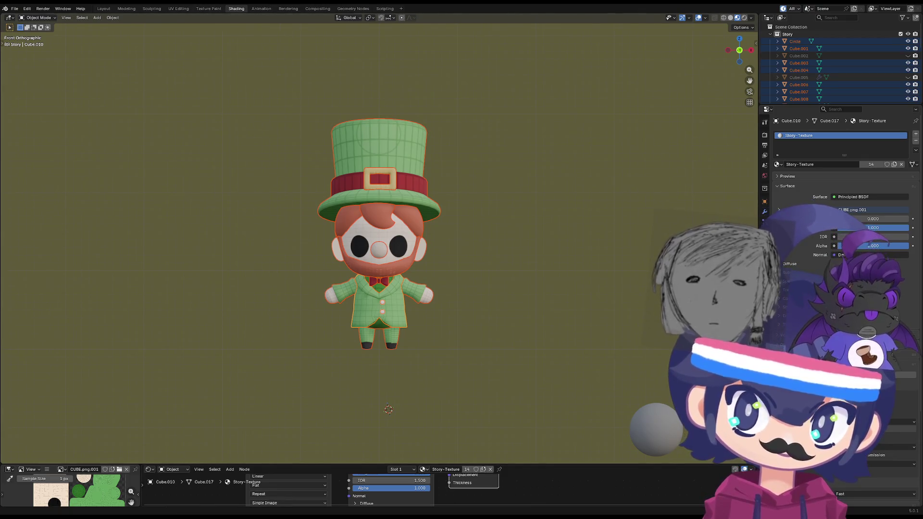
- Zoom onto the face and reload the texture so both eyes show white highlights
{"action": "scroll", "coordinate": [379, 239], "scroll_direction": "up", "scroll_amount": 8}
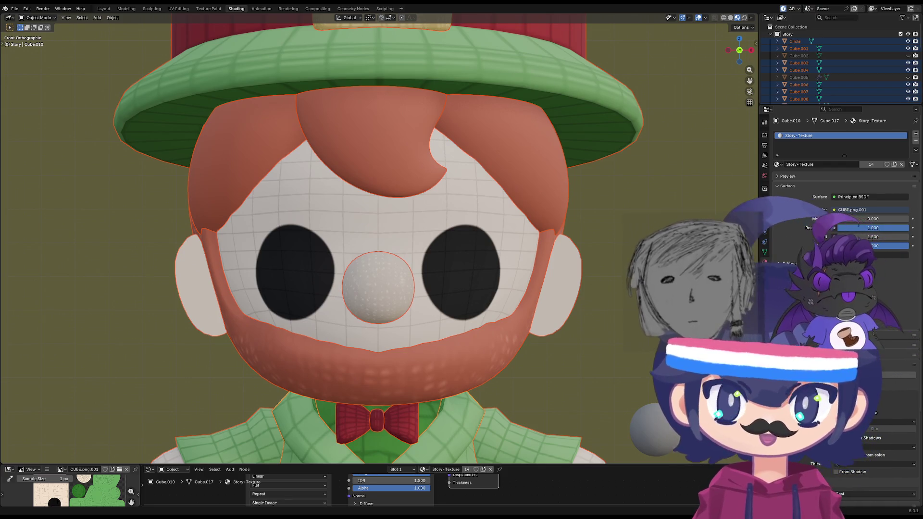
{"action": "key", "text": "alt+r"}
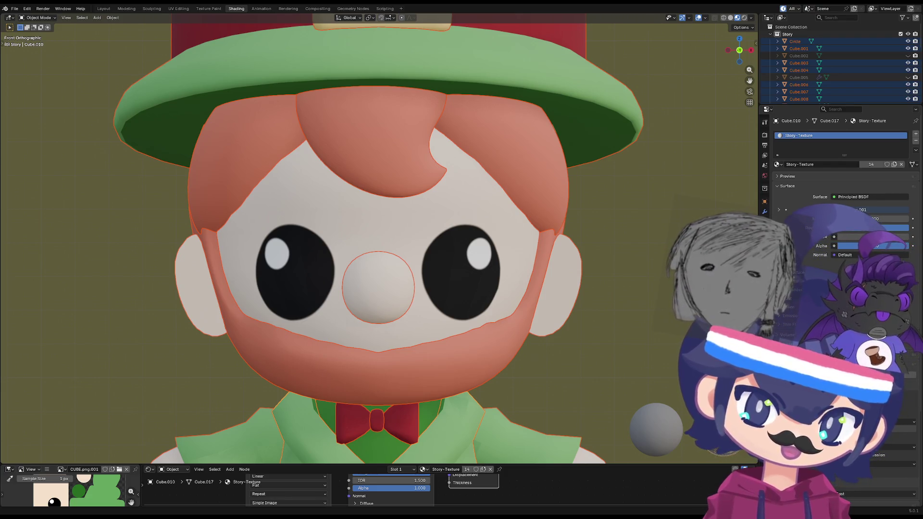
- Orbit around the leprechaun's head and settle on a straight front view
{"action": "mouse_move", "coordinate": [290, 410]}
{"action": "middle_mouse_down"}
{"action": "mouse_move", "coordinate": [307, 366]}
{"action": "mouse_move", "coordinate": [374, 366]}
{"action": "mouse_move", "coordinate": [316, 366]}
{"action": "mouse_move", "coordinate": [257, 288]}
{"action": "mouse_move", "coordinate": [366, 238]}
{"action": "middle_mouse_up"}
{"action": "scroll", "coordinate": [368, 275], "scroll_direction": "up", "scroll_amount": 5}
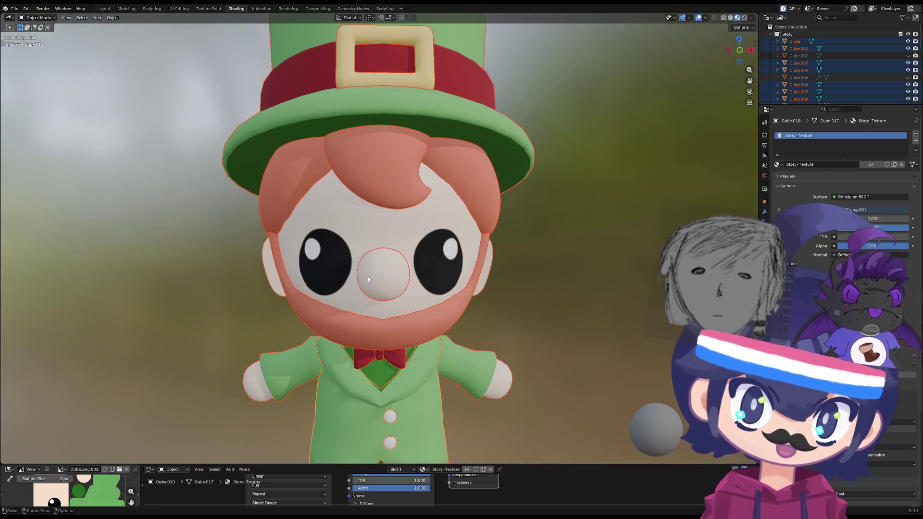
{"action": "mouse_move", "coordinate": [368, 276]}
{"action": "middle_mouse_down"}
{"action": "mouse_move", "coordinate": [437, 284]}
{"action": "mouse_move", "coordinate": [401, 267]}
{"action": "mouse_move", "coordinate": [375, 290]}
{"action": "mouse_move", "coordinate": [367, 348]}
{"action": "mouse_move", "coordinate": [537, 348]}
{"action": "mouse_move", "coordinate": [363, 321]}
{"action": "mouse_move", "coordinate": [413, 353]}
{"action": "mouse_move", "coordinate": [377, 310]}
{"action": "mouse_move", "coordinate": [361, 320]}
{"action": "mouse_move", "coordinate": [374, 335]}
{"action": "middle_mouse_up"}
{"action": "scroll", "coordinate": [375, 290], "scroll_direction": "up", "scroll_amount": 5}
{"action": "scroll", "coordinate": [413, 353], "scroll_direction": "down", "scroll_amount": 5}
{"action": "scroll", "coordinate": [394, 331], "scroll_direction": "down", "scroll_amount": 5}
{"action": "scroll", "coordinate": [348, 329], "scroll_direction": "up", "scroll_amount": 5}
{"action": "key", "text": "KP_1"}
{"action": "scroll", "coordinate": [327, 286], "scroll_direction": "up", "scroll_amount": 4}
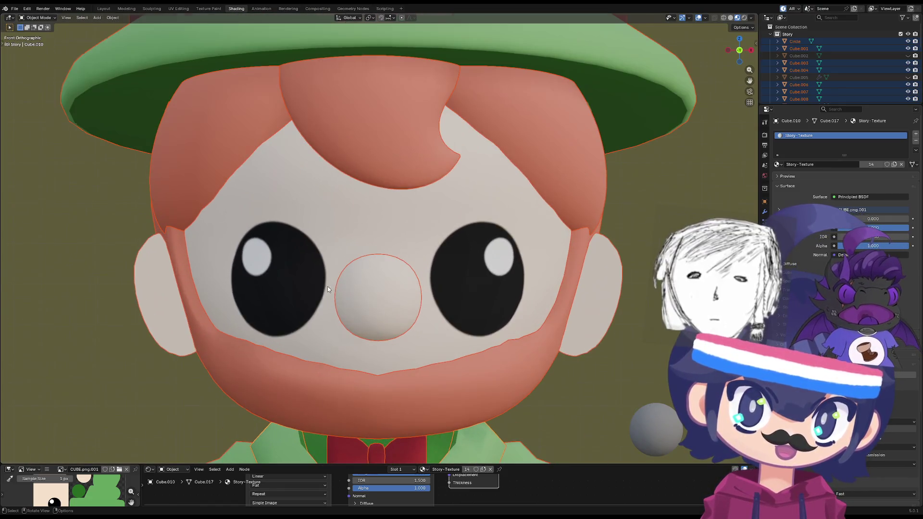
{"action": "scroll", "coordinate": [361, 341], "scroll_direction": "down", "scroll_amount": 10}
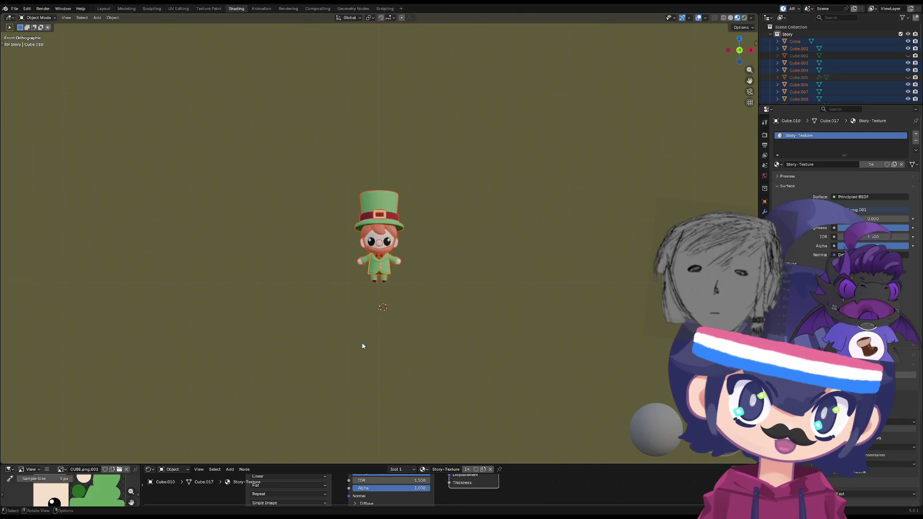
{"action": "scroll", "coordinate": [362, 345], "scroll_direction": "up", "scroll_amount": 10}
{"action": "scroll", "coordinate": [358, 339], "scroll_direction": "down", "scroll_amount": 1}
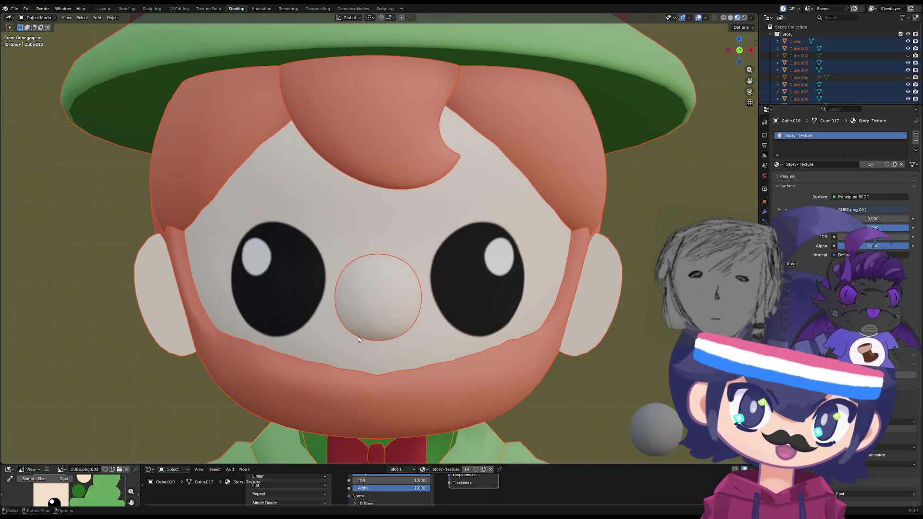
{"action": "key", "text": "grave"}
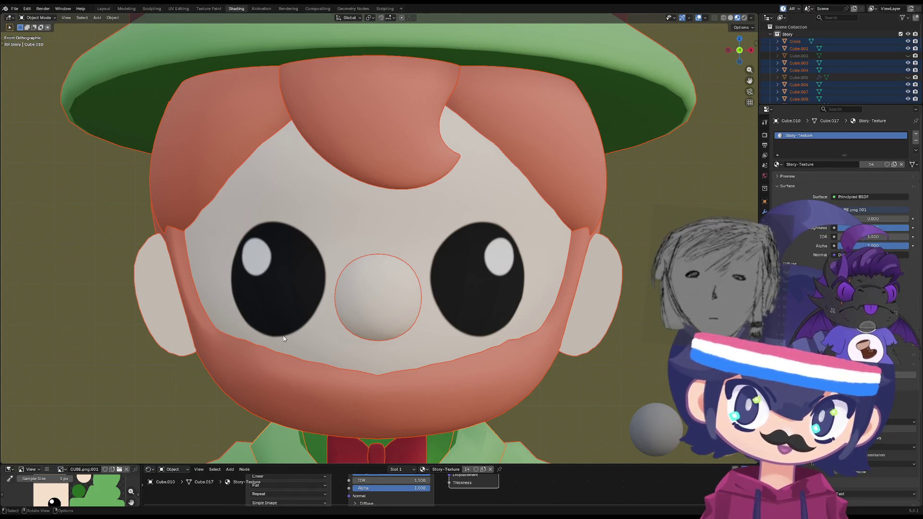
- Select the face mesh, return to the front view, and enter Edit Mode in UV Editing
{"action": "left_click", "coordinate": [264, 257]}
{"action": "mouse_move", "coordinate": [271, 275]}
{"action": "middle_mouse_down"}
{"action": "mouse_move", "coordinate": [326, 327]}
{"action": "mouse_move", "coordinate": [353, 313]}
{"action": "mouse_move", "coordinate": [307, 327]}
{"action": "mouse_move", "coordinate": [266, 283]}
{"action": "middle_mouse_up"}
{"action": "key", "text": "grave"}
{"action": "left_click", "coordinate": [255, 272]}
{"action": "scroll", "coordinate": [229, 247], "scroll_direction": "down", "scroll_amount": 6}
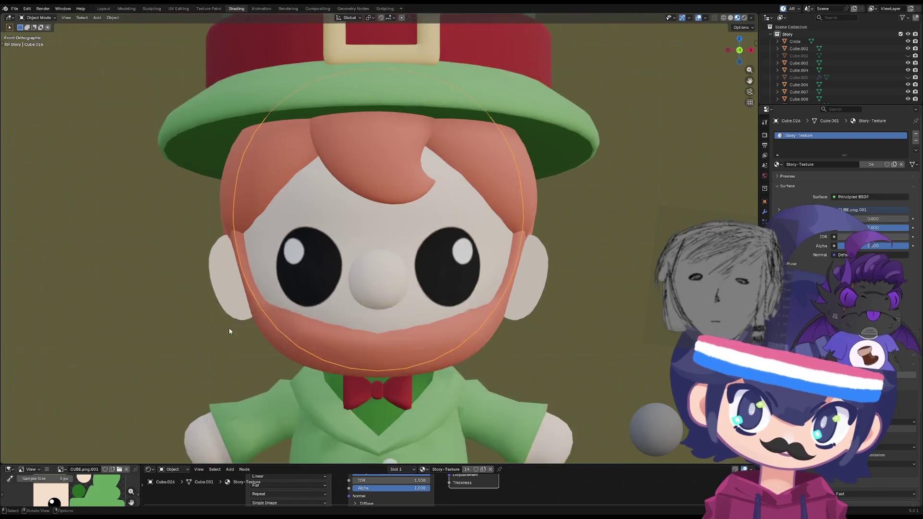
{"action": "mouse_move", "coordinate": [229, 328]}
{"action": "middle_mouse_down"}
{"action": "mouse_move", "coordinate": [290, 319]}
{"action": "mouse_move", "coordinate": [296, 296]}
{"action": "mouse_move", "coordinate": [146, 321]}
{"action": "mouse_move", "coordinate": [184, 301]}
{"action": "mouse_move", "coordinate": [241, 325]}
{"action": "mouse_move", "coordinate": [211, 279]}
{"action": "middle_mouse_up"}
{"action": "key", "text": "grave"}
{"action": "left_click", "coordinate": [154, 276]}
{"action": "key", "text": "grave"}
{"action": "left_click", "coordinate": [163, 245]}
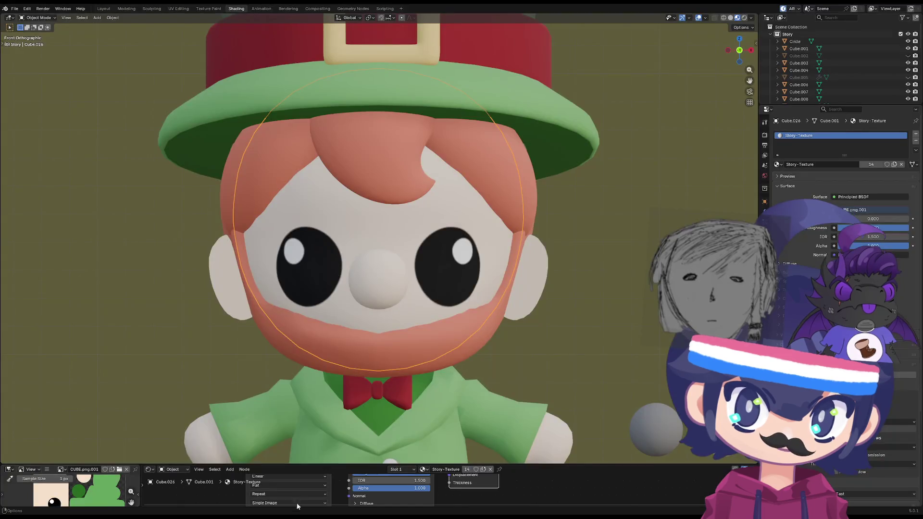
{"action": "key", "text": "Tab"}
{"action": "left_click", "coordinate": [179, 8]}
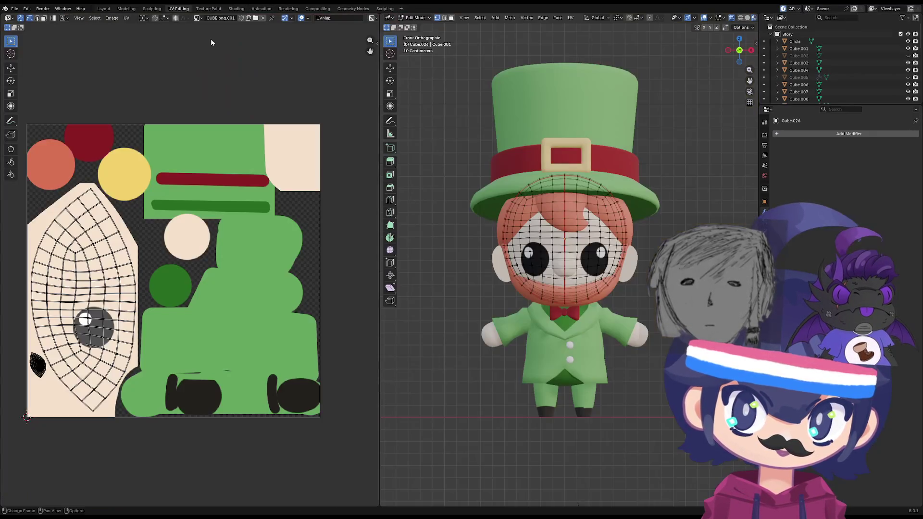
{"action": "key", "text": "a"}
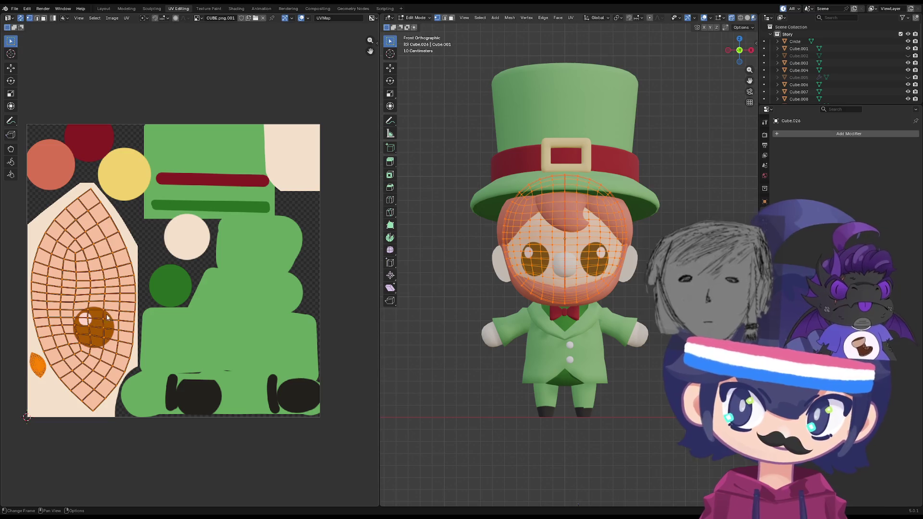
{"action": "left_click", "coordinate": [105, 313]}
{"action": "key", "text": "l"}
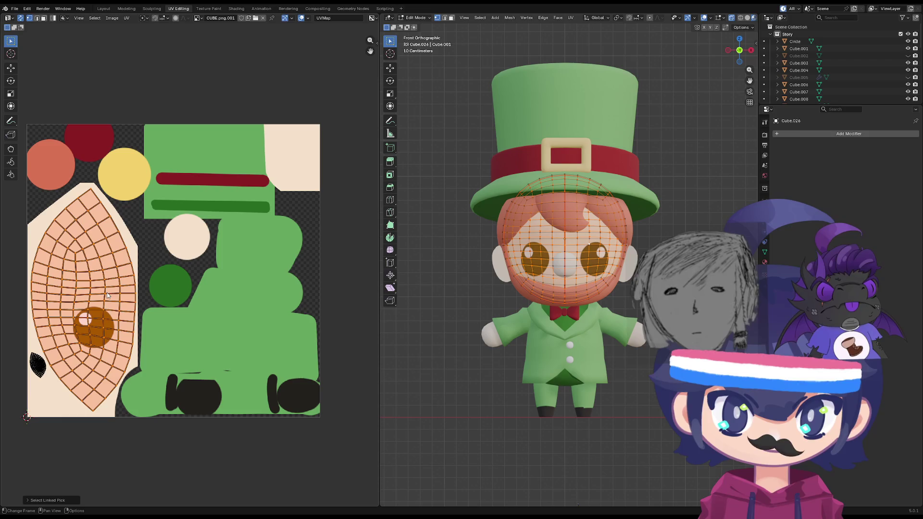
{"action": "left_click", "coordinate": [96, 271]}
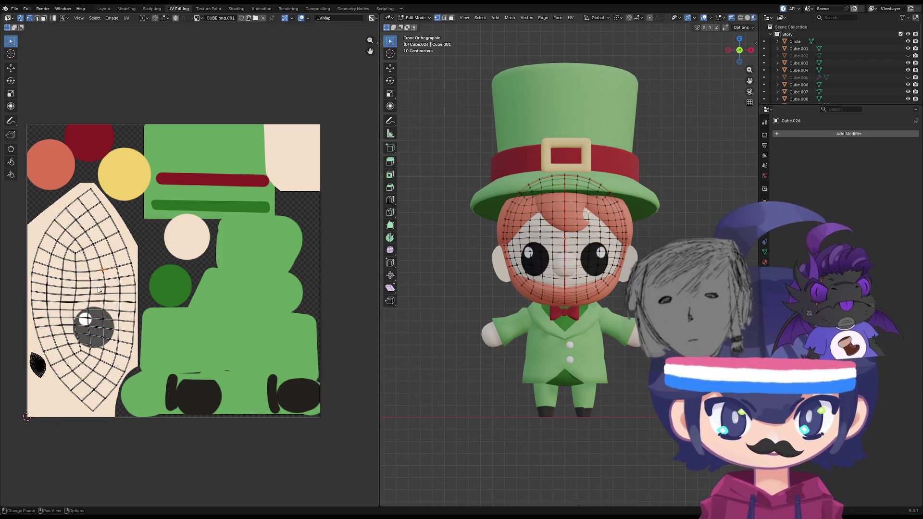
{"action": "key", "text": "l"}
{"action": "key", "text": "r"}
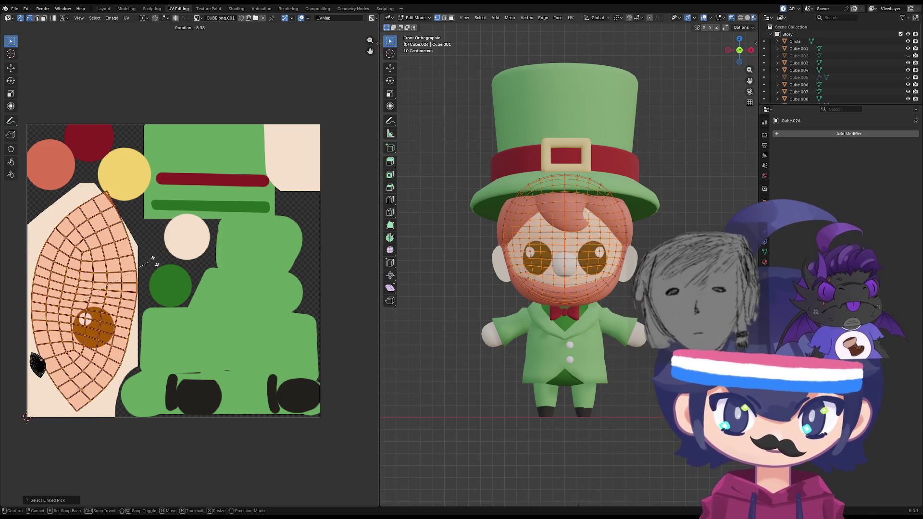
{"action": "right_click", "coordinate": [124, 272]}
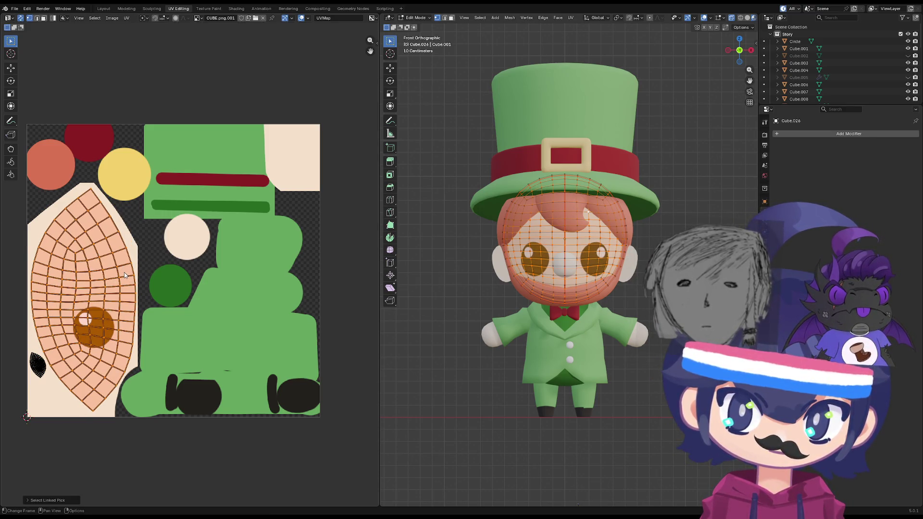
{"action": "right_click", "coordinate": [124, 272]}
{"action": "key", "text": "Escape"}
{"action": "key", "text": "alt+a"}
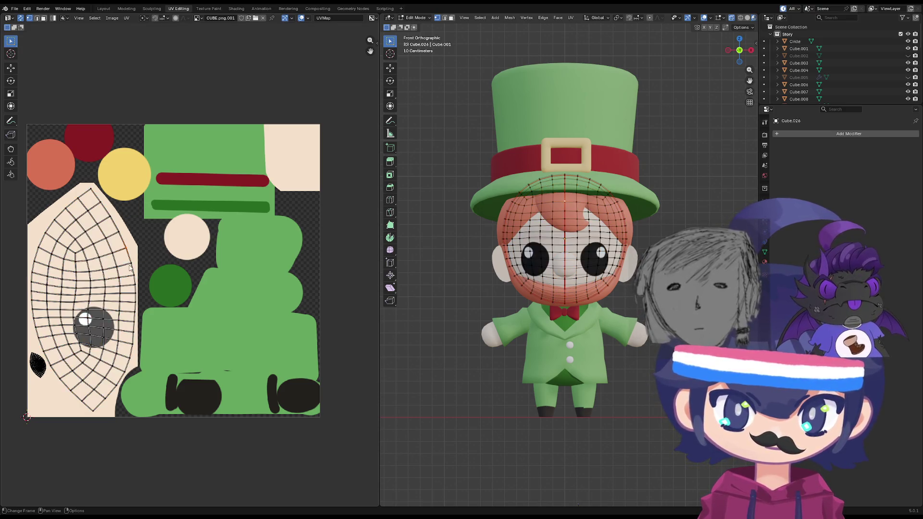
{"action": "key", "text": "l"}
{"action": "right_click", "coordinate": [109, 277]}
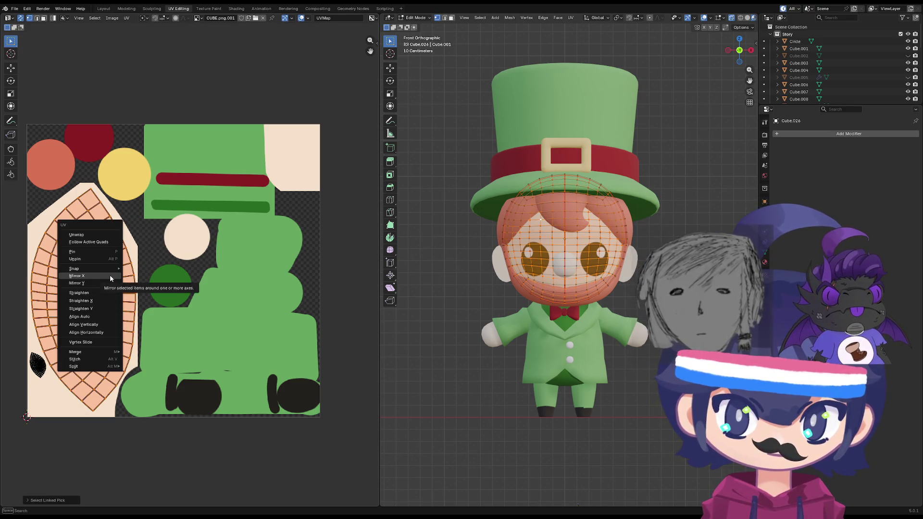
{"action": "left_click", "coordinate": [110, 277]}
{"action": "key", "text": "alt+a"}
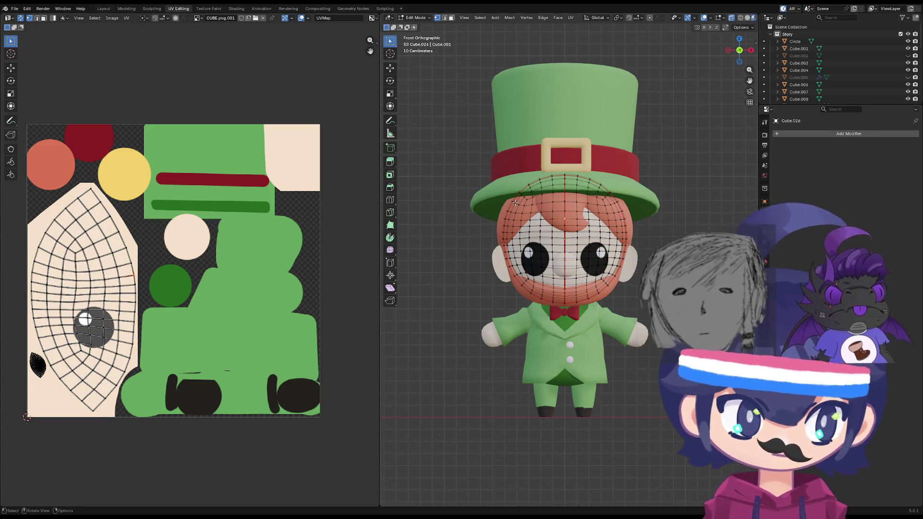
{"action": "key", "text": "b"}
{"action": "left_click_drag", "start_coordinate": [566, 145], "coordinate": [522, 219]}
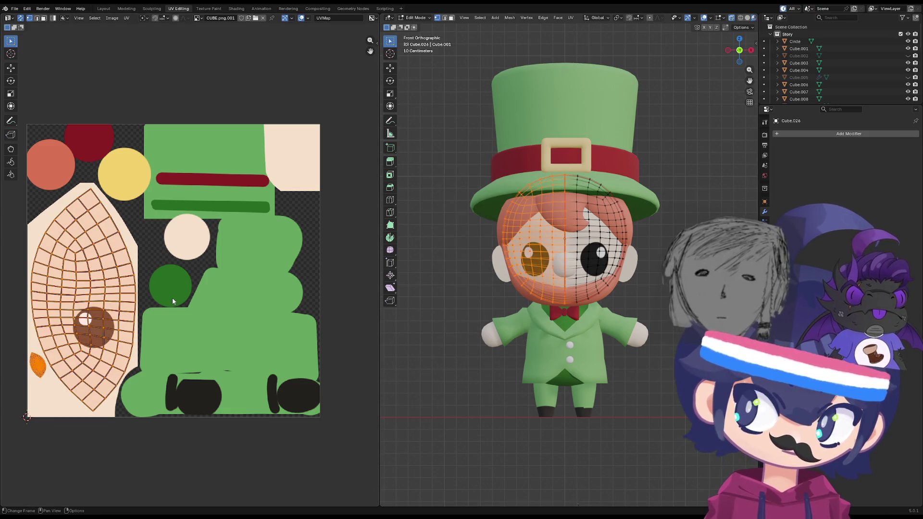
{"action": "key", "text": "g"}
{"action": "key", "text": "Escape"}
{"action": "left_click", "coordinate": [495, 161]}
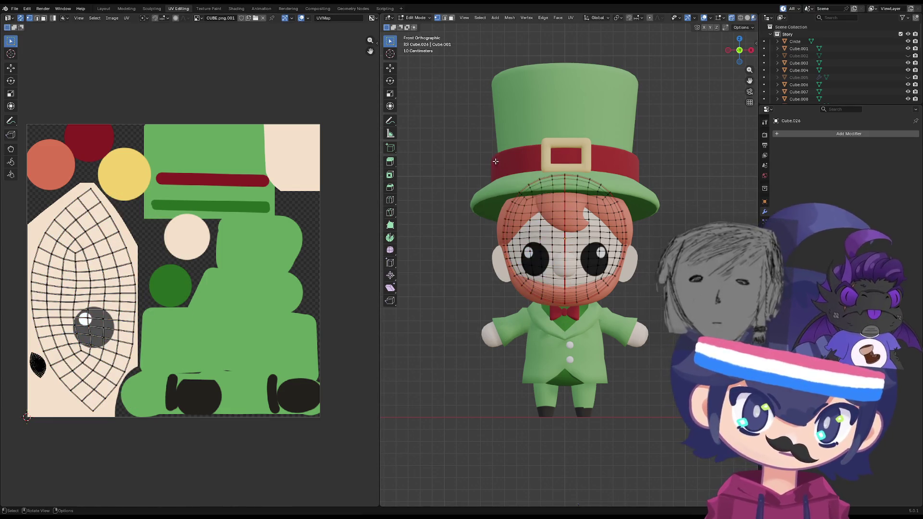
{"action": "mouse_move", "coordinate": [495, 161]}
{"action": "left_mouse_down"}
{"action": "mouse_move", "coordinate": [543, 315]}
{"action": "mouse_move", "coordinate": [556, 322]}
{"action": "left_mouse_up"}
{"action": "key", "text": "g"}
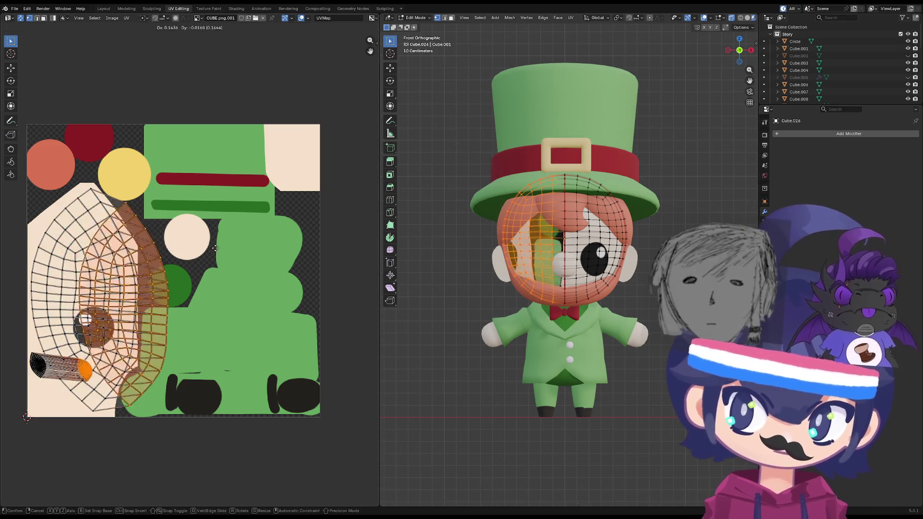
{"action": "key", "text": "Escape"}
{"action": "key", "text": "g"}
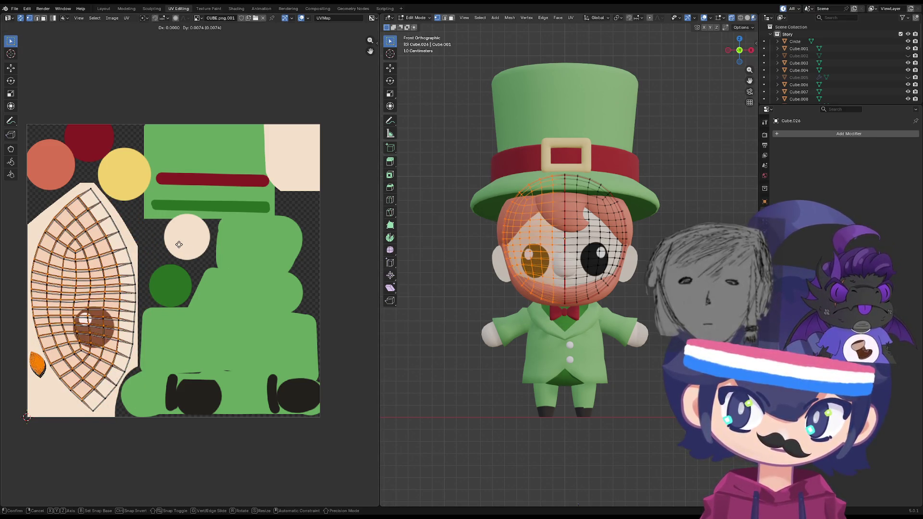
{"action": "key", "text": "Escape"}
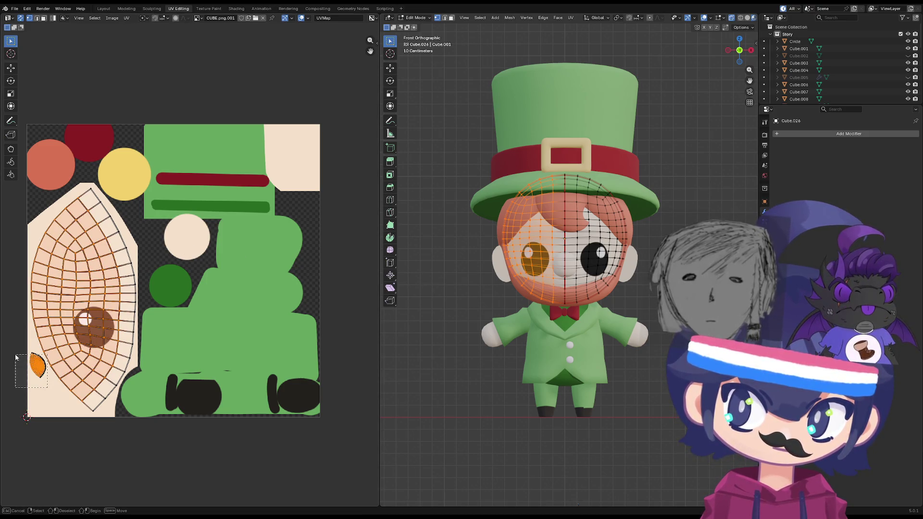
{"action": "left_click_drag", "start_coordinate": [7, 361], "coordinate": [7, 361], "text": "ctrl"}
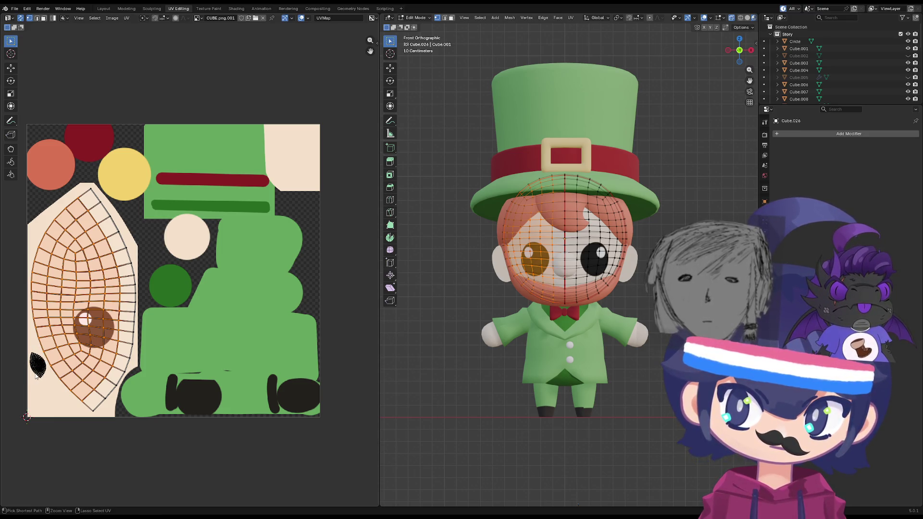
{"action": "key", "text": "g"}
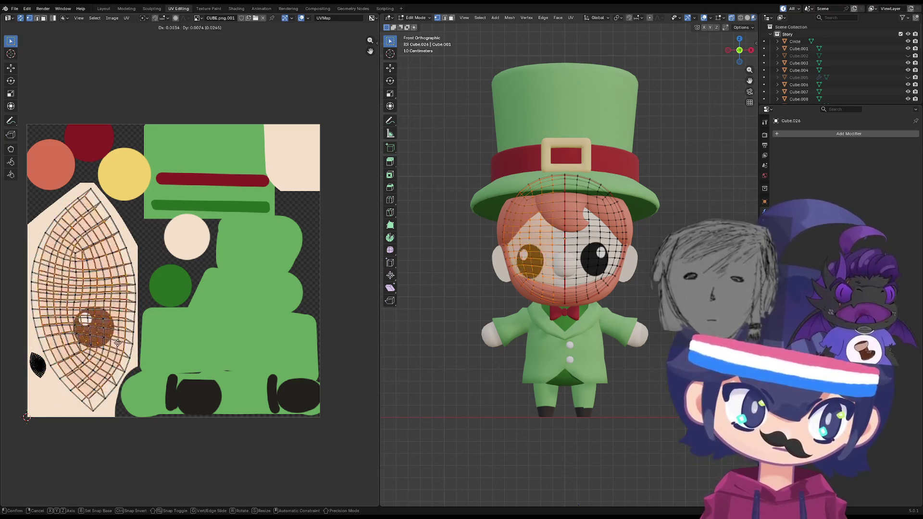
{"action": "left_click", "coordinate": [120, 346]}
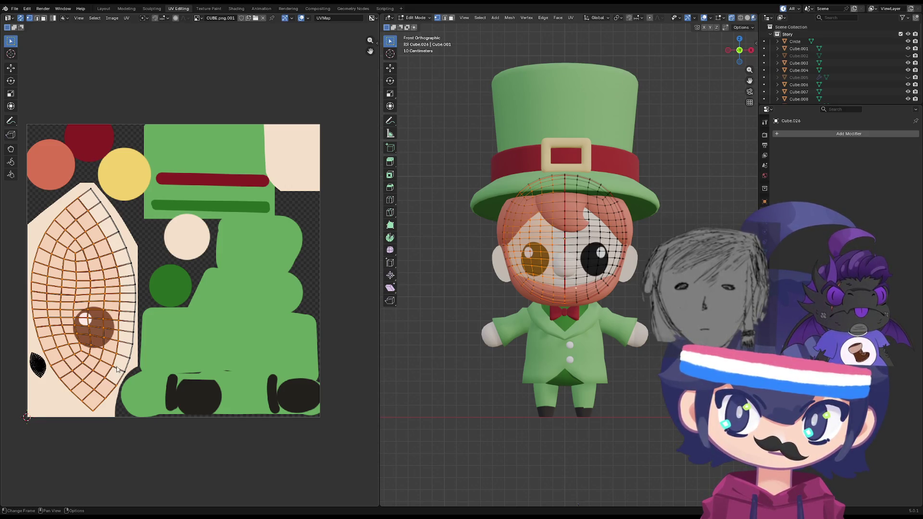
{"action": "key", "text": "g"}
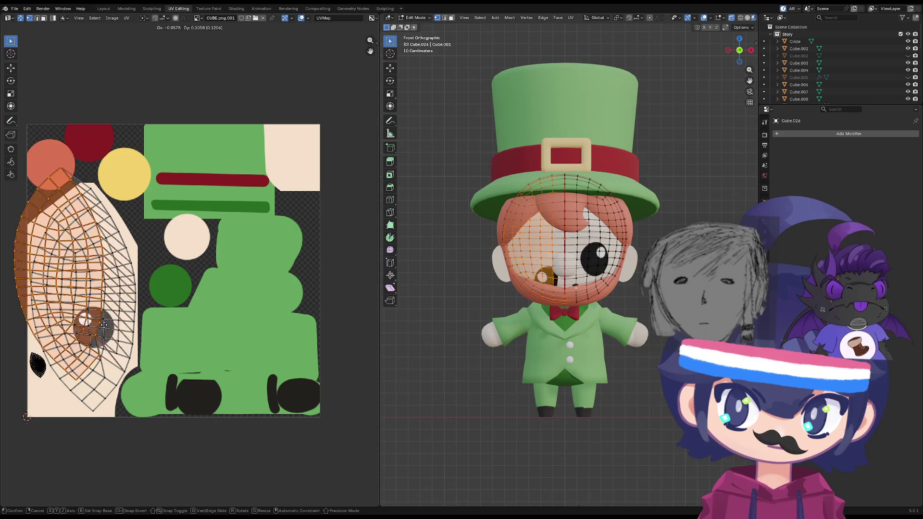
{"action": "left_click", "coordinate": [134, 346]}
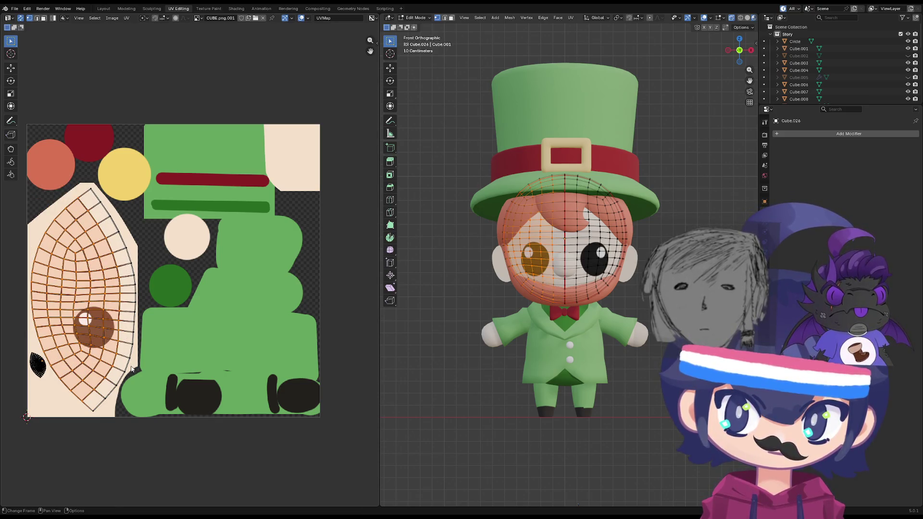
{"action": "key", "text": "g"}
{"action": "right_click", "coordinate": [110, 336]}
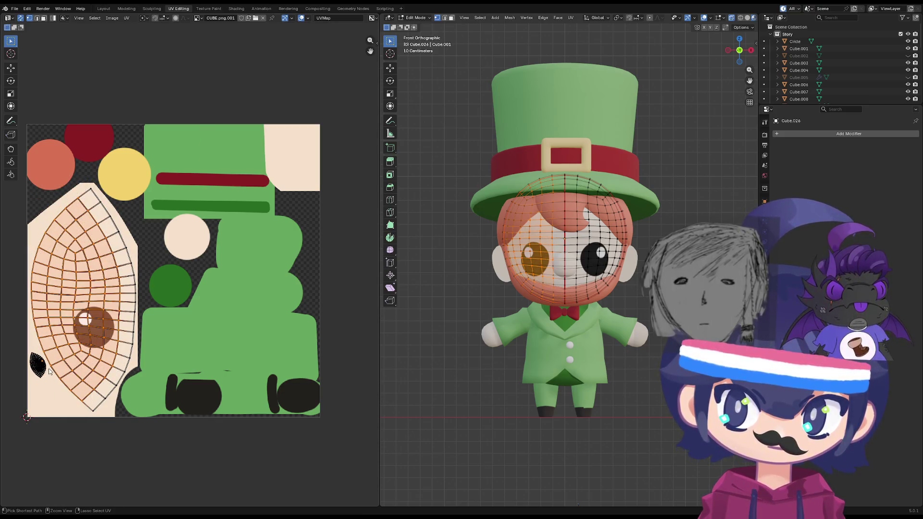
{"action": "key", "text": "g"}
{"action": "right_click", "coordinate": [100, 388]}
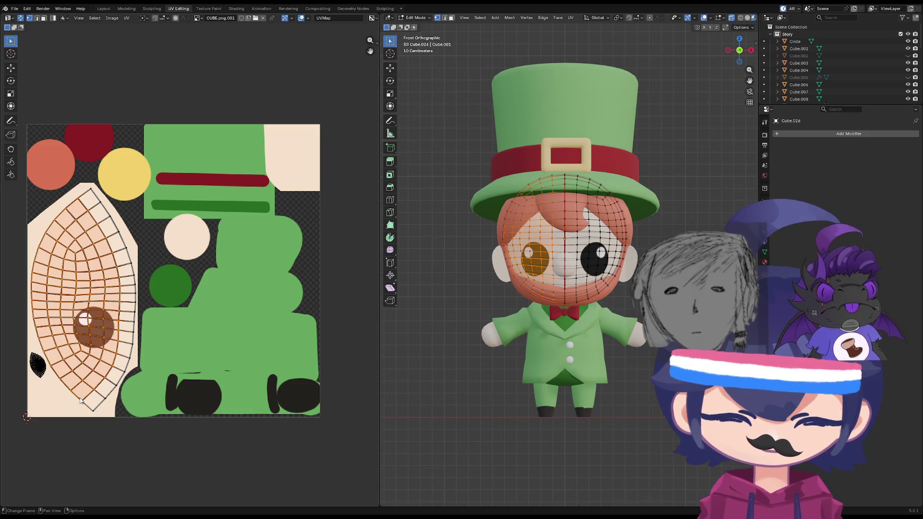
{"action": "key", "text": "l"}
{"action": "key", "text": "g"}
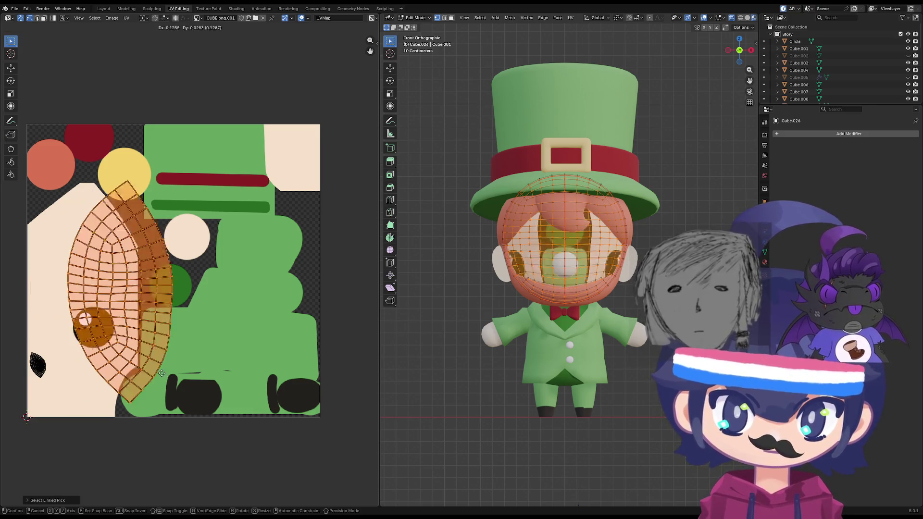
{"action": "right_click", "coordinate": [143, 371]}
{"action": "key", "text": "ctrl+z"}
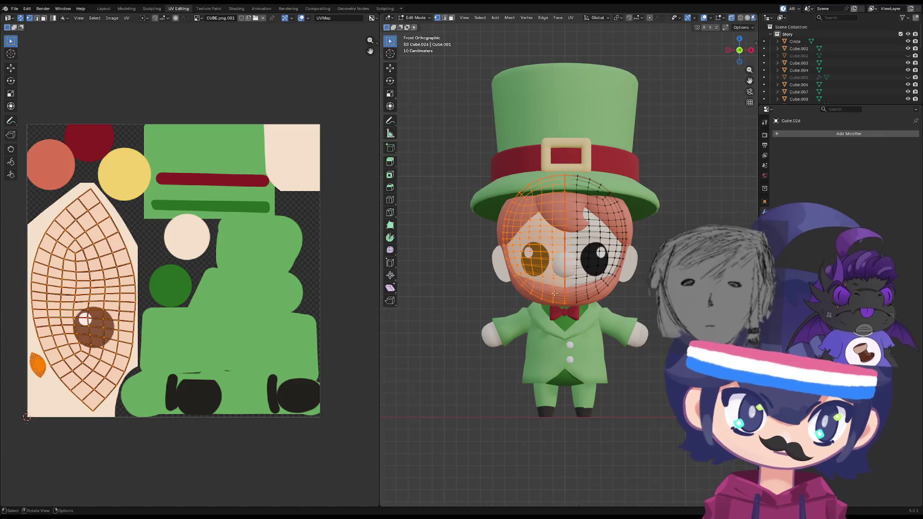
{"action": "key", "text": "l"}
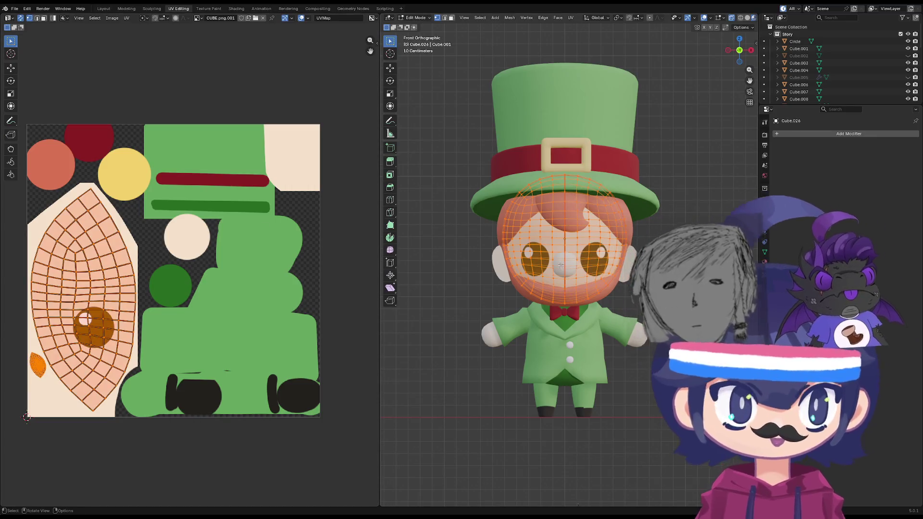
{"action": "right_click", "coordinate": [560, 265]}
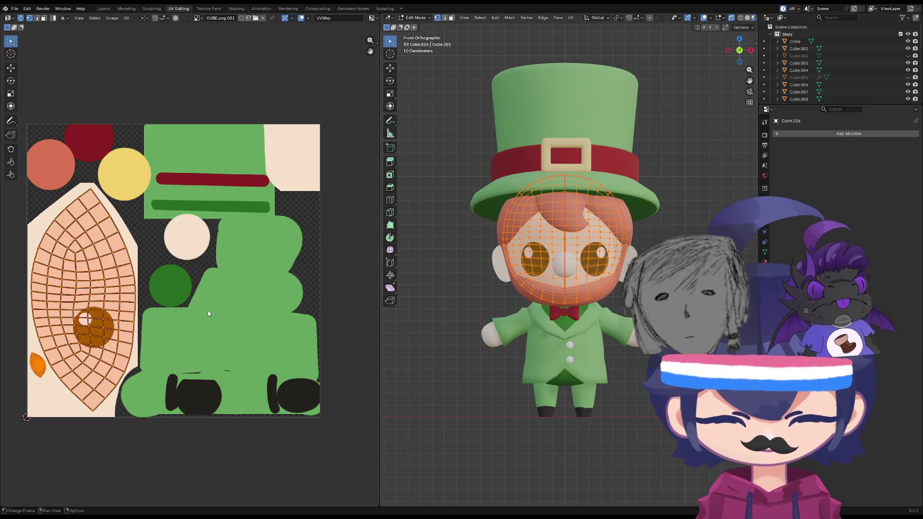
{"action": "key", "text": "alt+a"}
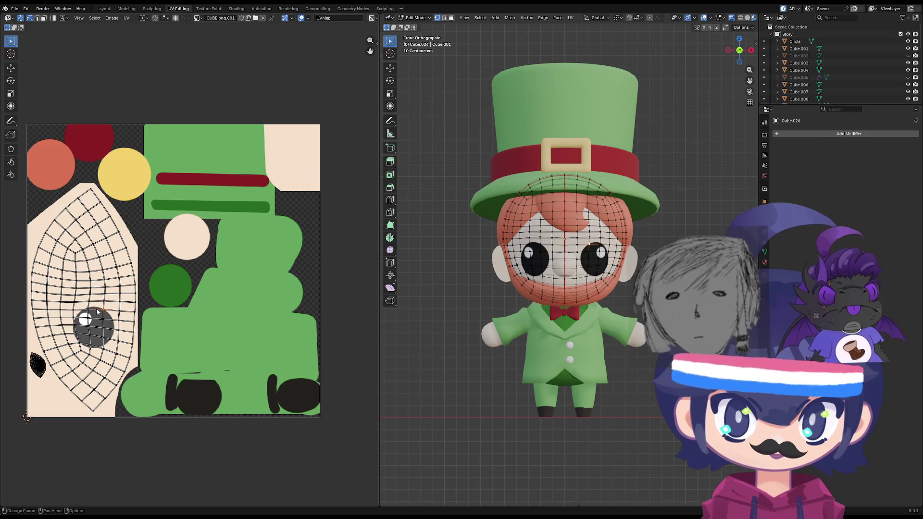
{"action": "key", "text": "l"}
{"action": "key", "text": "g"}
{"action": "key", "text": "Escape"}
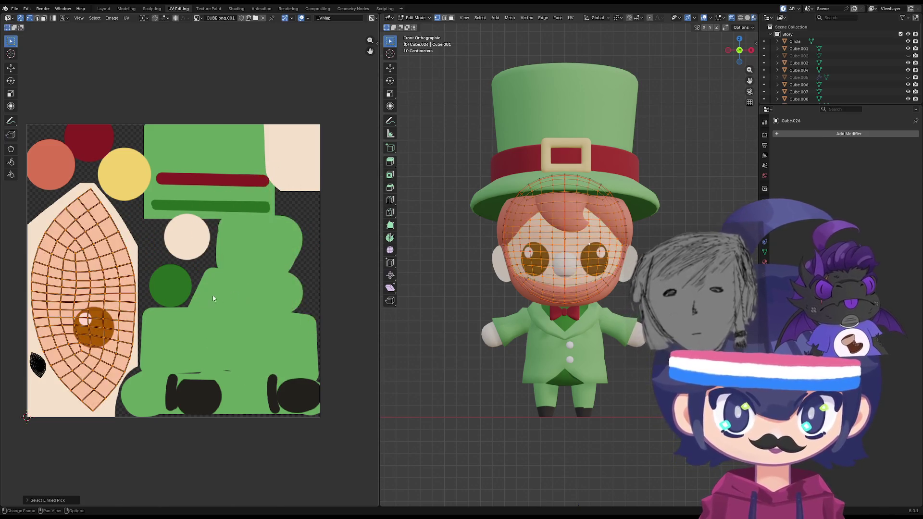
{"action": "key", "text": "alt+a"}
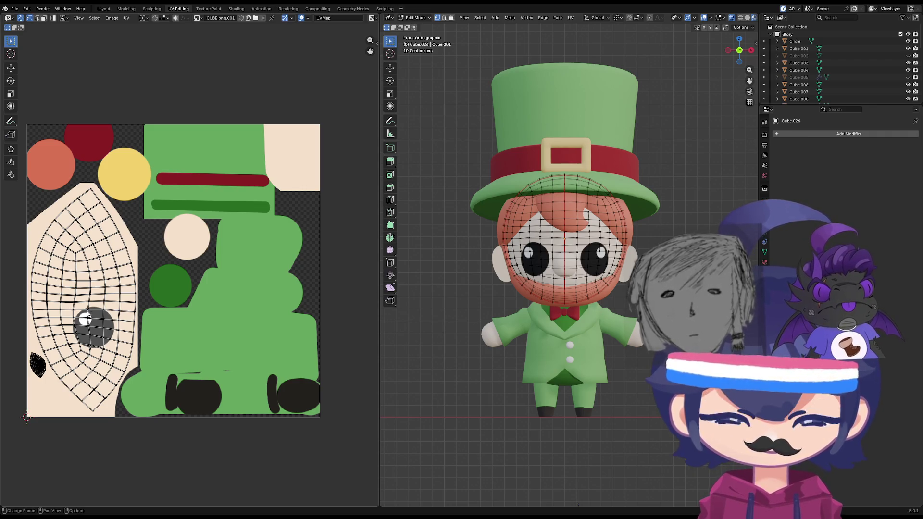
{"action": "key", "text": "l"}
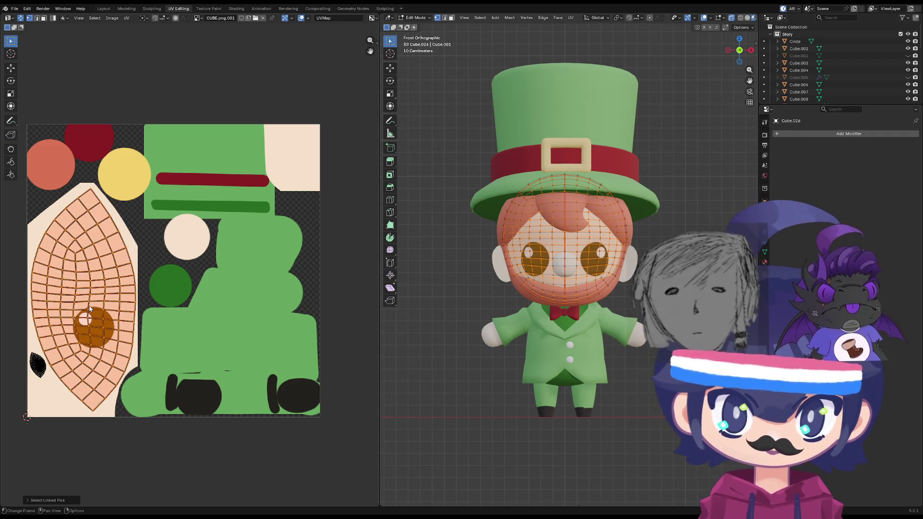
{"action": "left_click", "coordinate": [30, 501]}
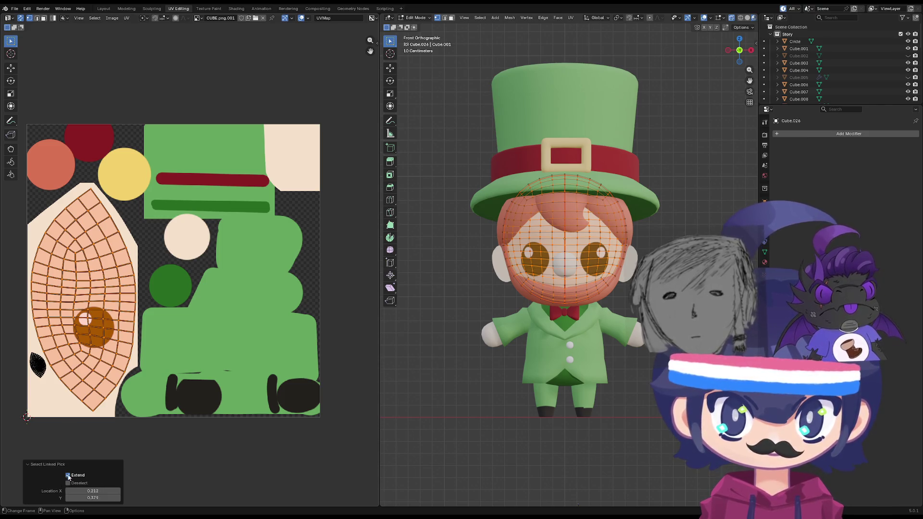
{"action": "key", "text": "g"}
{"action": "key", "text": "Escape"}
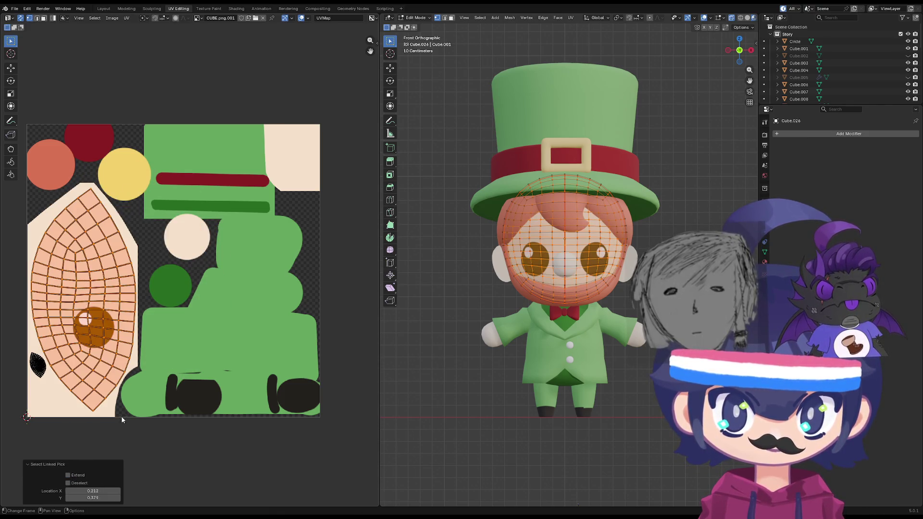
{"action": "left_click", "coordinate": [102, 398]}
{"action": "key", "text": "l"}
{"action": "key", "text": "g"}
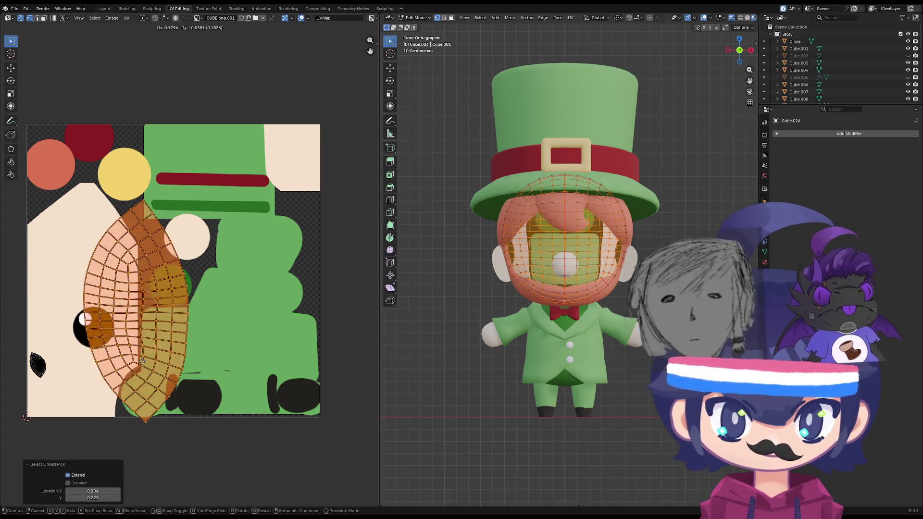
{"action": "key", "text": "Escape"}
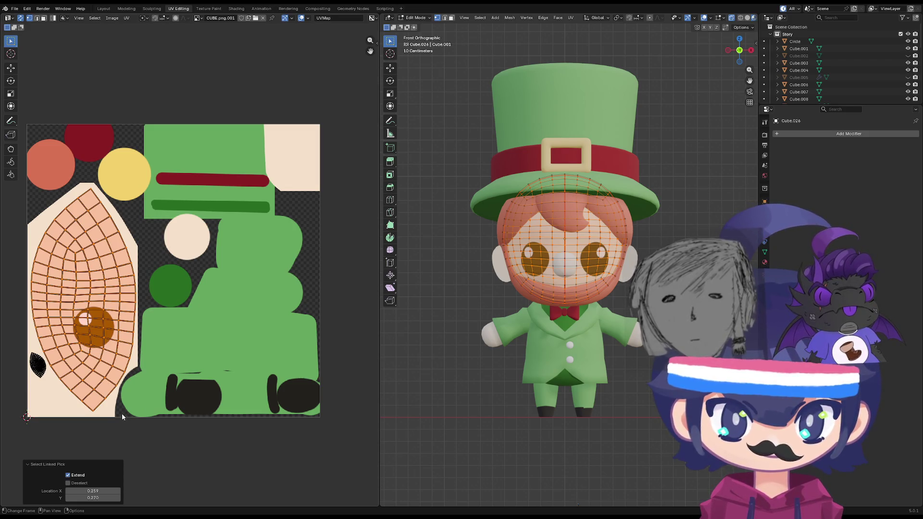
{"action": "key", "text": "l"}
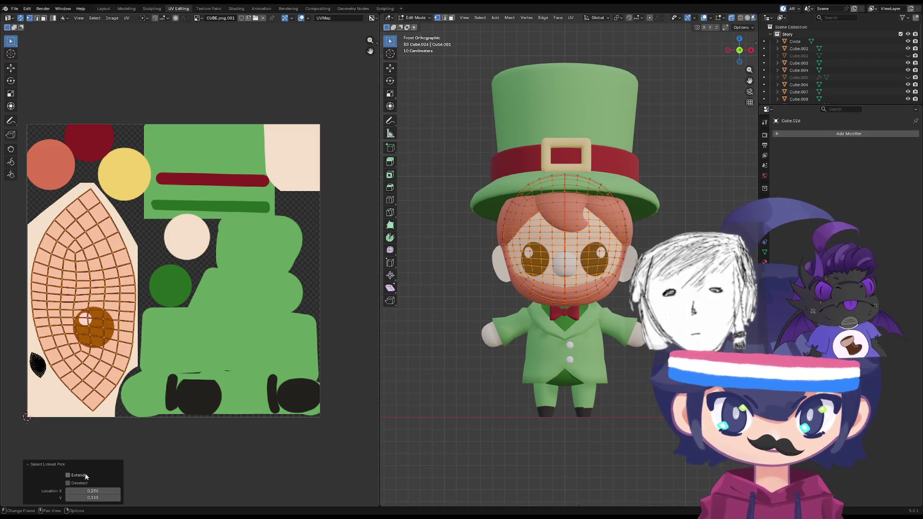
{"action": "right_click", "coordinate": [165, 375]}
{"action": "key", "text": "g"}
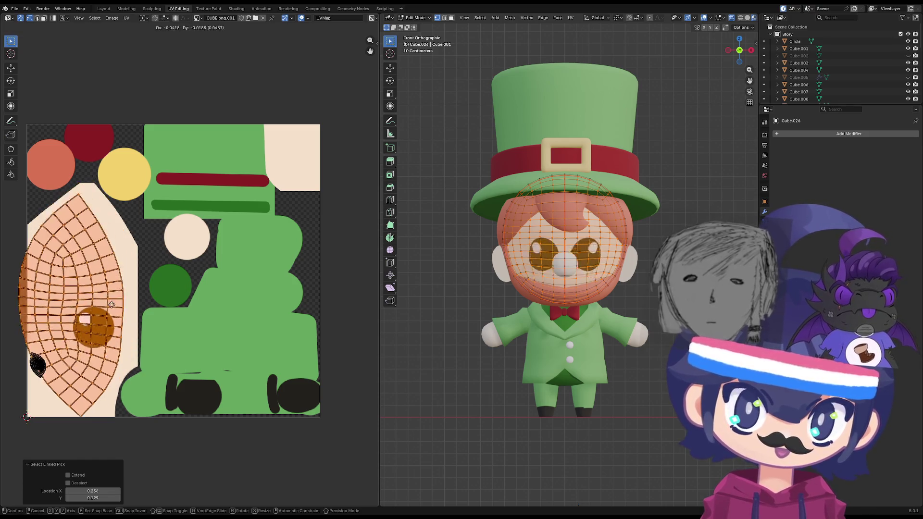
{"action": "left_click", "coordinate": [121, 303]}
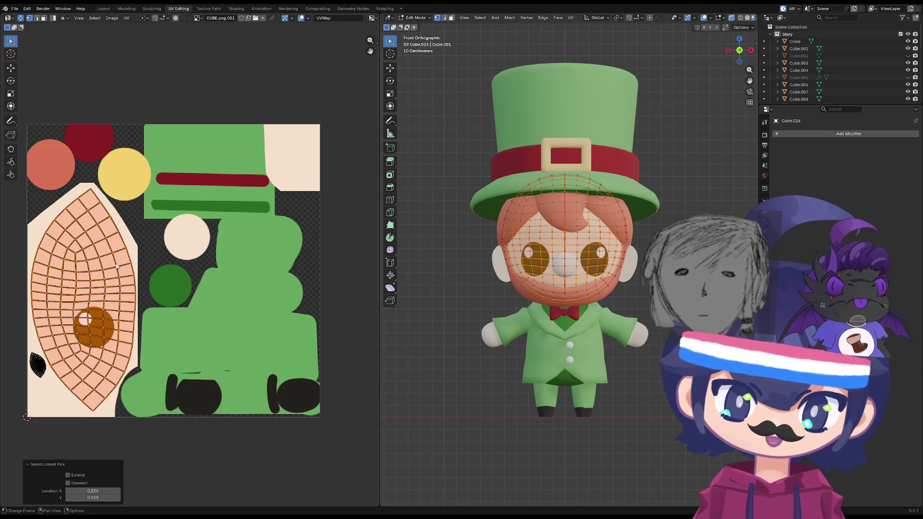
{"action": "key", "text": "g"}
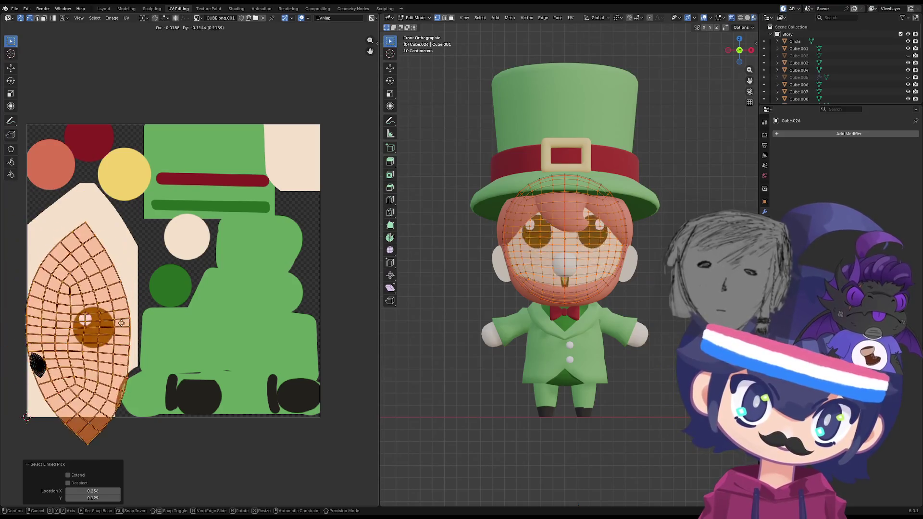
{"action": "key", "text": "Escape"}
{"action": "key", "text": "g"}
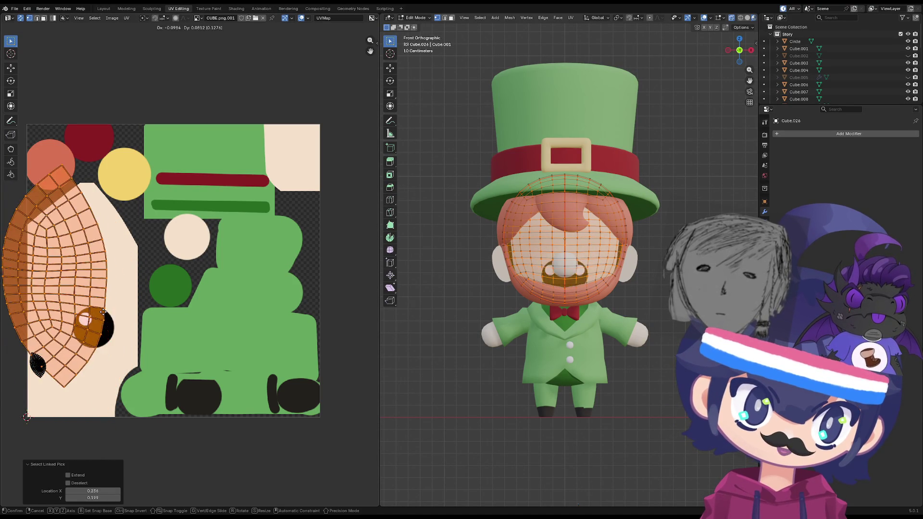
{"action": "key", "text": "Escape"}
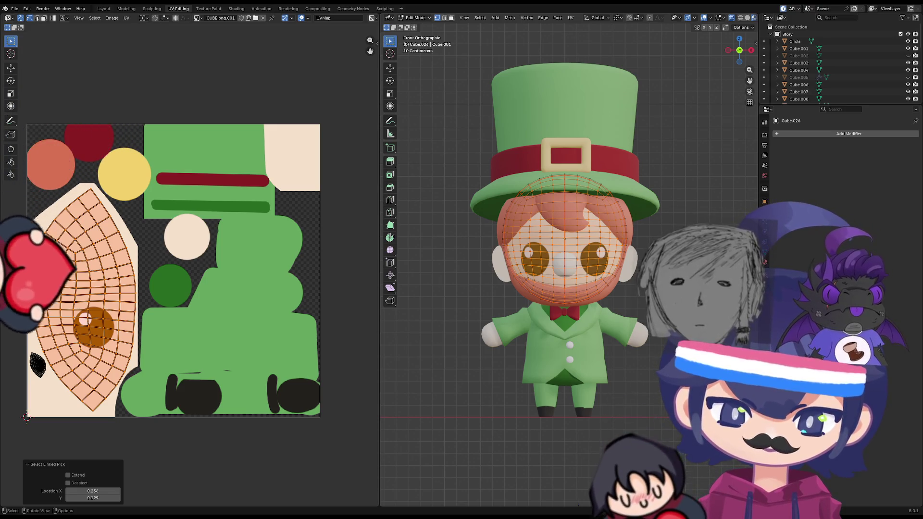
{"action": "mouse_move", "coordinate": [481, 394]}
{"action": "middle_mouse_down"}
{"action": "mouse_move", "coordinate": [483, 440]}
{"action": "mouse_move", "coordinate": [480, 369]}
{"action": "middle_mouse_up"}
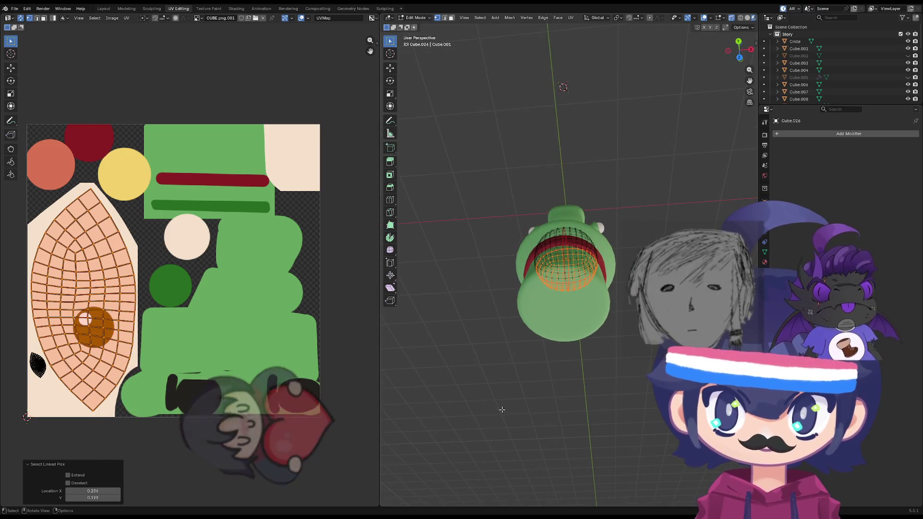
- Check the character from top, front and right views, then return to Object Mode and select the ear
{"action": "key", "text": "grave"}
{"action": "left_click", "coordinate": [505, 339]}
{"action": "scroll", "coordinate": [538, 351], "scroll_direction": "up", "scroll_amount": 3}
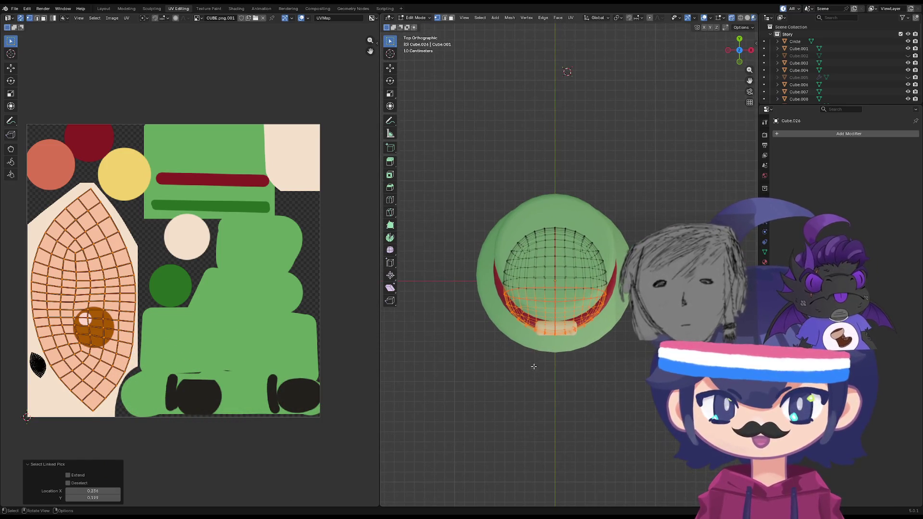
{"action": "key", "text": "KP_1"}
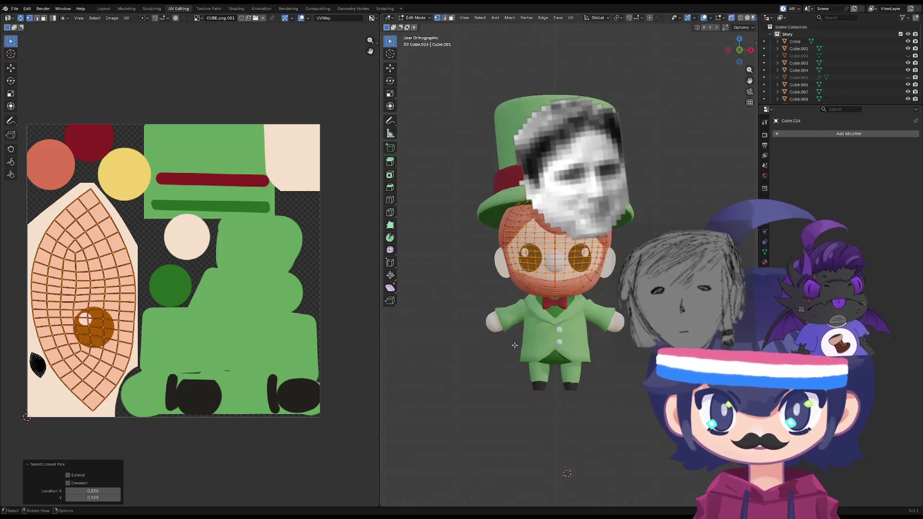
{"action": "key", "text": "KP_3"}
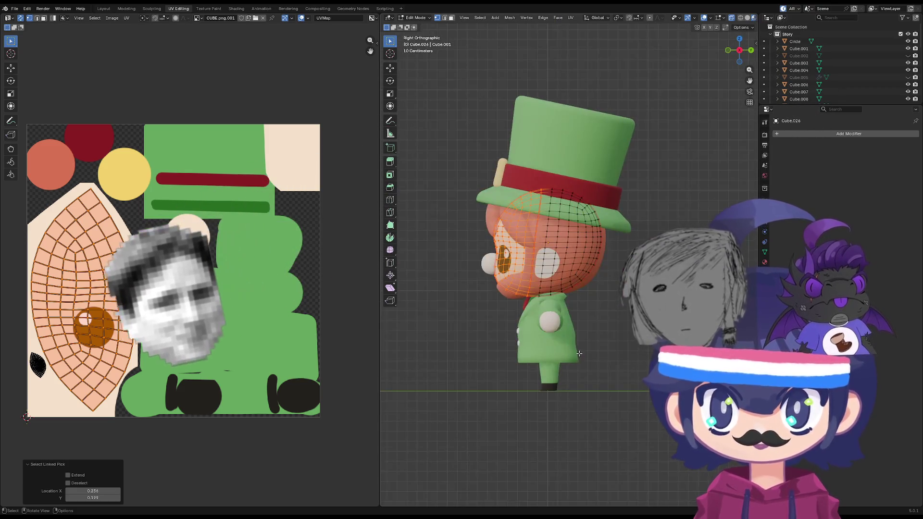
{"action": "key", "text": "KP_1"}
{"action": "scroll", "coordinate": [553, 323], "scroll_direction": "up", "scroll_amount": 6}
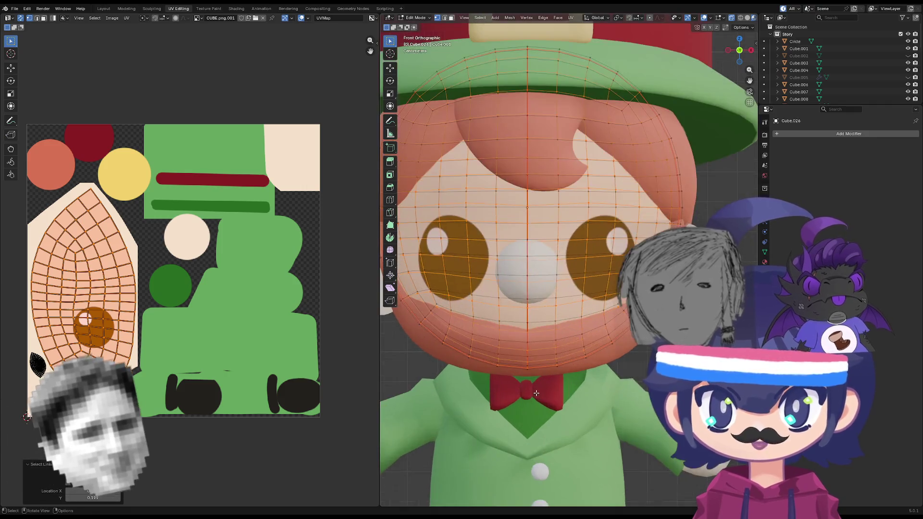
{"action": "scroll", "coordinate": [552, 323], "scroll_direction": "down", "scroll_amount": 4}
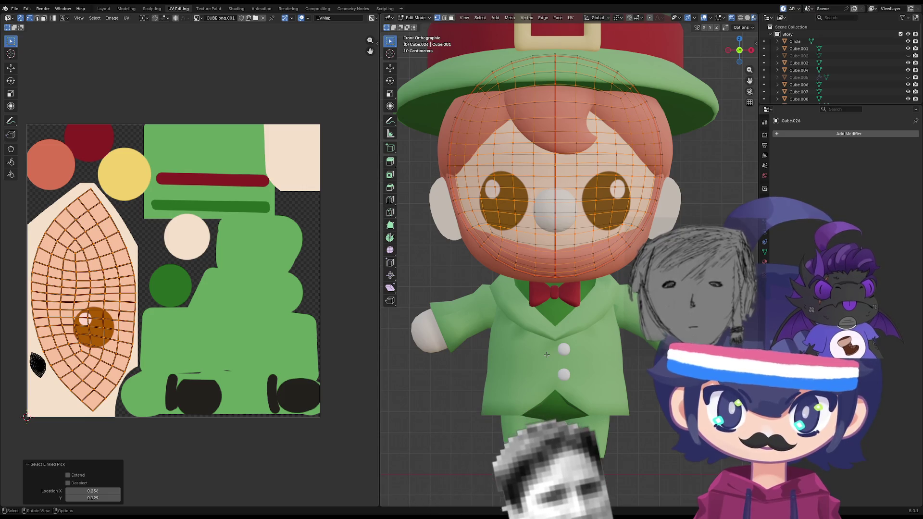
{"action": "scroll", "coordinate": [516, 420], "scroll_direction": "down", "scroll_amount": 3}
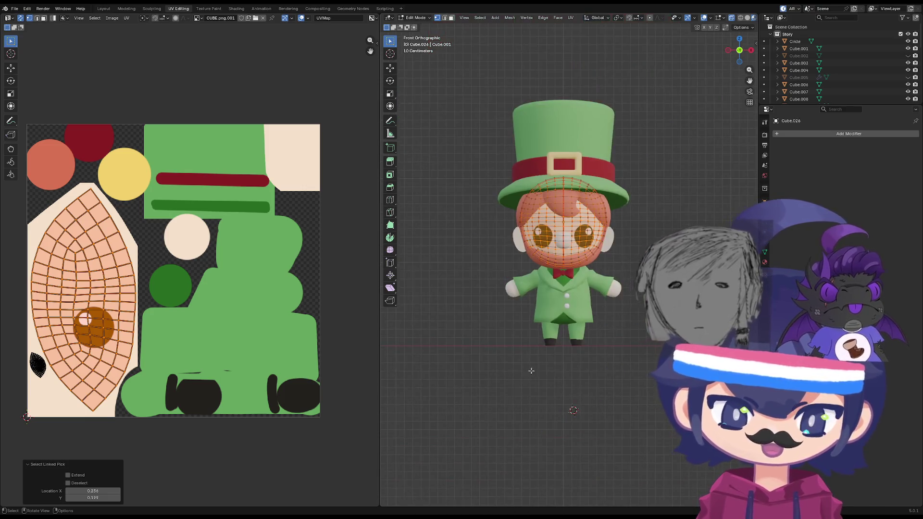
{"action": "scroll", "coordinate": [516, 418], "scroll_direction": "up", "scroll_amount": 5}
{"action": "key", "text": "Tab"}
{"action": "left_click", "coordinate": [450, 222]}
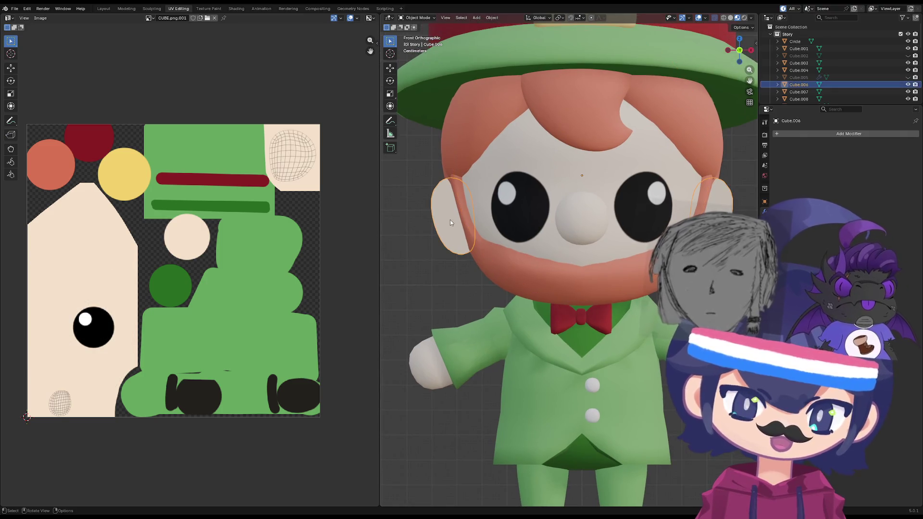
- Reselect the head mesh and orbit to view the character at an angle
{"action": "left_click", "coordinate": [548, 201]}
{"action": "scroll", "coordinate": [527, 234], "scroll_direction": "down", "scroll_amount": 4}
{"action": "mouse_move", "coordinate": [527, 234]}
{"action": "middle_mouse_down"}
{"action": "mouse_move", "coordinate": [468, 225]}
{"action": "mouse_move", "coordinate": [532, 272]}
{"action": "mouse_move", "coordinate": [509, 269]}
{"action": "middle_mouse_up"}
{"action": "scroll", "coordinate": [509, 269], "scroll_direction": "up", "scroll_amount": 6}
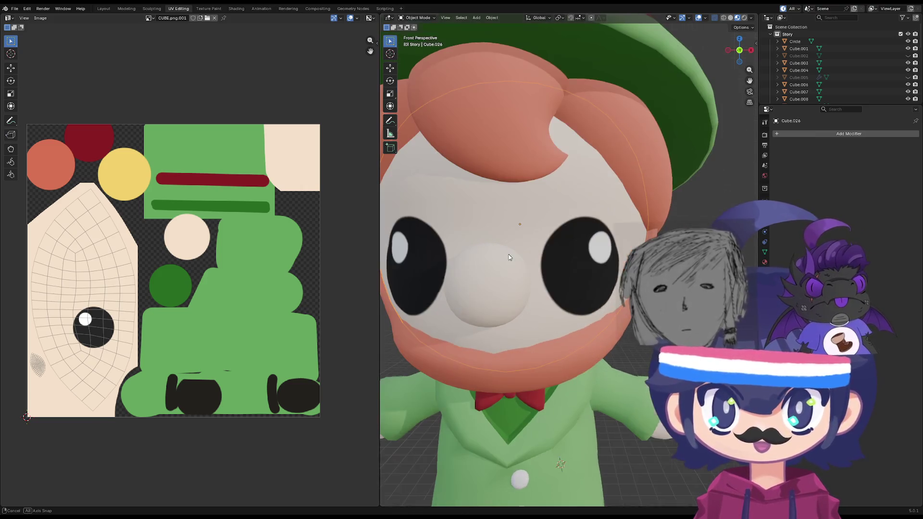
{"action": "scroll", "coordinate": [493, 255], "scroll_direction": "up", "scroll_amount": 2}
{"action": "scroll", "coordinate": [457, 262], "scroll_direction": "down", "scroll_amount": 2}
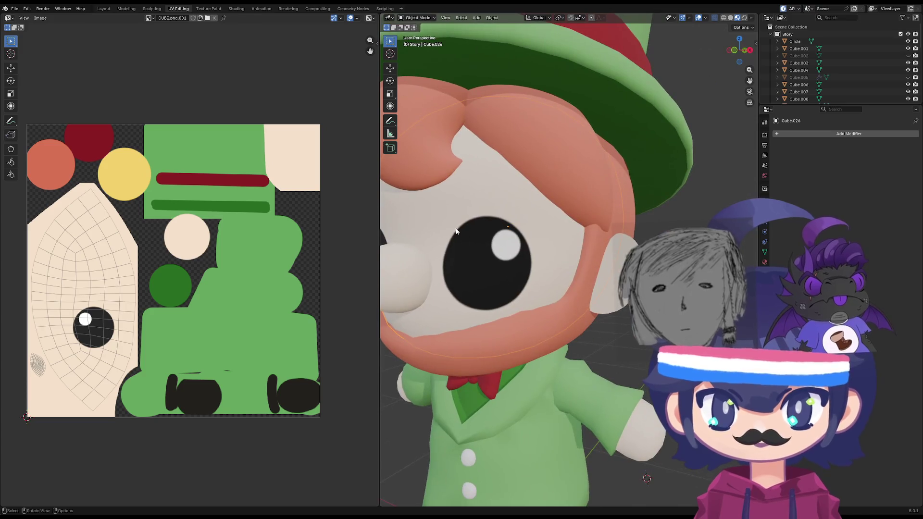
{"action": "scroll", "coordinate": [451, 277], "scroll_direction": "down", "scroll_amount": 3}
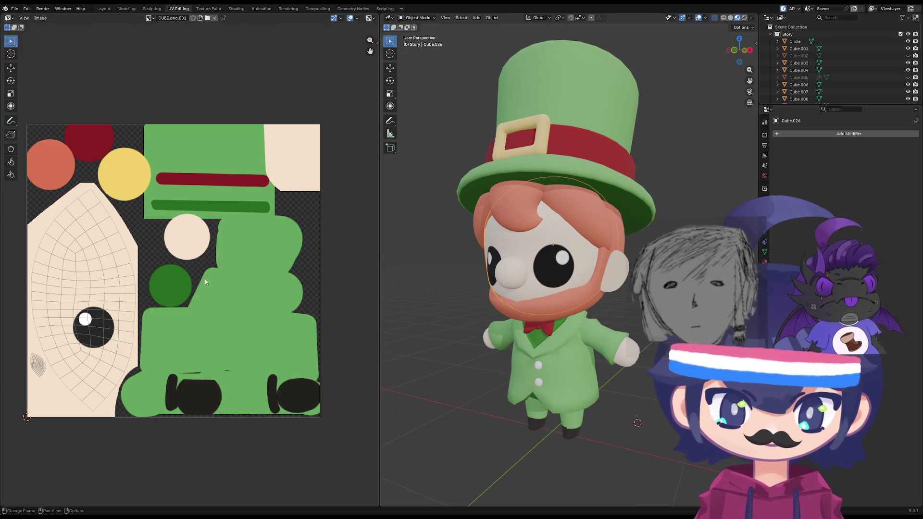
- Toggle the head mesh in and out of Edit Mode from the front view to display its UVs
{"action": "key", "text": "Tab"}
{"action": "scroll", "coordinate": [496, 329], "scroll_direction": "up", "scroll_amount": 6}
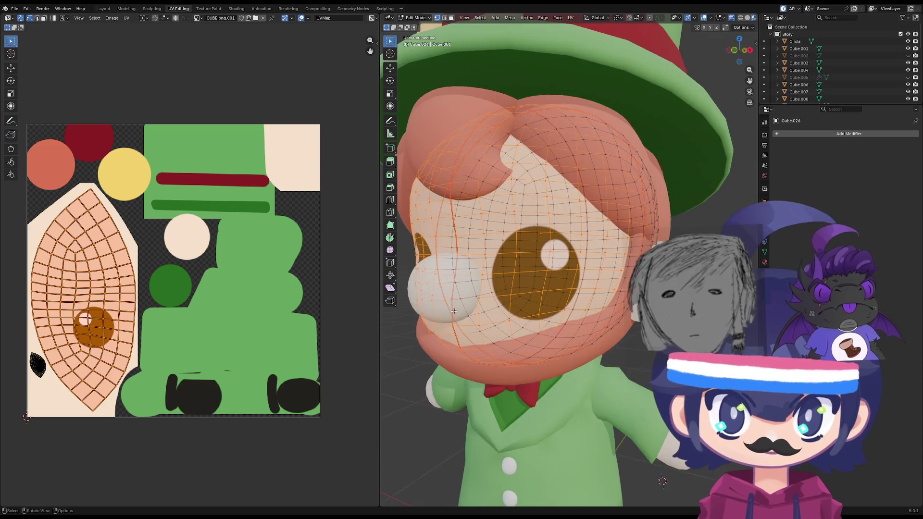
{"action": "key", "text": "Tab"}
{"action": "scroll", "coordinate": [495, 329], "scroll_direction": "down", "scroll_amount": 4}
{"action": "key", "text": "KP_1"}
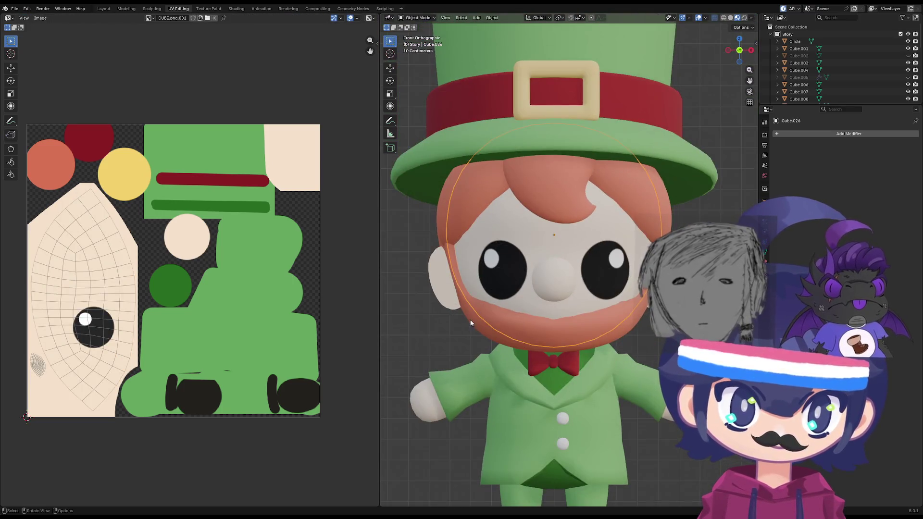
{"action": "scroll", "coordinate": [583, 325], "scroll_direction": "up", "scroll_amount": 4}
{"action": "key", "text": "Tab"}
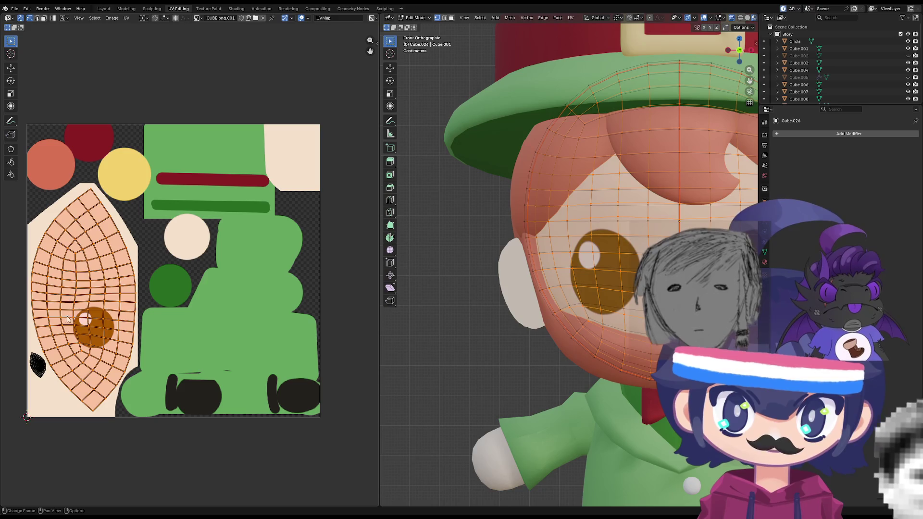
{"action": "key", "text": "Tab"}
{"action": "scroll", "coordinate": [615, 327], "scroll_direction": "down", "scroll_amount": 3}
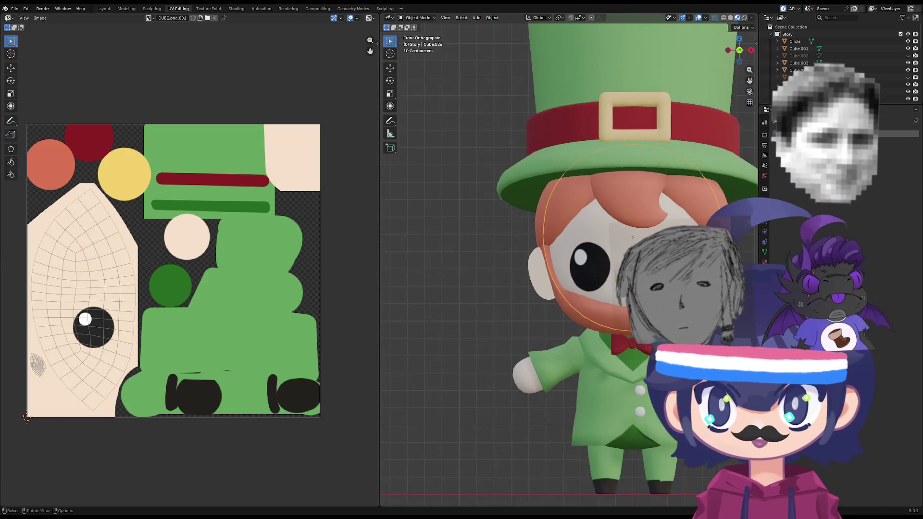
- Select the ear mesh and orbit back to a front perspective view of the face
{"action": "middle_click_drag", "start_coordinate": [615, 326], "coordinate": [576, 336]}
{"action": "left_click", "coordinate": [557, 281]}
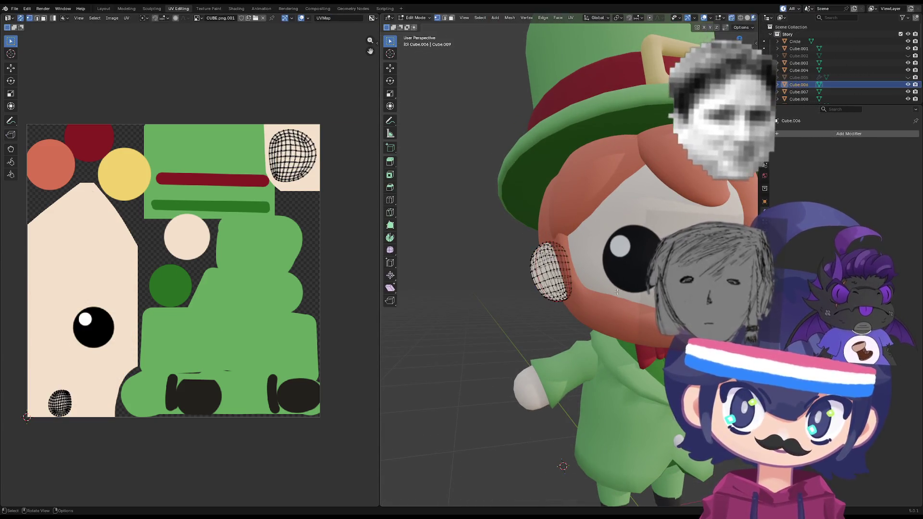
{"action": "middle_click_drag", "start_coordinate": [558, 284], "coordinate": [635, 340]}
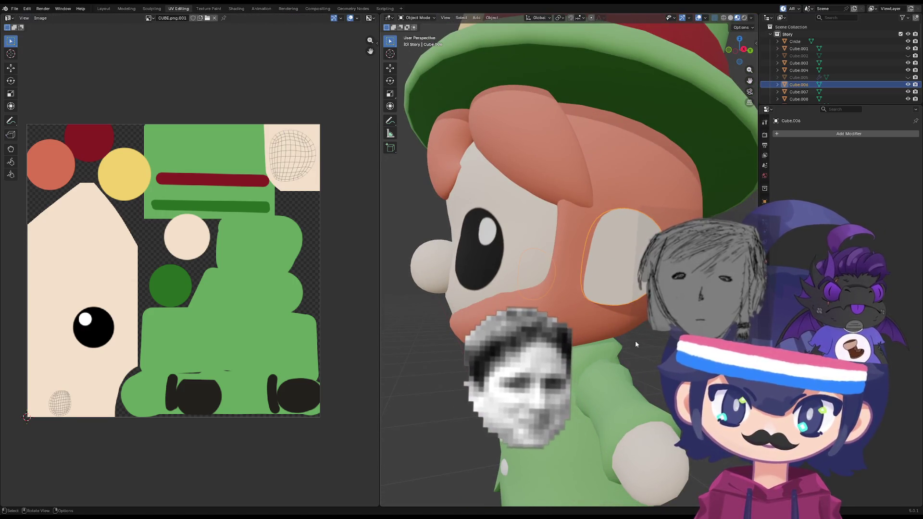
{"action": "scroll", "coordinate": [635, 340], "scroll_direction": "down", "scroll_amount": 5}
{"action": "mouse_move", "coordinate": [601, 382]}
{"action": "middle_mouse_down"}
{"action": "mouse_move", "coordinate": [591, 384]}
{"action": "mouse_move", "coordinate": [599, 359]}
{"action": "mouse_move", "coordinate": [609, 394]}
{"action": "mouse_move", "coordinate": [570, 325]}
{"action": "mouse_move", "coordinate": [584, 361]}
{"action": "middle_mouse_up"}
{"action": "scroll", "coordinate": [599, 381], "scroll_direction": "up", "scroll_amount": 3}
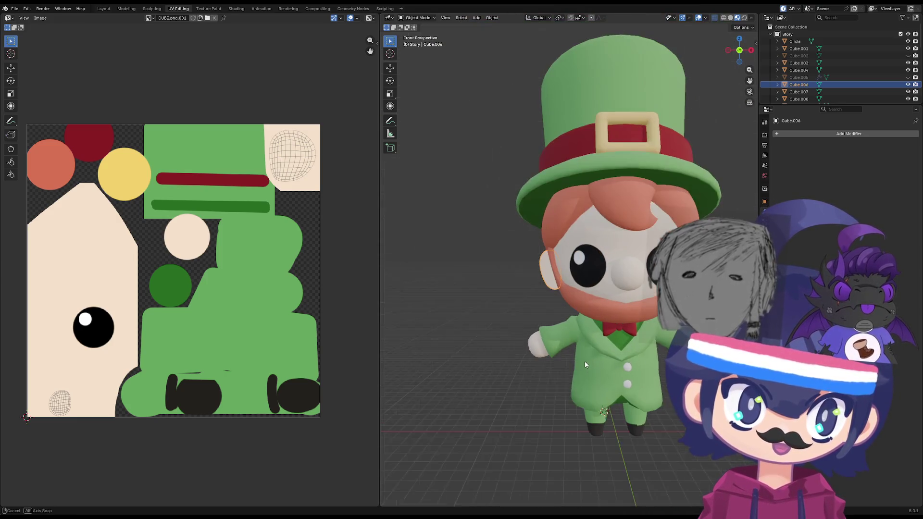
{"action": "scroll", "coordinate": [586, 371], "scroll_direction": "up", "scroll_amount": 5}
{"action": "scroll", "coordinate": [579, 365], "scroll_direction": "down", "scroll_amount": 4}
{"action": "key", "text": "KP_1"}
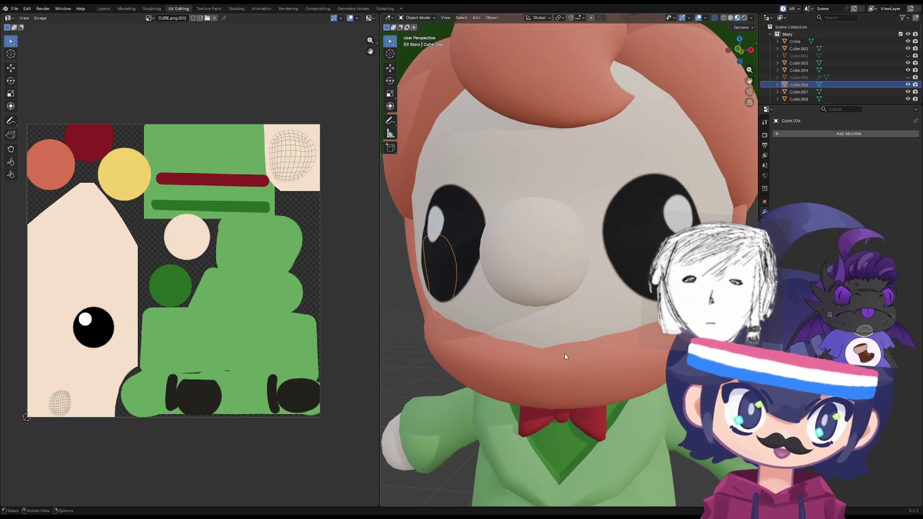
{"action": "scroll", "coordinate": [558, 347], "scroll_direction": "down", "scroll_amount": 2}
{"action": "scroll", "coordinate": [537, 295], "scroll_direction": "up", "scroll_amount": 6}
{"action": "scroll", "coordinate": [537, 296], "scroll_direction": "down", "scroll_amount": 6}
{"action": "middle_click_drag", "start_coordinate": [537, 296], "coordinate": [582, 298]}
{"action": "key", "text": "grave"}
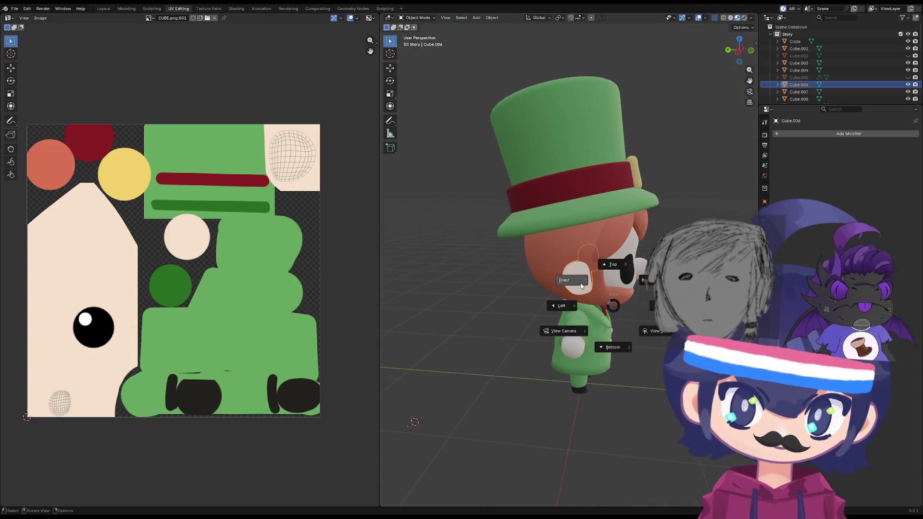
{"action": "left_click", "coordinate": [537, 281]}
{"action": "key", "text": "KP_5"}
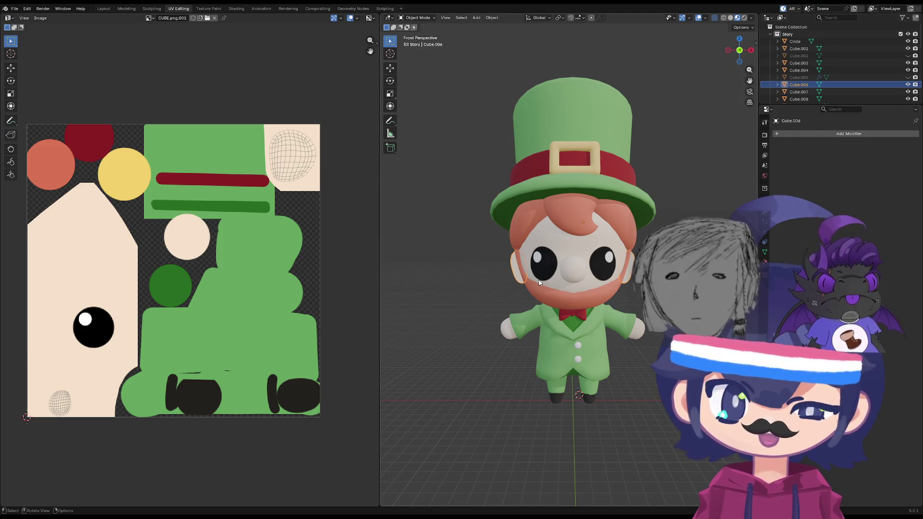
- Compare the ear's UVs, then open the face mesh in Edit Mode with everything deselected
{"action": "key", "text": "Tab"}
{"action": "key", "text": "Tab"}
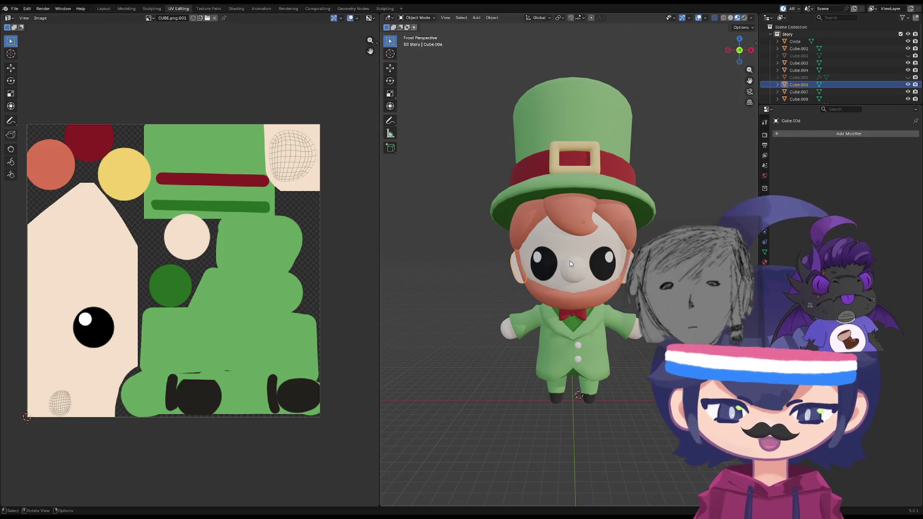
{"action": "left_click", "coordinate": [570, 264]}
{"action": "key", "text": "Tab"}
{"action": "key", "text": "KP_Decimal"}
{"action": "scroll", "coordinate": [533, 289], "scroll_direction": "up", "scroll_amount": 2}
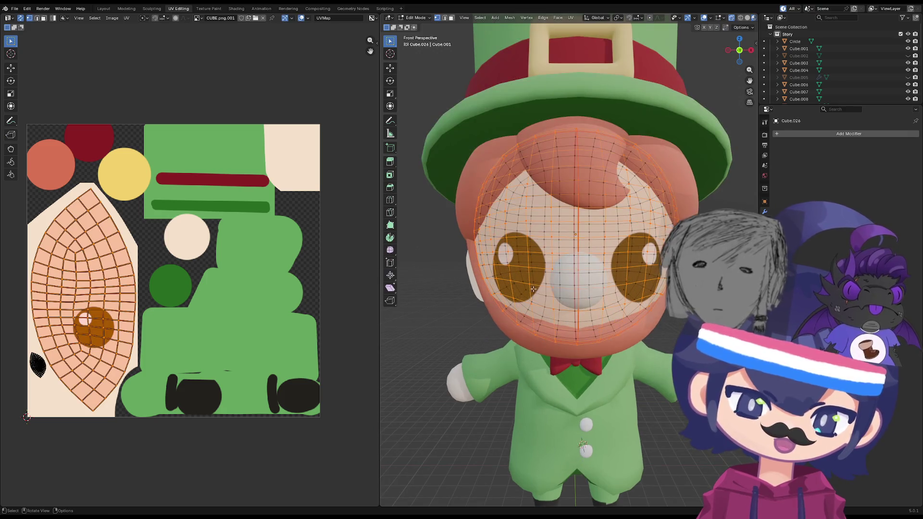
{"action": "key", "text": "alt+a"}
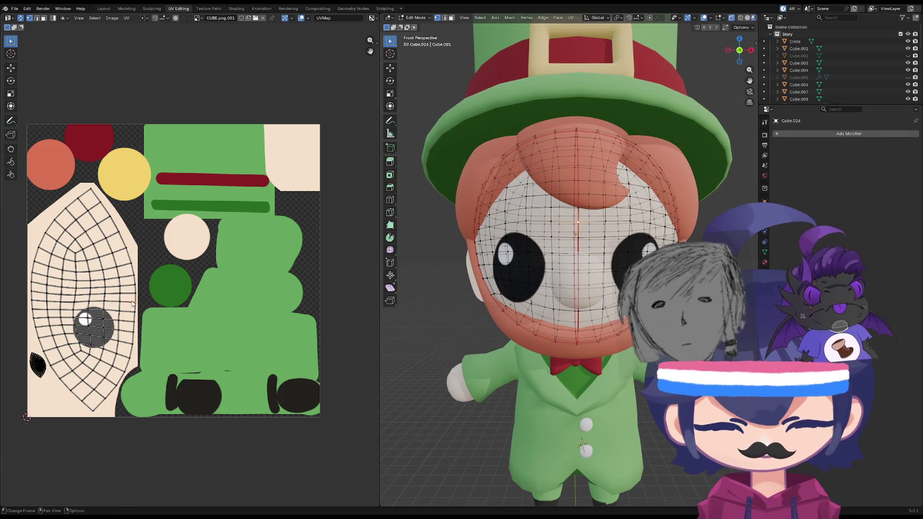
- Rotate the face UV island and shift it further left on the atlas
{"action": "key", "text": "l"}
{"action": "key", "text": "r"}
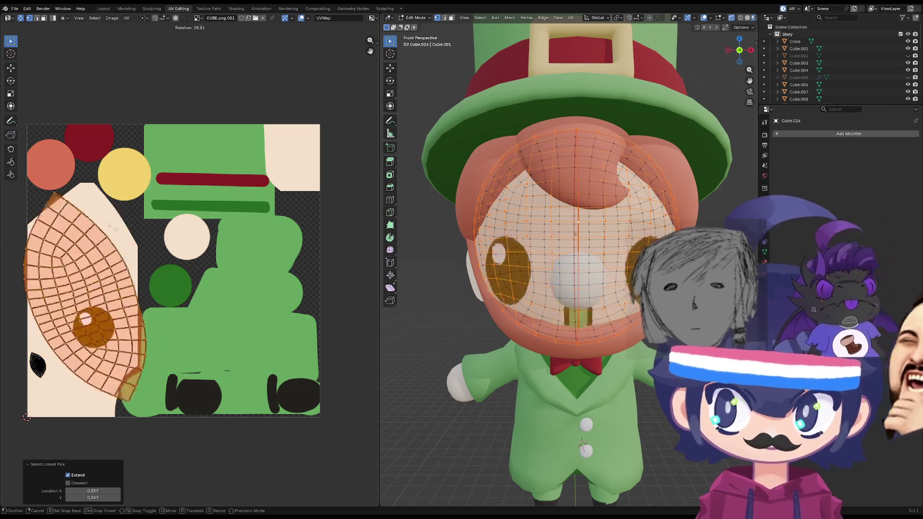
{"action": "left_click", "coordinate": [110, 262]}
{"action": "key", "text": "g"}
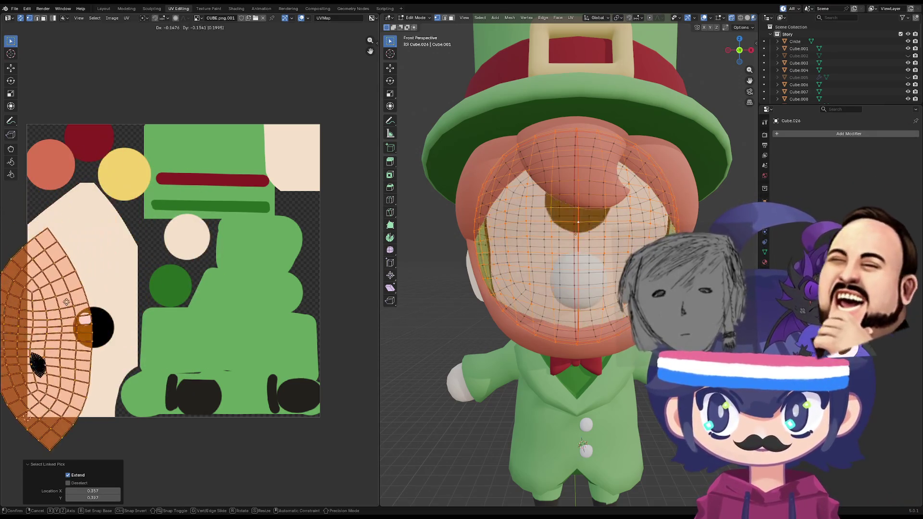
{"action": "left_click", "coordinate": [68, 294]}
- Reselect the entire face UV island in the UV Editor
{"action": "scroll", "coordinate": [112, 356], "scroll_direction": "up", "scroll_amount": 4}
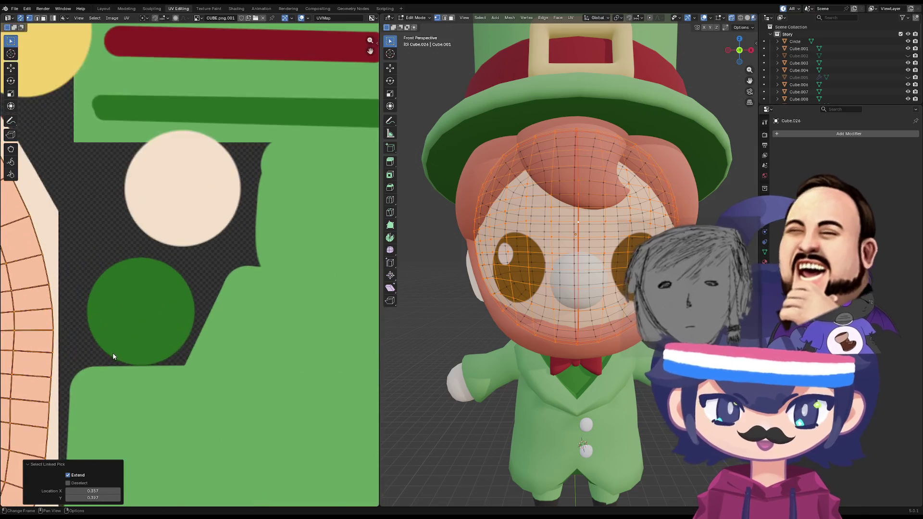
{"action": "scroll", "coordinate": [113, 356], "scroll_direction": "down", "scroll_amount": 3}
{"action": "scroll", "coordinate": [113, 356], "scroll_direction": "up", "scroll_amount": 5}
{"action": "middle_click_drag", "start_coordinate": [135, 379], "coordinate": [210, 324]}
{"action": "left_click", "coordinate": [126, 383]}
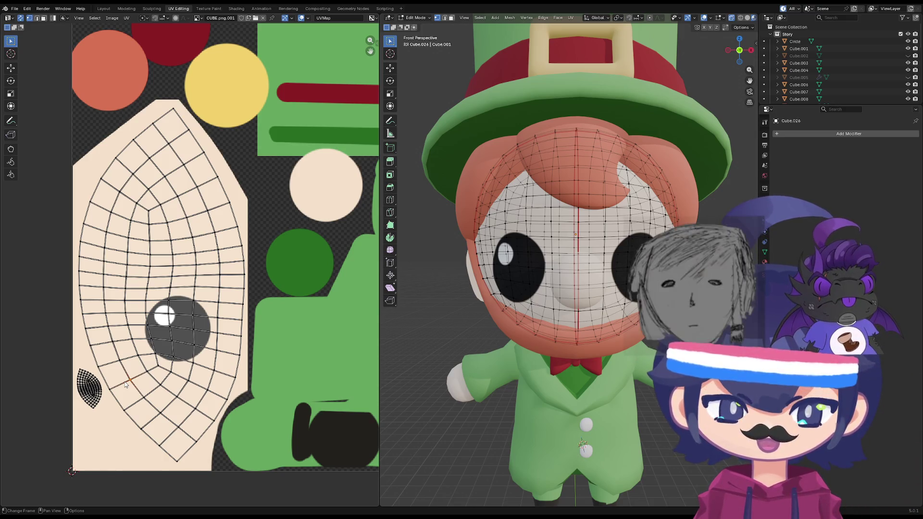
{"action": "key", "text": "l"}
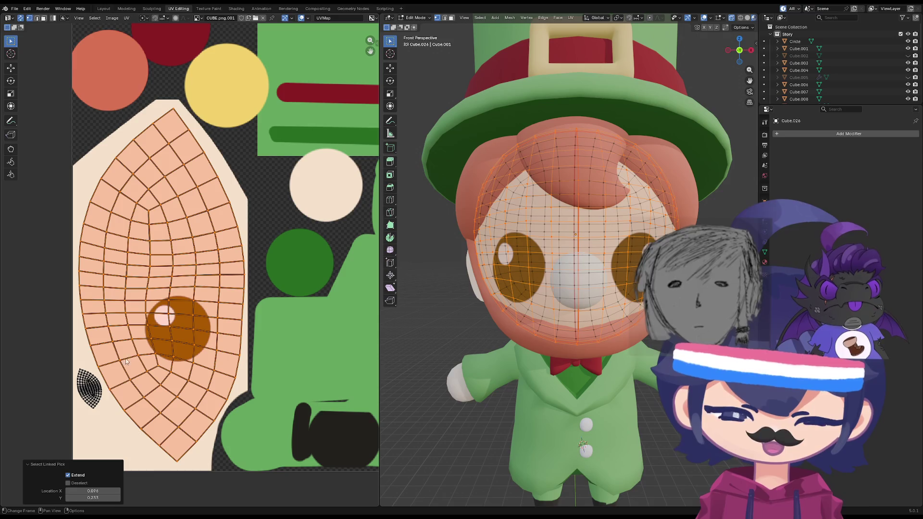
{"action": "right_click", "coordinate": [127, 361]}
{"action": "scroll", "coordinate": [169, 100], "scroll_direction": "up", "scroll_amount": 5}
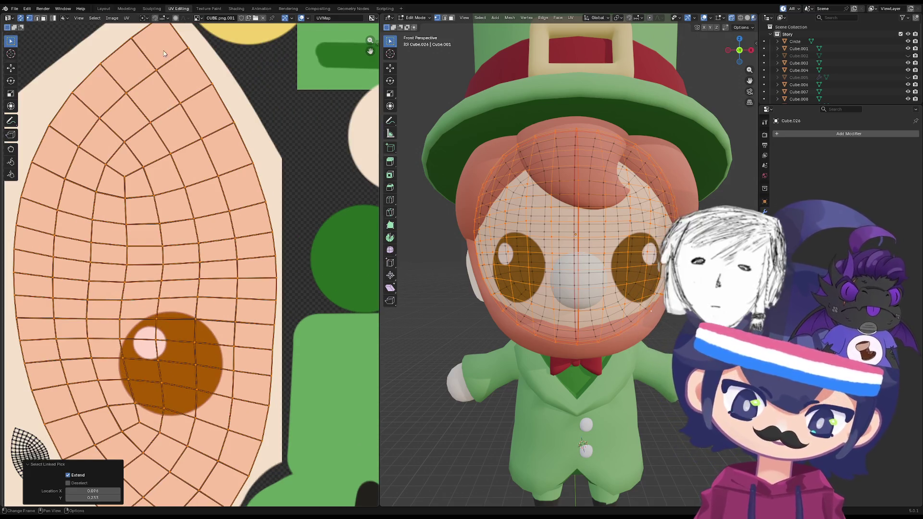
{"action": "left_click", "coordinate": [163, 129]}
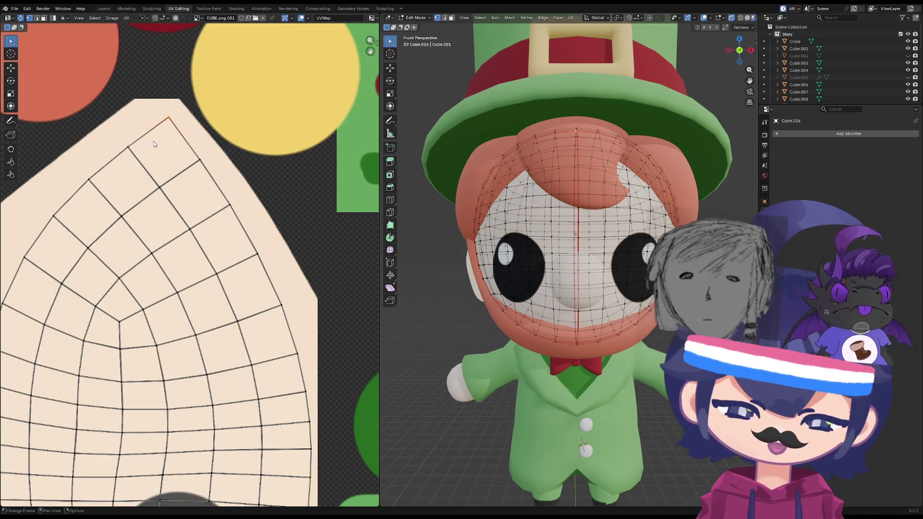
{"action": "key", "text": "l"}
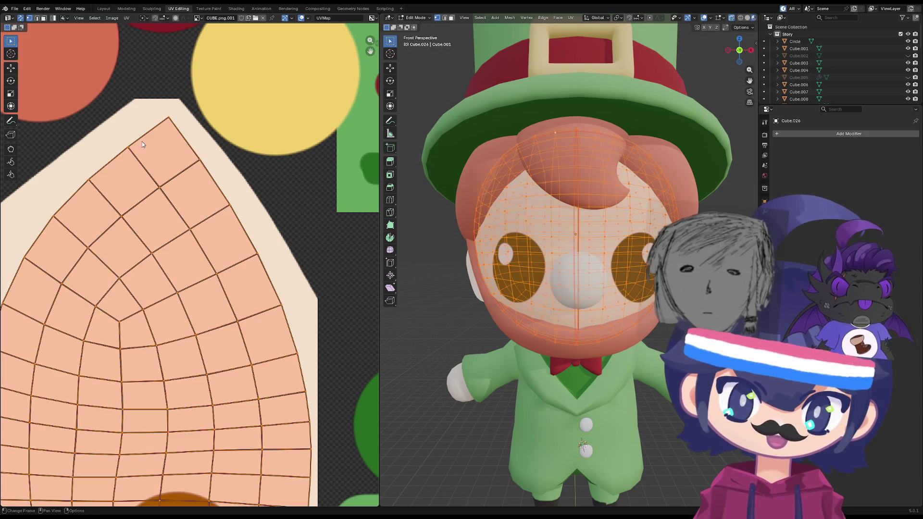
{"action": "scroll", "coordinate": [142, 141], "scroll_direction": "down", "scroll_amount": 3}
- Select the head mesh, then deselect its rear faces from the right-side view
{"action": "left_click", "coordinate": [518, 214]}
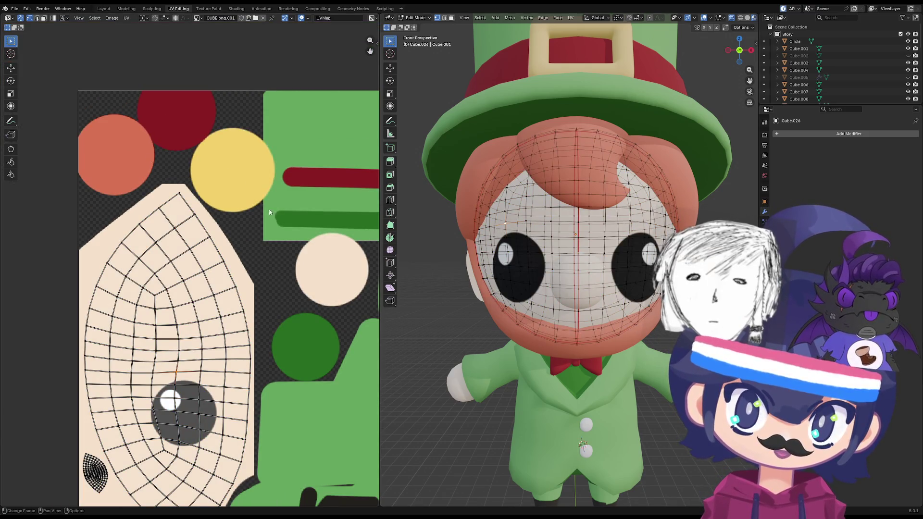
{"action": "key", "text": "a"}
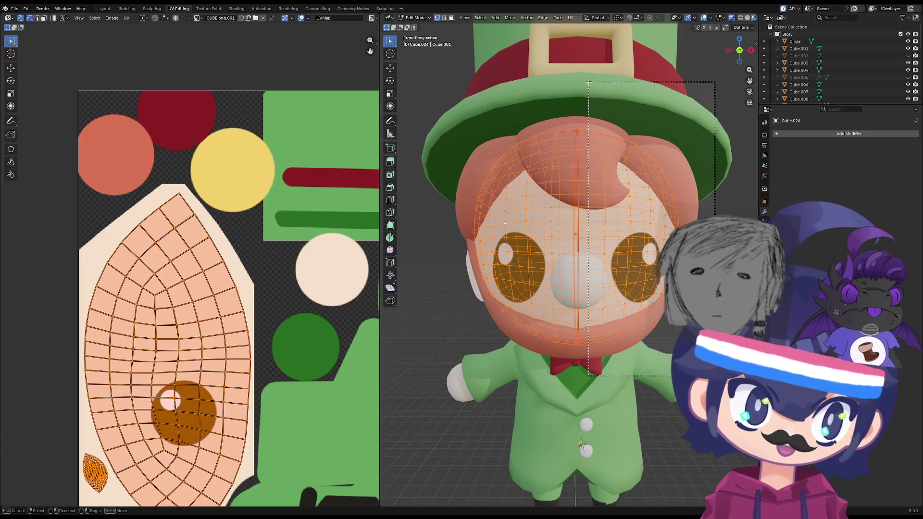
{"action": "key", "text": "g"}
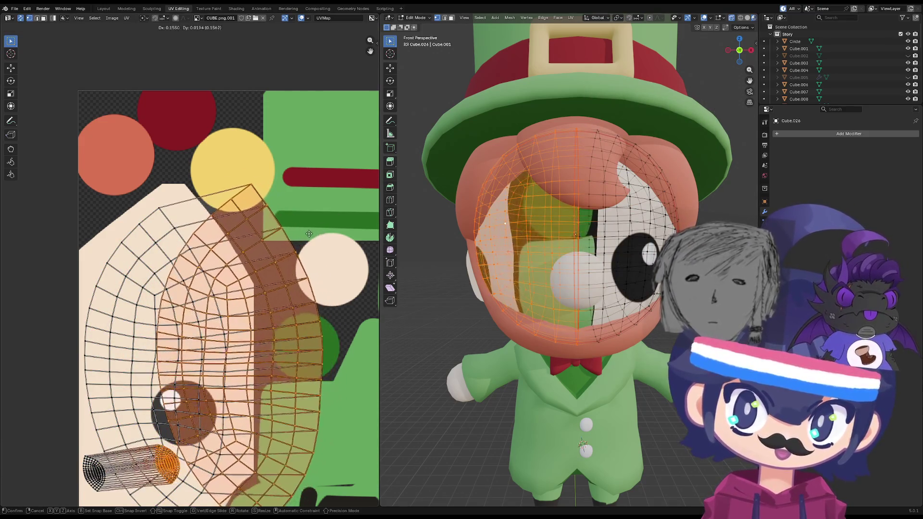
{"action": "right_click", "coordinate": [335, 253]}
{"action": "key", "text": "KP_3"}
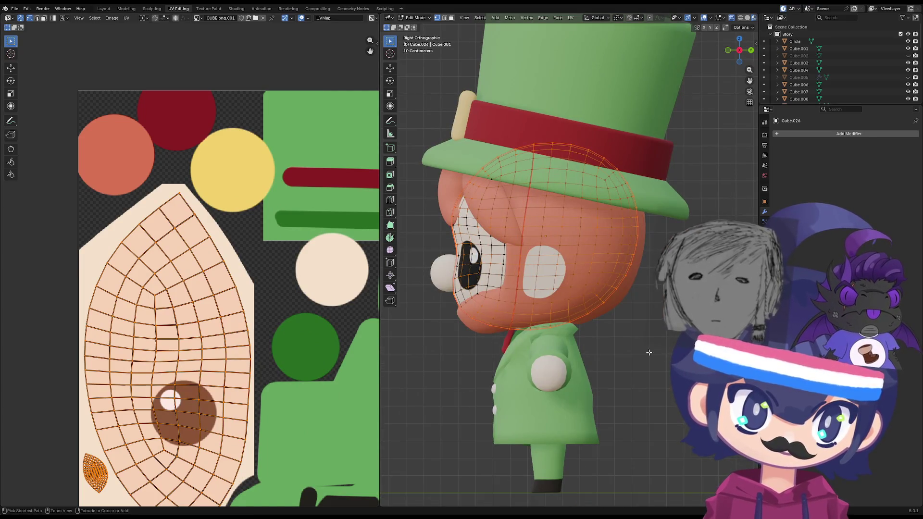
{"action": "left_click_drag", "start_coordinate": [644, 349], "coordinate": [532, 126], "text": "ctrl"}
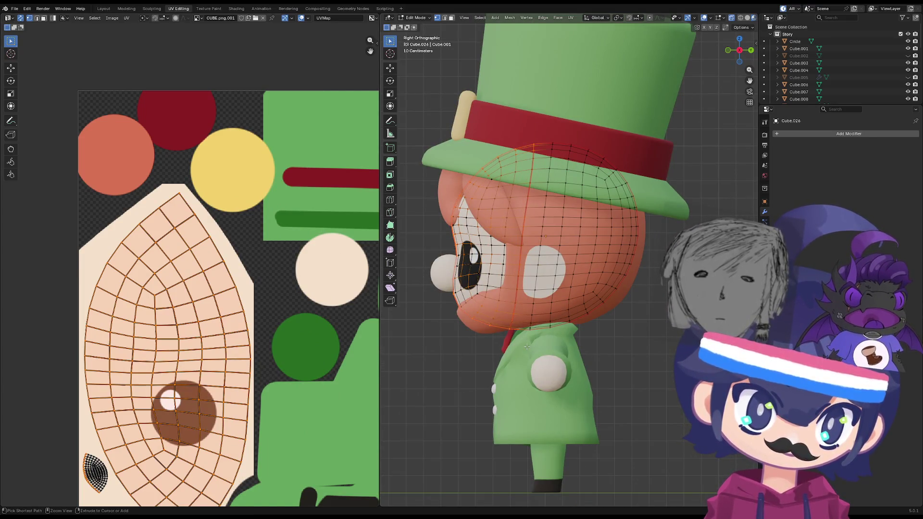
- Place the face UV island over the painted eye and check it in front view
{"action": "key", "text": "grave"}
{"action": "left_click", "coordinate": [434, 262]}
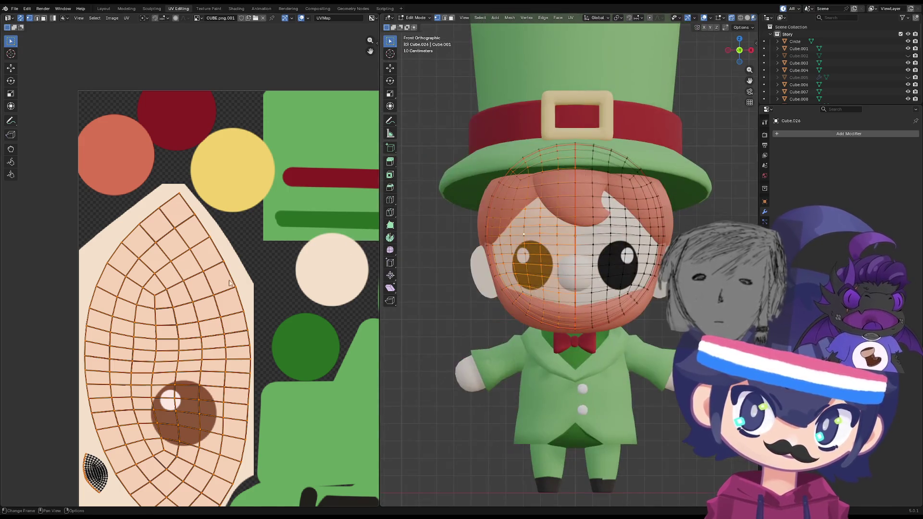
{"action": "key", "text": "g"}
{"action": "left_click", "coordinate": [227, 279]}
{"action": "mouse_move", "coordinate": [552, 269]}
{"action": "middle_mouse_down"}
{"action": "mouse_move", "coordinate": [485, 265]}
{"action": "mouse_move", "coordinate": [411, 291]}
{"action": "middle_mouse_up"}
{"action": "middle_click_drag", "start_coordinate": [560, 305], "coordinate": [453, 428]}
{"action": "key", "text": "grave"}
{"action": "left_click", "coordinate": [439, 342]}
{"action": "scroll", "coordinate": [439, 342], "scroll_direction": "up", "scroll_amount": 3}
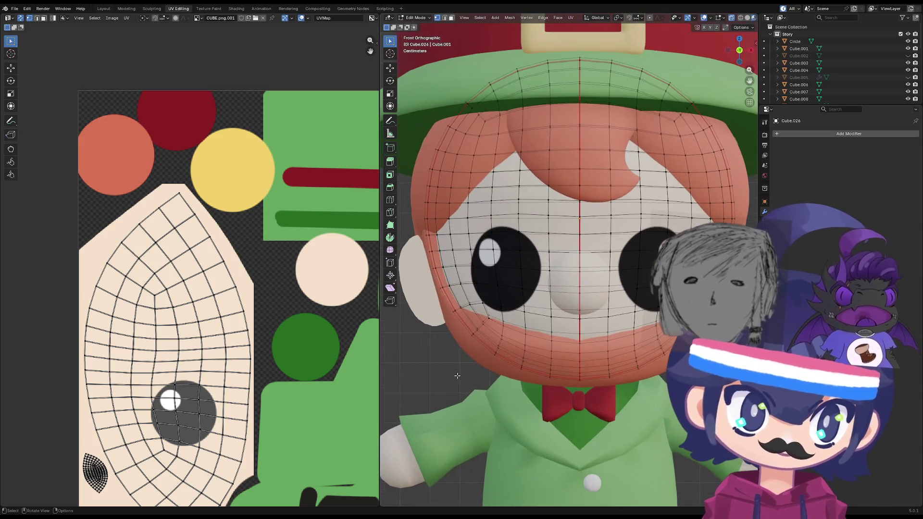
- Box-select the lower-left head faces from top view, excluding the small leaf-shaped island
{"action": "middle_click_drag", "start_coordinate": [501, 418], "coordinate": [501, 372]}
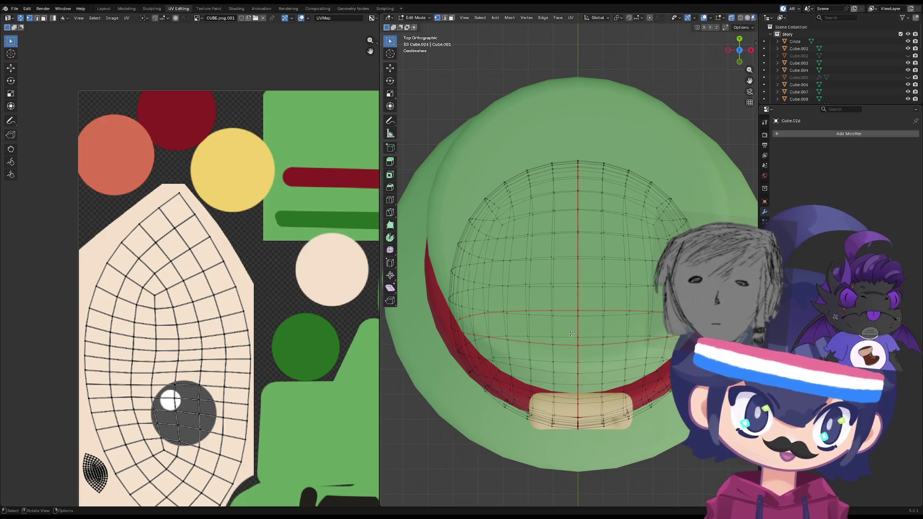
{"action": "left_click_drag", "start_coordinate": [546, 350], "coordinate": [383, 465]}
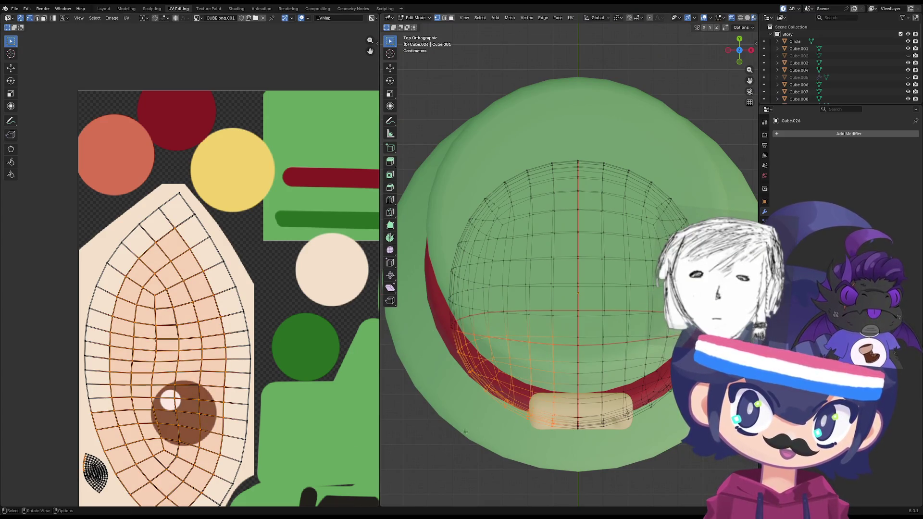
{"action": "mouse_move", "coordinate": [562, 307]}
{"action": "left_mouse_down", "text": "shift"}
{"action": "mouse_move", "coordinate": [382, 447]}
{"action": "mouse_move", "coordinate": [382, 483]}
{"action": "left_mouse_up", "text": "shift"}
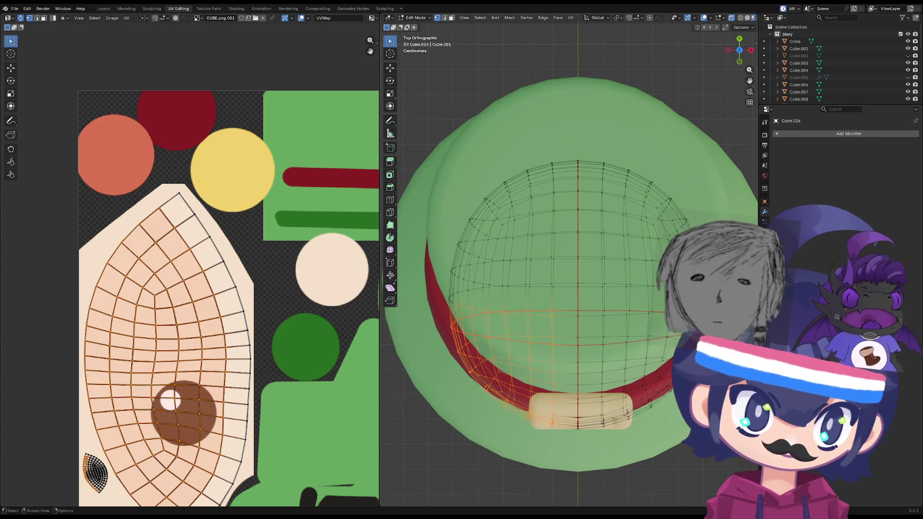
{"action": "mouse_move", "coordinate": [590, 269]}
{"action": "left_mouse_down", "text": "shift"}
{"action": "mouse_move", "coordinate": [488, 406]}
{"action": "mouse_move", "coordinate": [380, 490]}
{"action": "left_mouse_up", "text": "shift"}
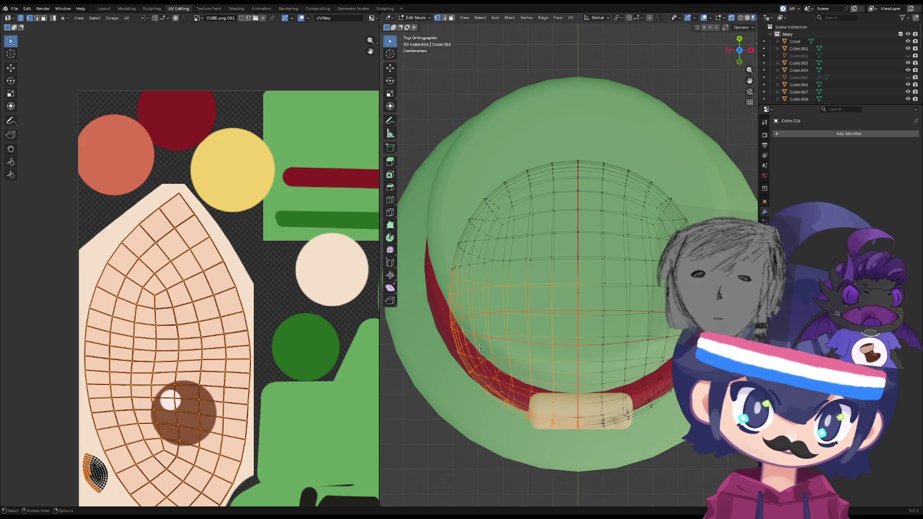
{"action": "middle_click_drag", "start_coordinate": [479, 347], "coordinate": [418, 384]}
{"action": "scroll", "coordinate": [238, 415], "scroll_direction": "down", "scroll_amount": 3}
{"action": "scroll", "coordinate": [150, 381], "scroll_direction": "up", "scroll_amount": 6}
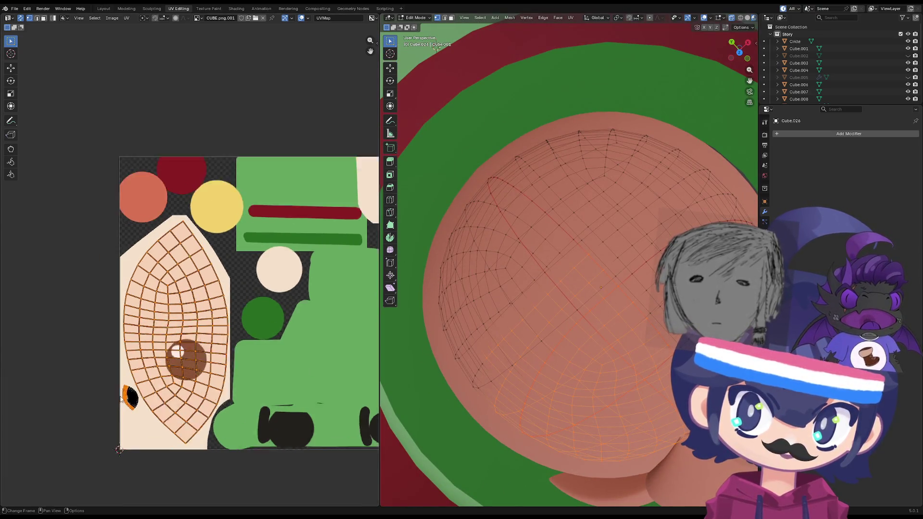
{"action": "key", "text": "space"}
{"action": "middle_click_drag", "start_coordinate": [127, 396], "coordinate": [140, 342]}
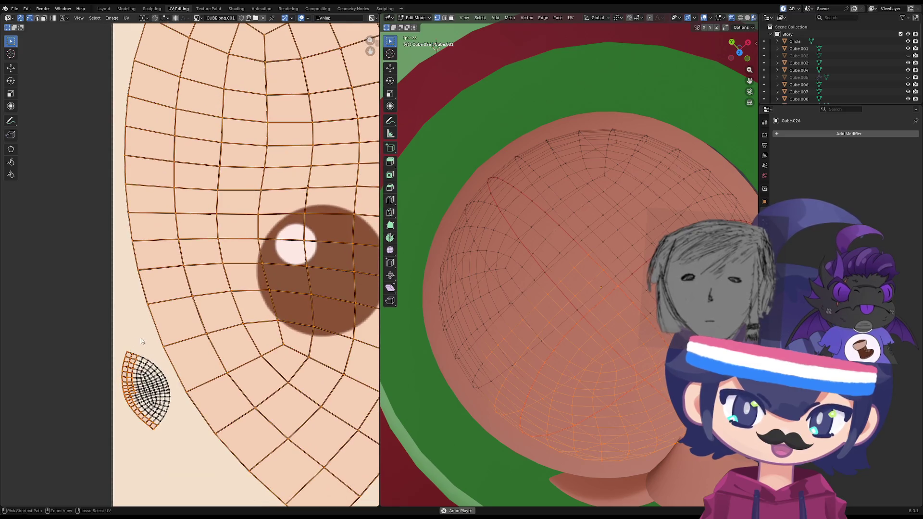
{"action": "left_click_drag", "start_coordinate": [85, 338], "coordinate": [122, 456]}
{"action": "scroll", "coordinate": [252, 413], "scroll_direction": "down", "scroll_amount": 5}
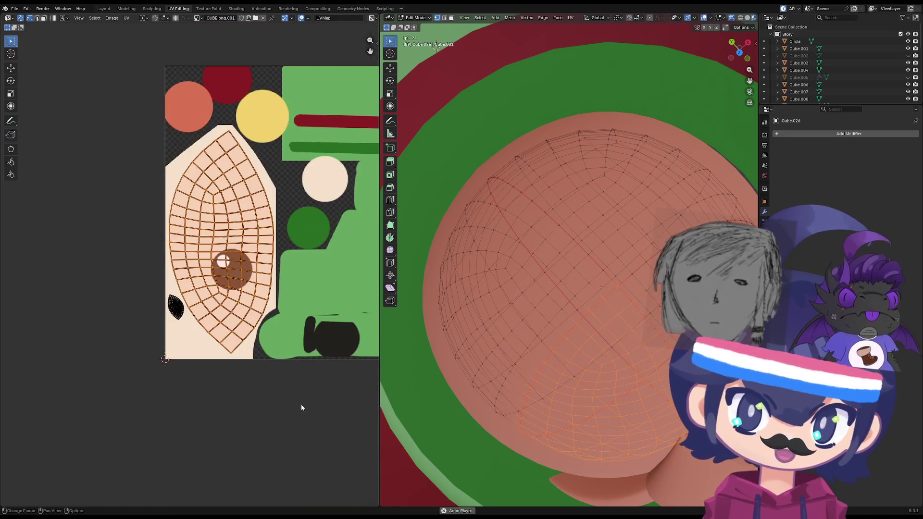
- Try repositioning the selected faces and UV island, then undo and cancel the moves
{"action": "key", "text": "g"}
{"action": "left_click", "coordinate": [572, 419]}
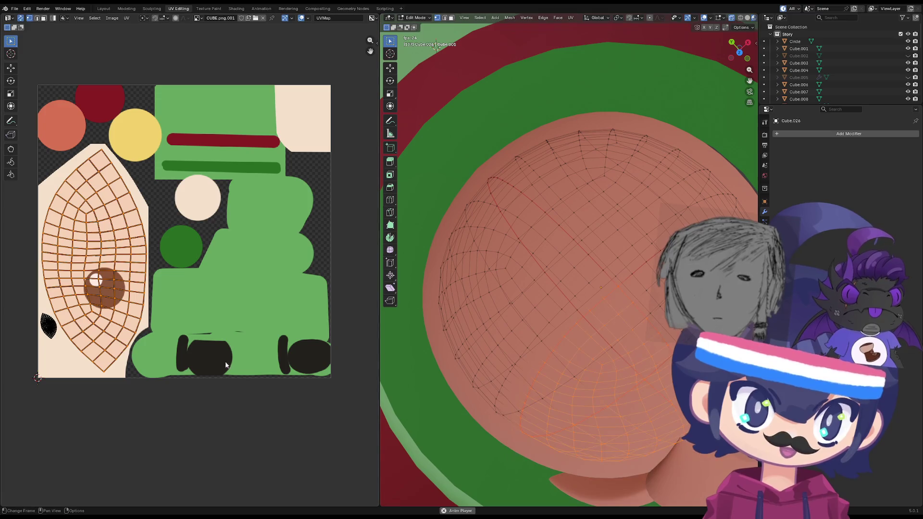
{"action": "key", "text": "g"}
{"action": "left_click", "coordinate": [327, 355]}
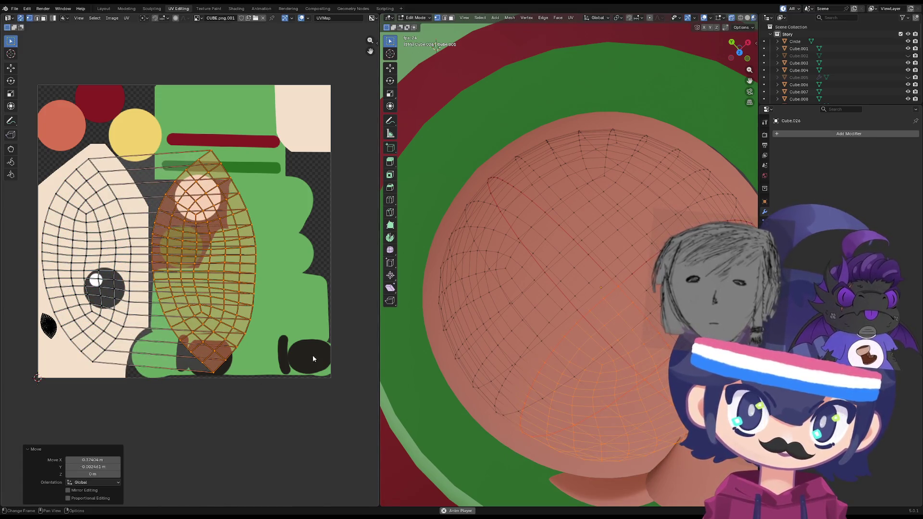
{"action": "key", "text": "ctrl+z"}
{"action": "key", "text": "g"}
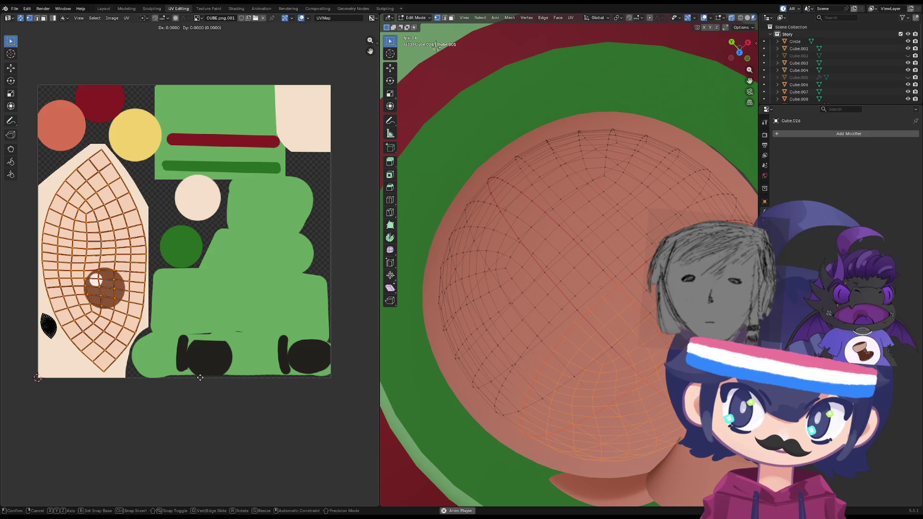
{"action": "key", "text": "x"}
{"action": "key", "text": "Escape"}
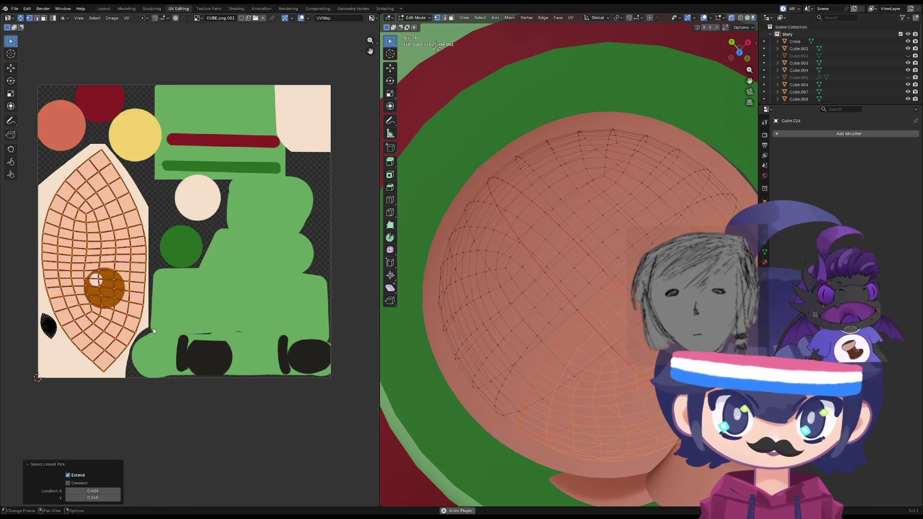
- Mirror the selected UV island on the X axis and view the character from the front
{"action": "right_click", "coordinate": [134, 316]}
{"action": "left_click", "coordinate": [135, 319]}
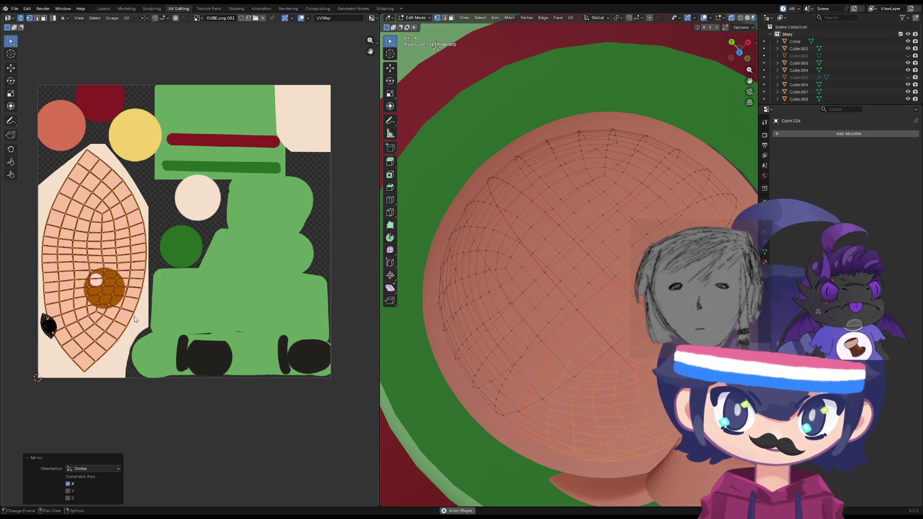
{"action": "left_click", "coordinate": [154, 315]}
{"action": "scroll", "coordinate": [168, 316], "scroll_direction": "down", "scroll_amount": 3}
{"action": "middle_click_drag", "start_coordinate": [158, 335], "coordinate": [130, 344]}
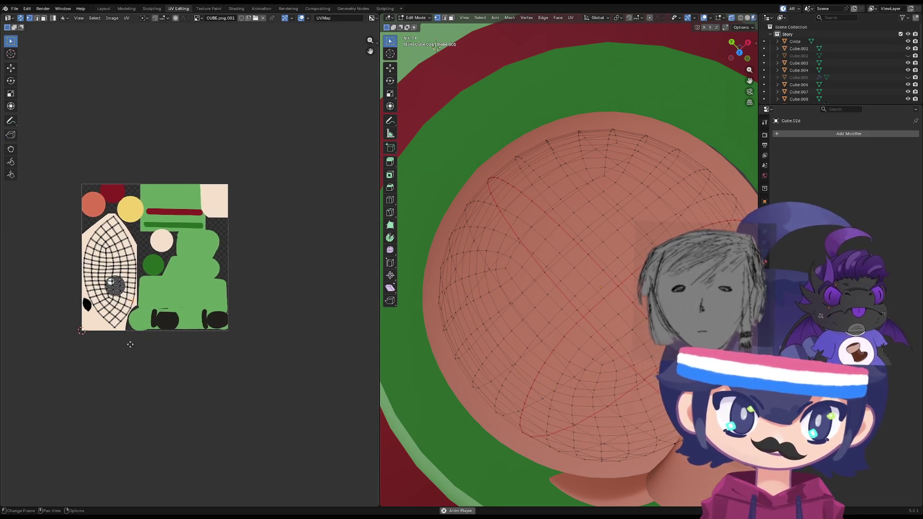
{"action": "key", "text": "KP_1"}
- Select the eye UV island and move it over the painted eye
{"action": "key", "text": "a"}
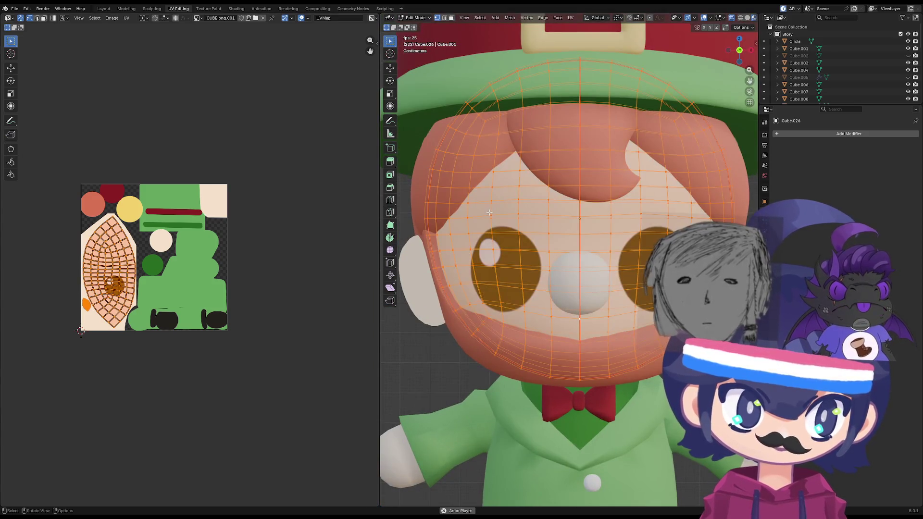
{"action": "left_click", "coordinate": [88, 285]}
{"action": "scroll", "coordinate": [88, 284], "scroll_direction": "up", "scroll_amount": 3}
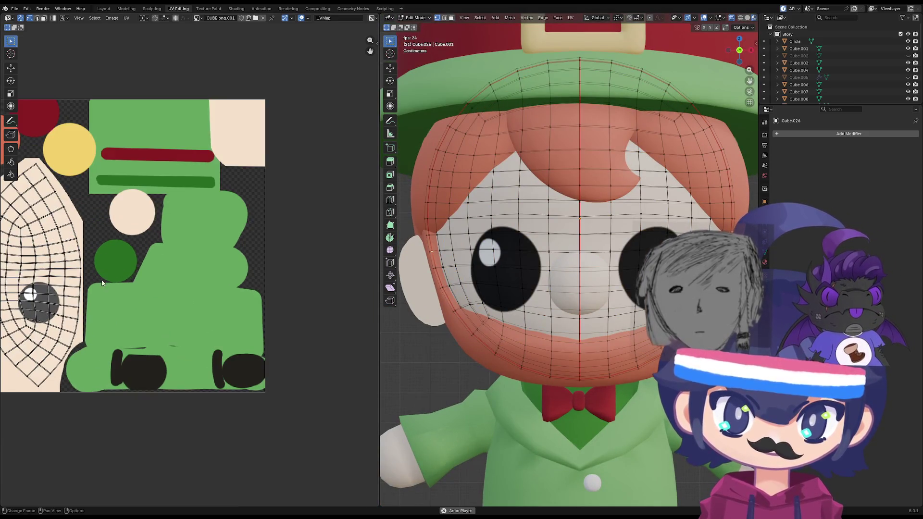
{"action": "middle_click_drag", "start_coordinate": [28, 297], "coordinate": [189, 297]}
{"action": "scroll", "coordinate": [189, 297], "scroll_direction": "up", "scroll_amount": 4}
{"action": "scroll", "coordinate": [187, 293], "scroll_direction": "down", "scroll_amount": 1}
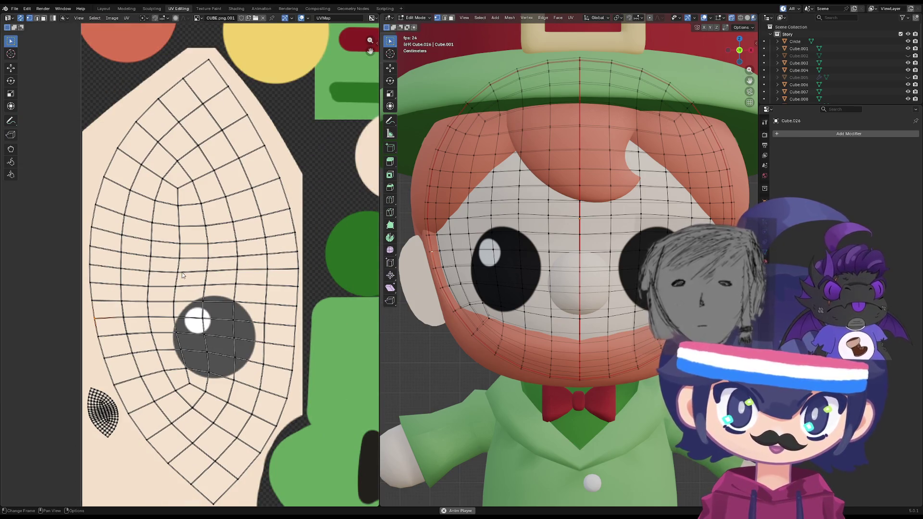
{"action": "key", "text": "l"}
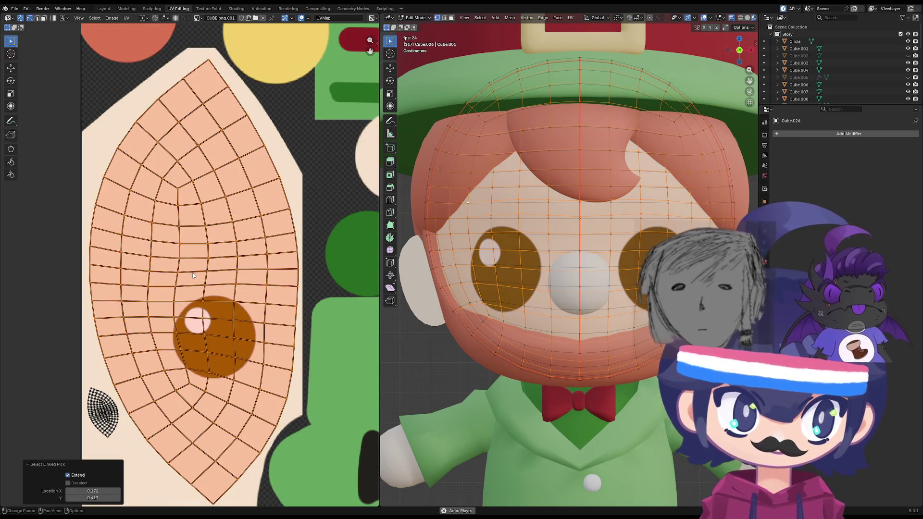
{"action": "key", "text": "g"}
{"action": "left_click", "coordinate": [189, 286]}
{"action": "scroll", "coordinate": [202, 279], "scroll_direction": "down", "scroll_amount": 5}
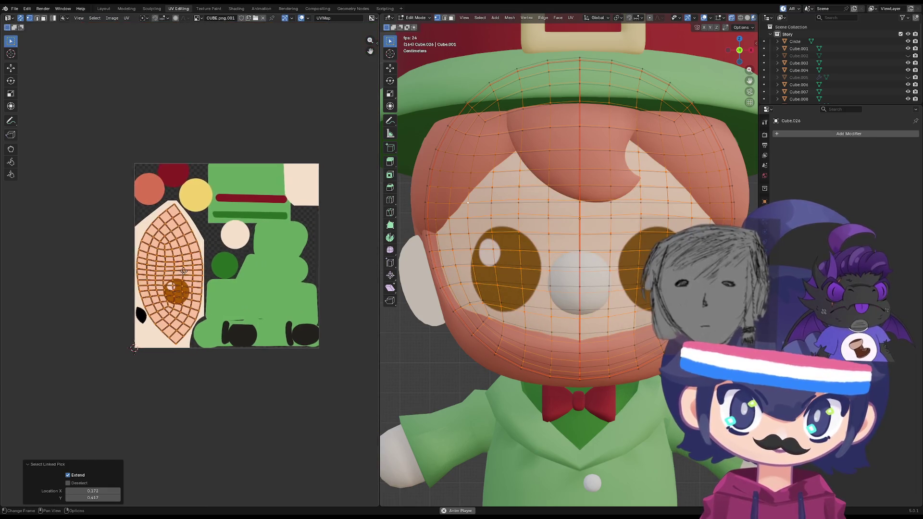
{"action": "middle_click_drag", "start_coordinate": [238, 276], "coordinate": [203, 274]}
- Re-unwrap the eye mesh with Minimum Stretch, shrink the islands and place them left of the atlas
{"action": "key", "text": "u"}
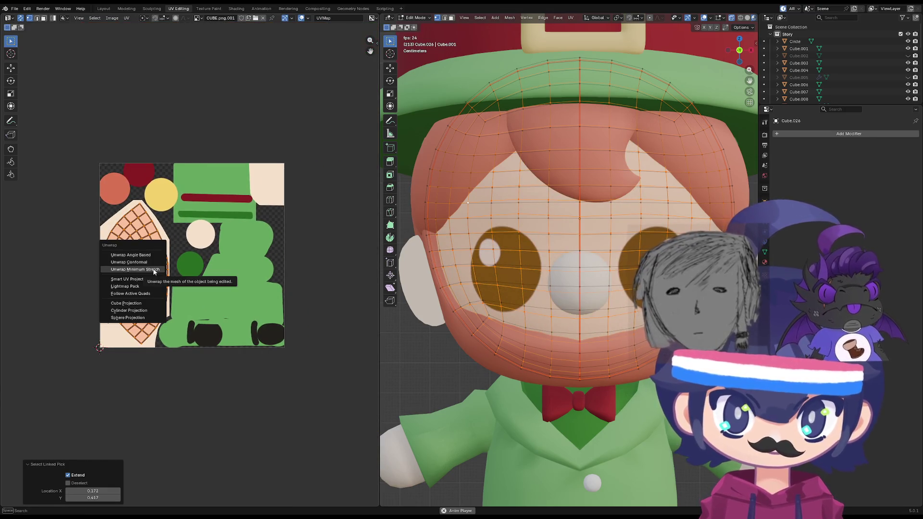
{"action": "left_click", "coordinate": [150, 270]}
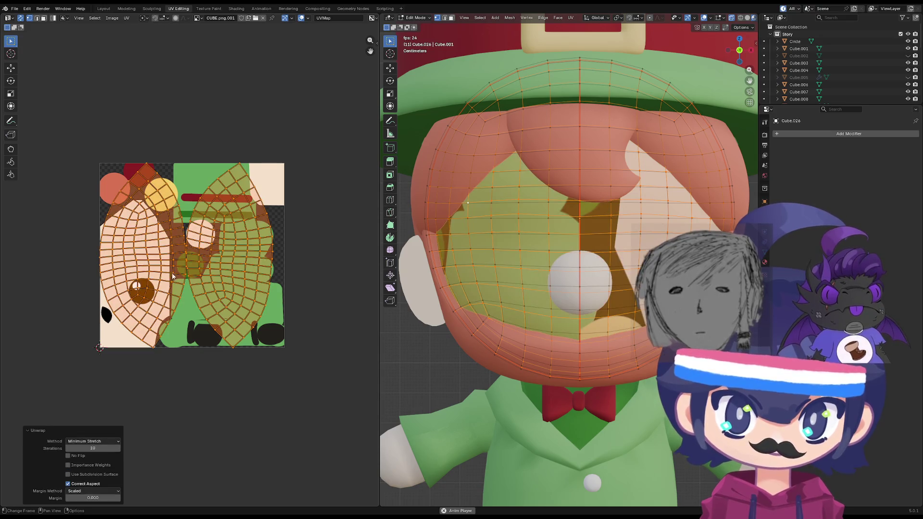
{"action": "key", "text": "s"}
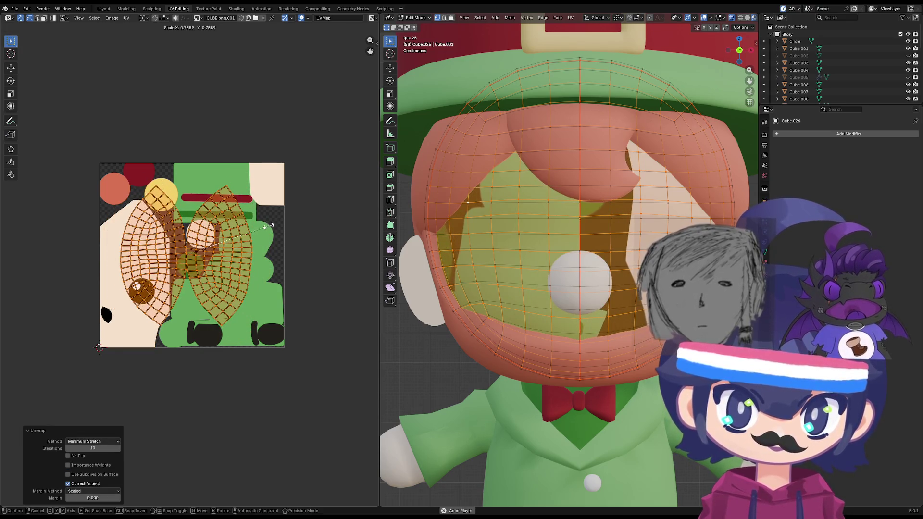
{"action": "left_click", "coordinate": [254, 229]}
{"action": "key", "text": "g"}
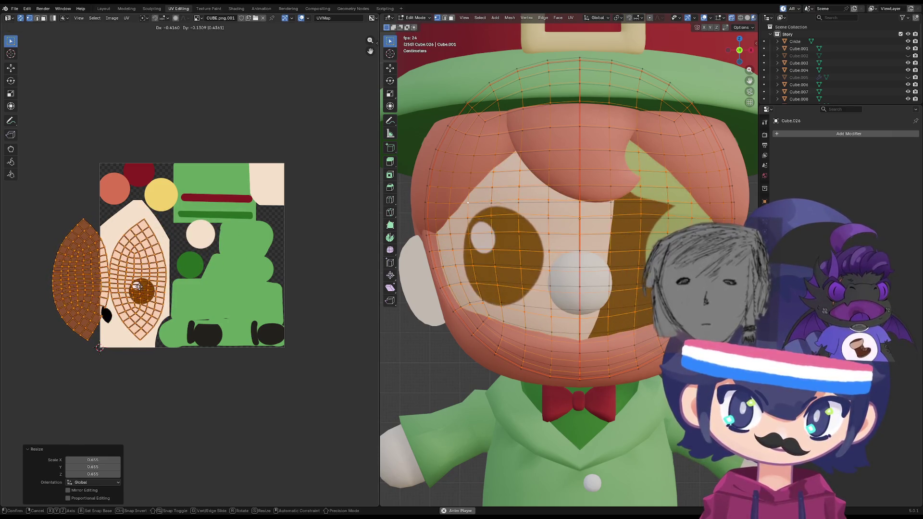
{"action": "left_click", "coordinate": [138, 287]}
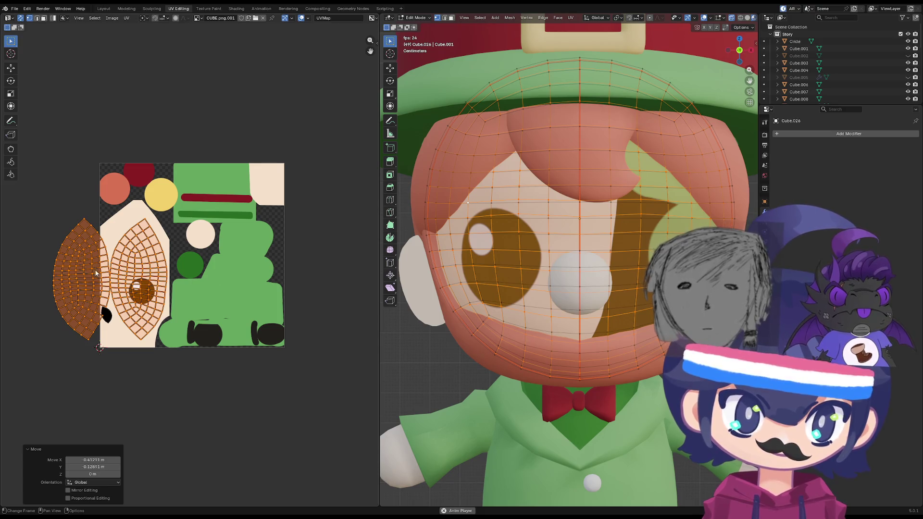
- Slide the left eye island horizontally, then select both eye islands together
{"action": "left_click", "coordinate": [96, 273]}
{"action": "key", "text": "l"}
{"action": "key", "text": "g"}
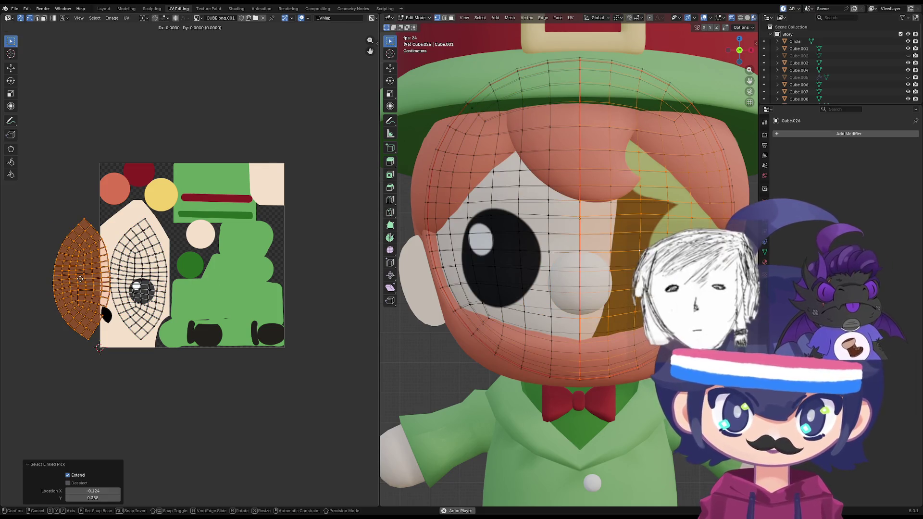
{"action": "key", "text": "x"}
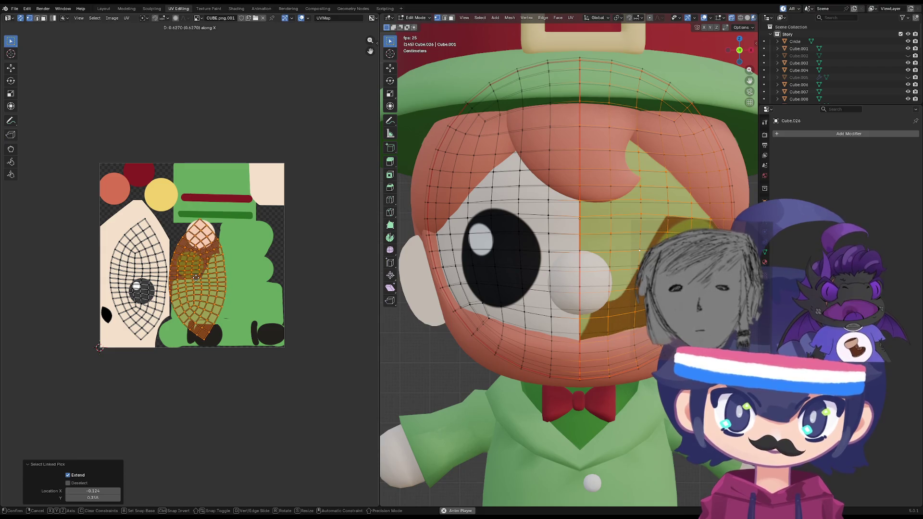
{"action": "left_click", "coordinate": [195, 277]}
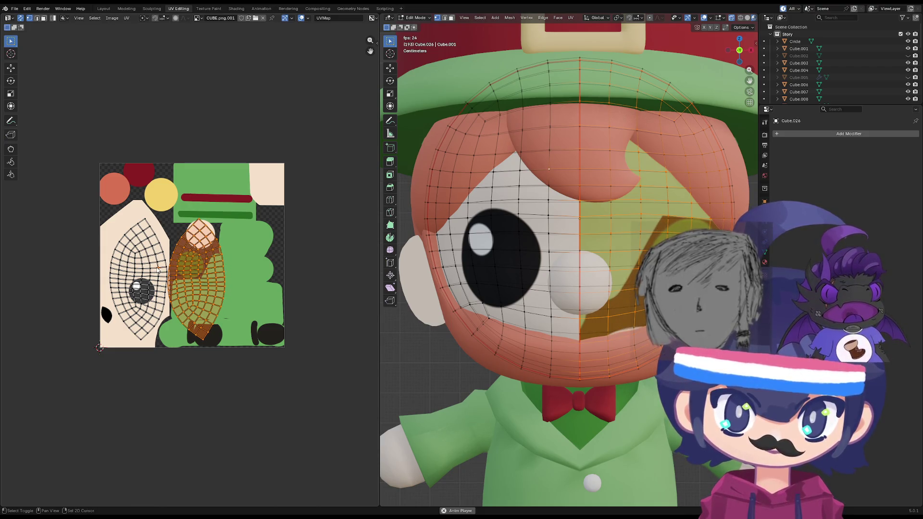
{"action": "key", "text": "l"}
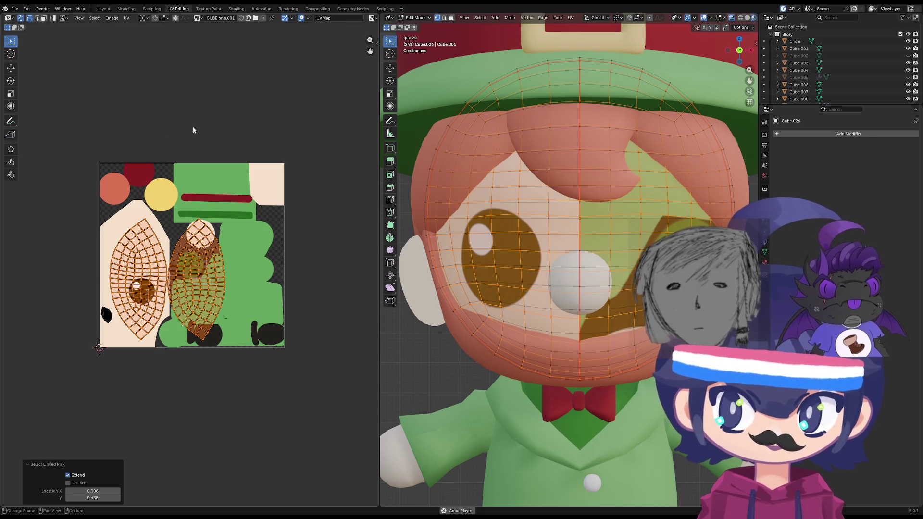
{"action": "left_click", "coordinate": [193, 130]}
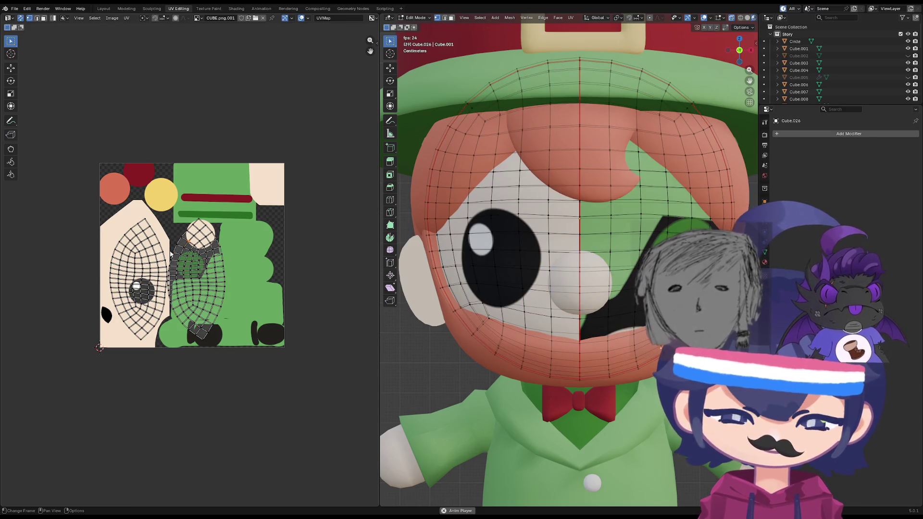
{"action": "key", "text": "l"}
{"action": "key", "text": "shift+l"}
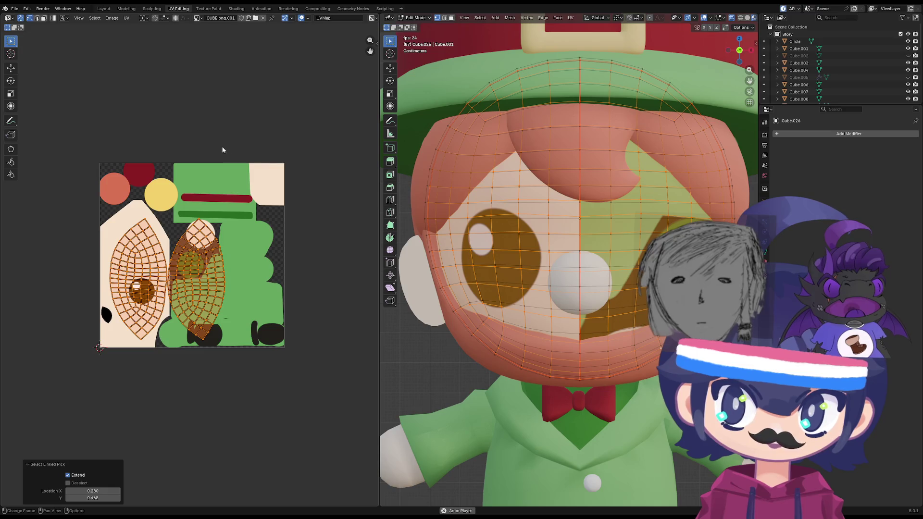
{"action": "scroll", "coordinate": [192, 149], "scroll_direction": "up", "scroll_amount": 2}
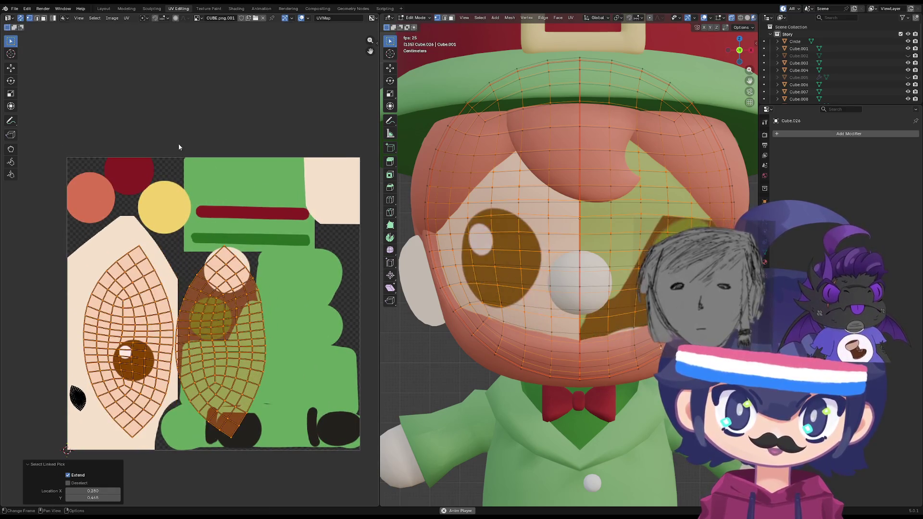
{"action": "mouse_move", "coordinate": [179, 146]}
{"action": "middle_mouse_down"}
{"action": "mouse_move", "coordinate": [214, 159]}
{"action": "mouse_move", "coordinate": [228, 104]}
{"action": "middle_mouse_up"}
- Rotate both eye islands about 91°, shrink them and nudge them into position
{"action": "key", "text": "r"}
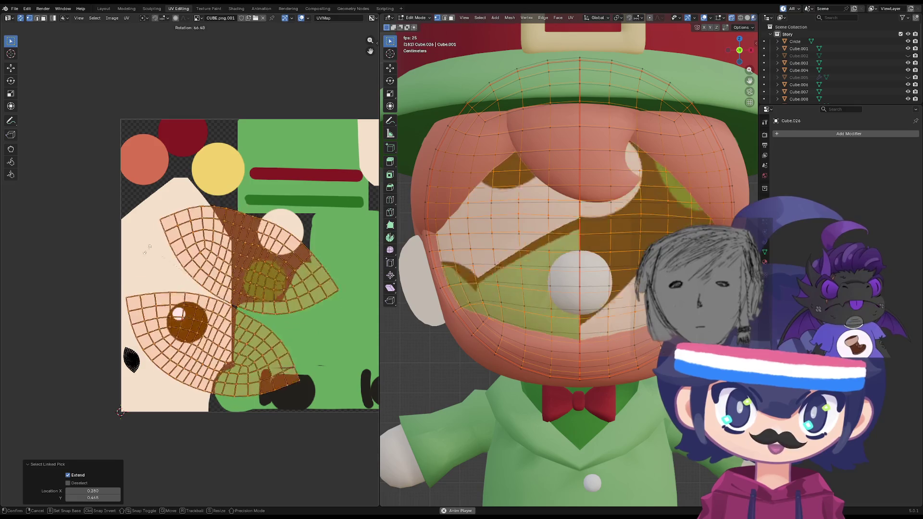
{"action": "left_click", "coordinate": [327, 297]}
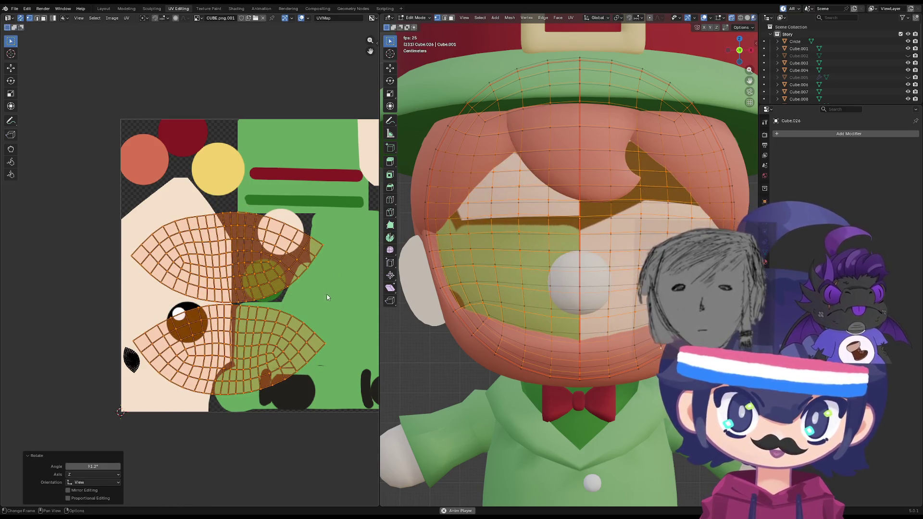
{"action": "key", "text": "s"}
{"action": "left_click", "coordinate": [286, 297]}
{"action": "key", "text": "g"}
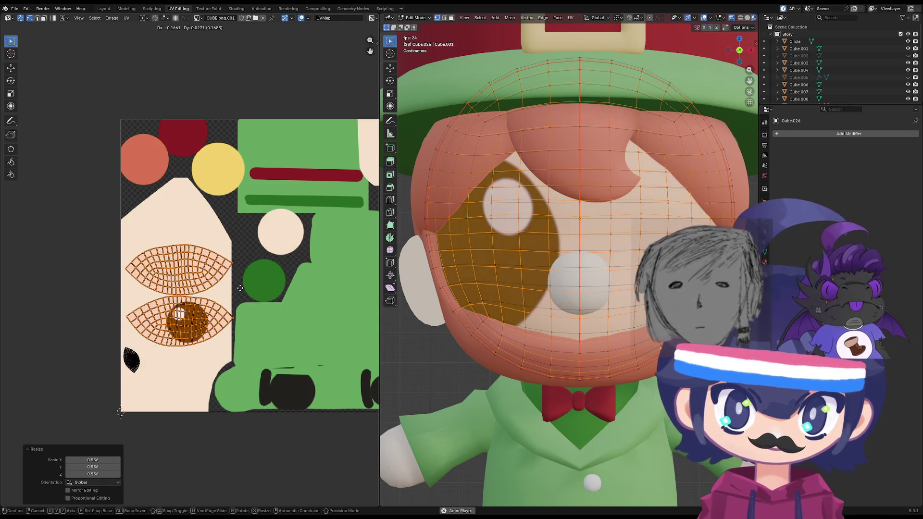
{"action": "key", "text": "r"}
{"action": "left_click", "coordinate": [284, 206]}
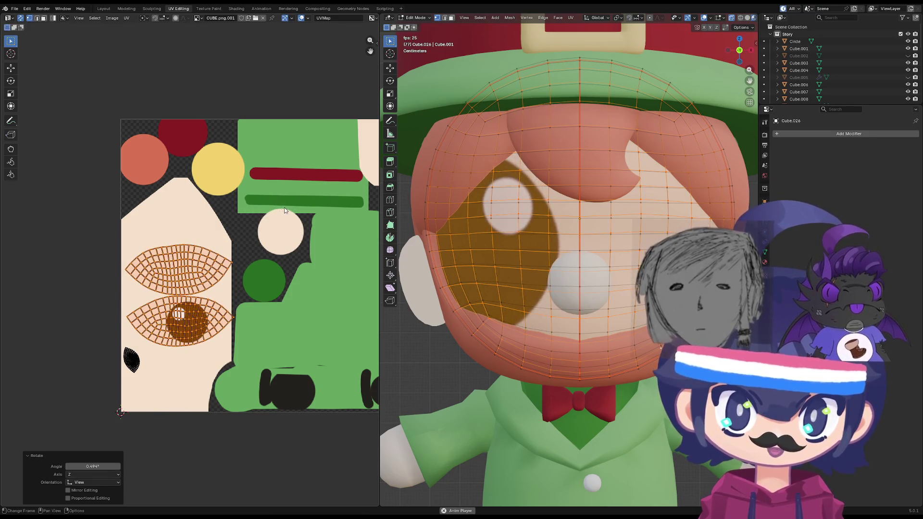
{"action": "key", "text": "g"}
{"action": "left_click", "coordinate": [281, 209]}
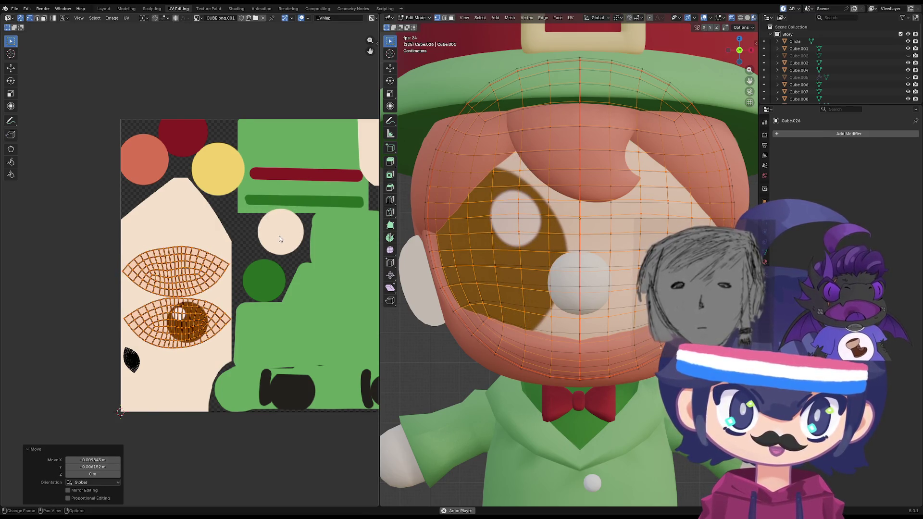
- Turn the eye islands upright over the pupil and enlarge them slightly
{"action": "middle_click_drag", "start_coordinate": [264, 236], "coordinate": [249, 242]}
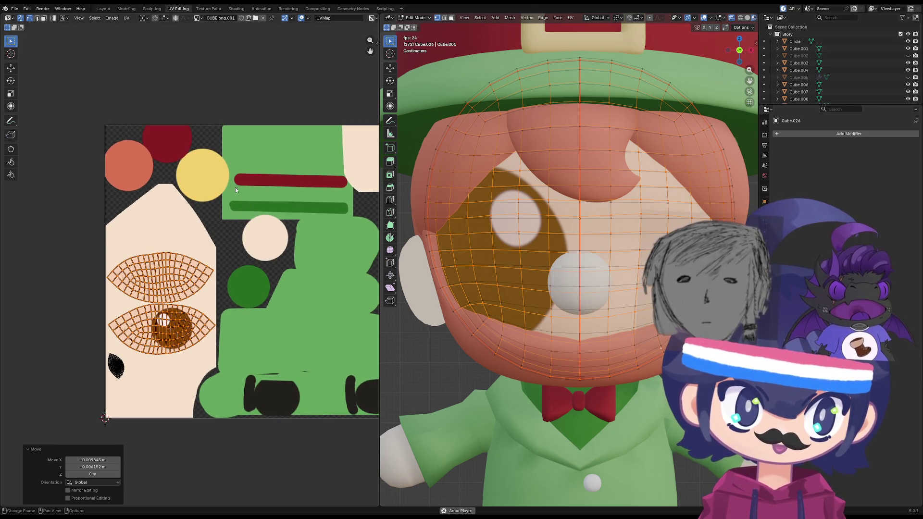
{"action": "middle_click_drag", "start_coordinate": [235, 186], "coordinate": [258, 207]}
{"action": "key", "text": "r"}
{"action": "left_click", "coordinate": [293, 188]}
{"action": "key", "text": "r"}
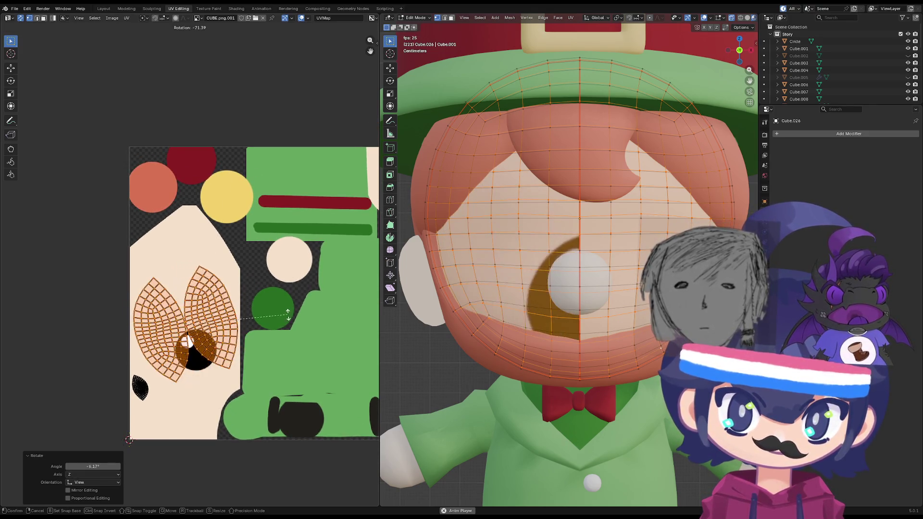
{"action": "left_click", "coordinate": [291, 341]}
{"action": "key", "text": "s"}
{"action": "left_click", "coordinate": [291, 344]}
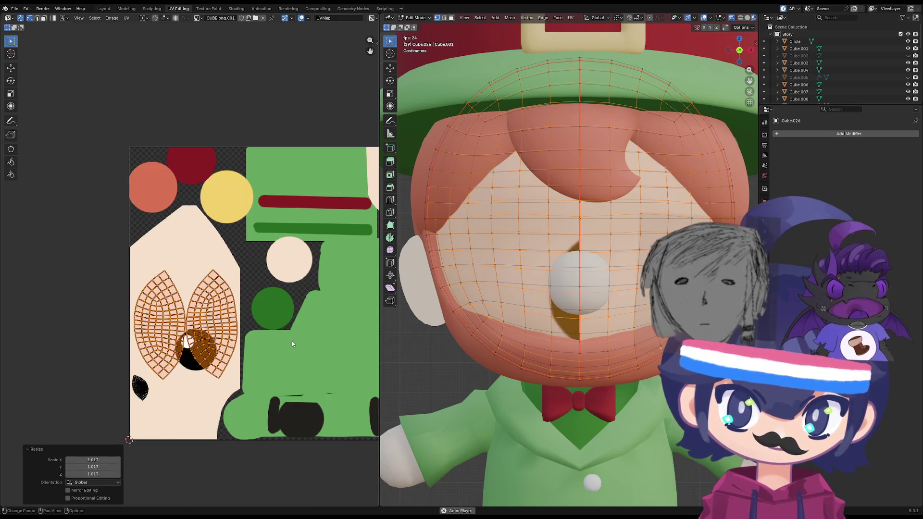
{"action": "left_click", "coordinate": [243, 295]}
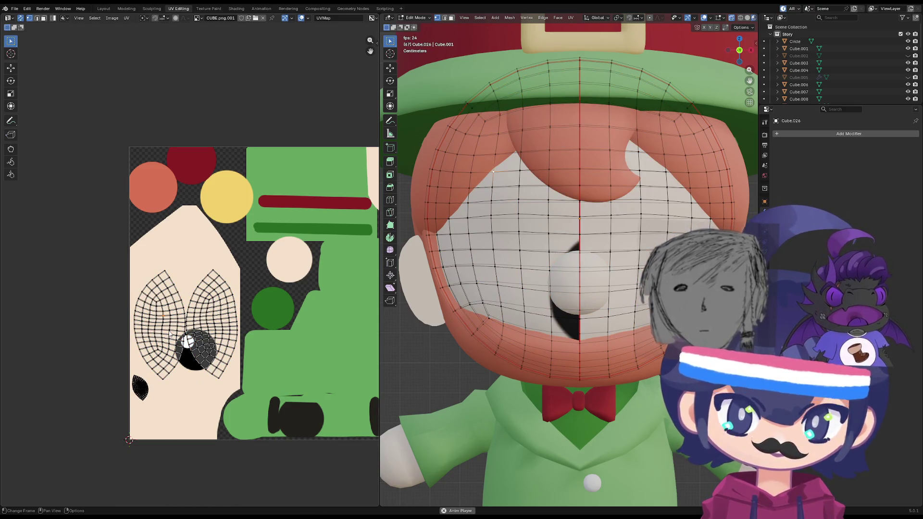
{"action": "left_click", "coordinate": [152, 332]}
- Move, scale and tilt the left eye island into place on the atlas, then deselect it
{"action": "key", "text": "g"}
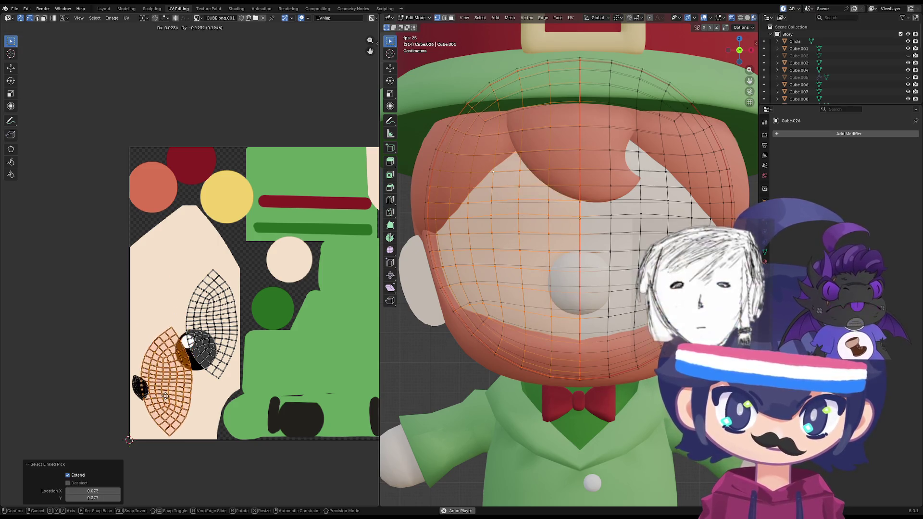
{"action": "left_click", "coordinate": [197, 393]}
{"action": "key", "text": "s"}
{"action": "left_click", "coordinate": [200, 385]}
{"action": "key", "text": "g"}
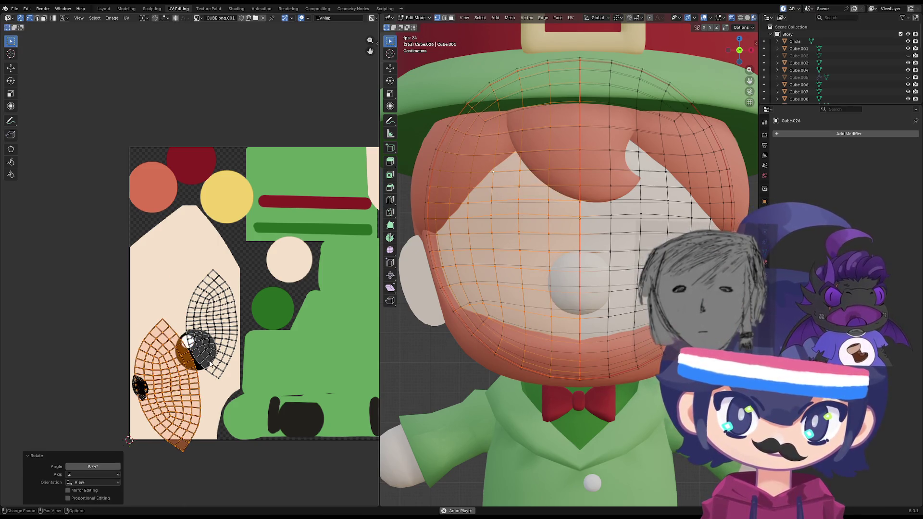
{"action": "left_click", "coordinate": [223, 348]}
{"action": "key", "text": "g"}
{"action": "left_click", "coordinate": [202, 349]}
{"action": "key", "text": "g"}
{"action": "left_click", "coordinate": [207, 354]}
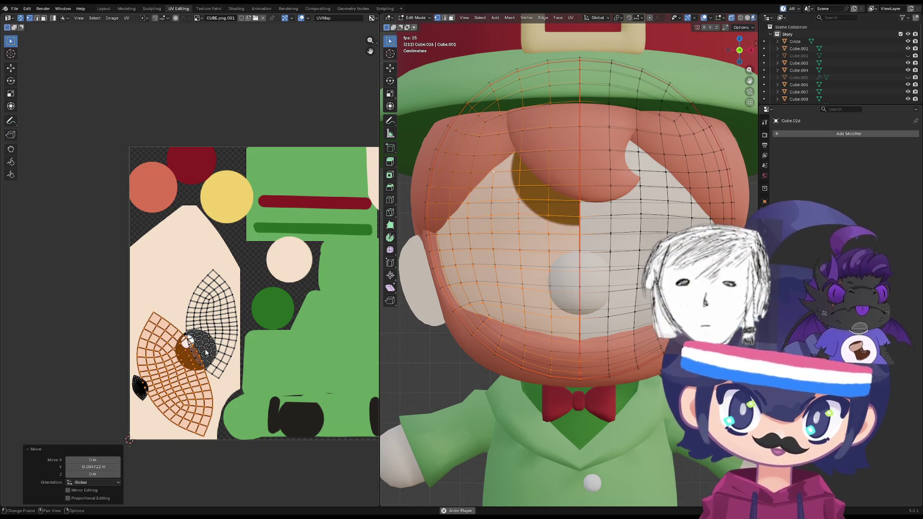
{"action": "left_click", "coordinate": [144, 401]}
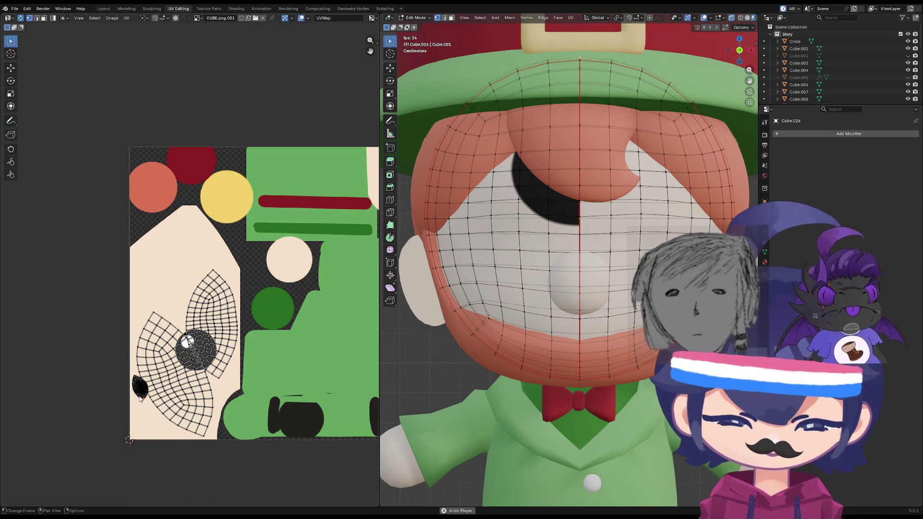
- Select the small dark eye island, move it down, and deselect it
{"action": "key", "text": "l"}
{"action": "key", "text": "g"}
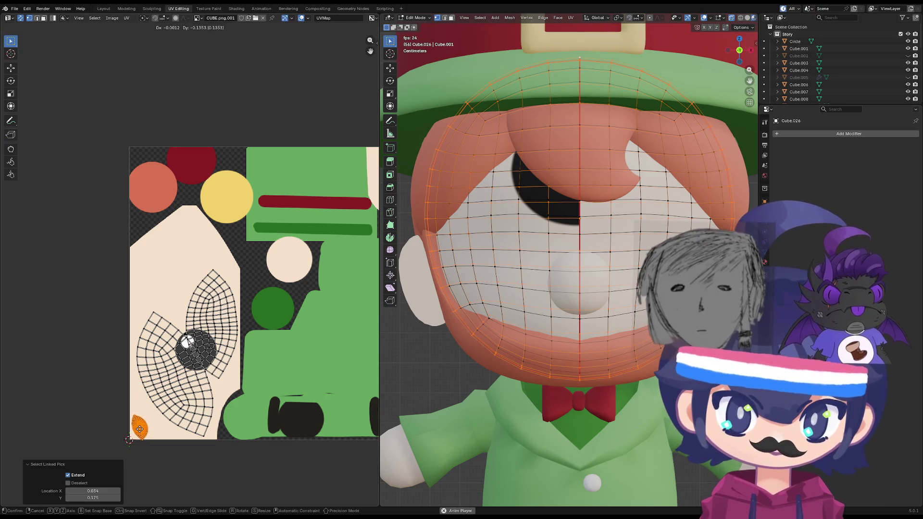
{"action": "left_click", "coordinate": [143, 427]}
{"action": "key", "text": "alt+a"}
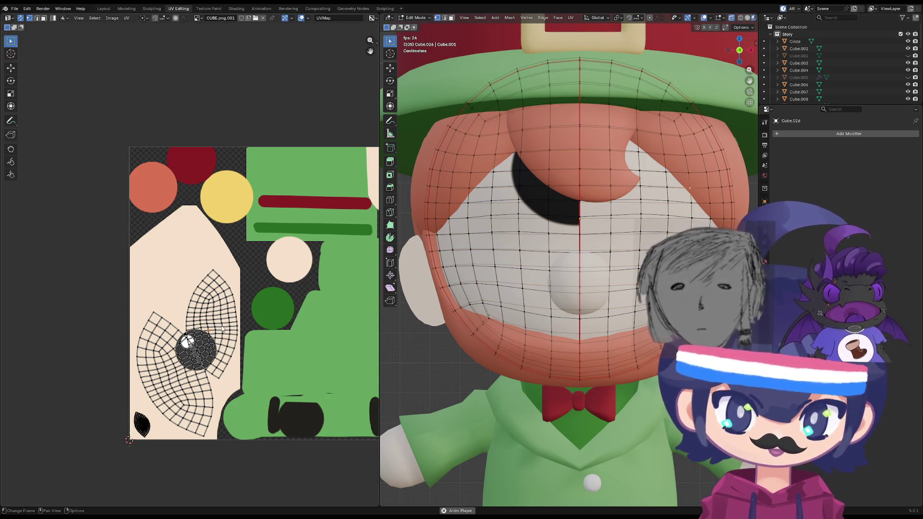
- Enlarge the right eye island, rotate it about 5.5°, shrink it slightly, and turn it upright
{"action": "key", "text": "l"}
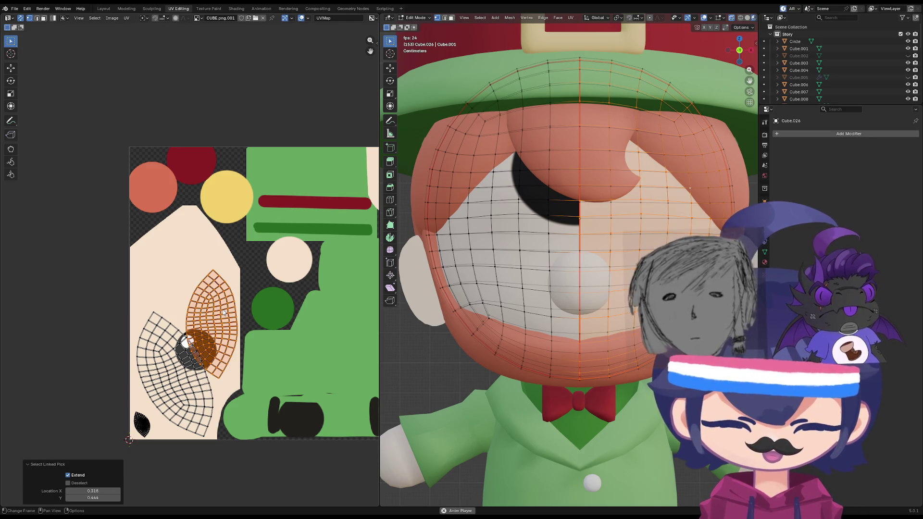
{"action": "key", "text": "s"}
{"action": "left_click", "coordinate": [274, 266]}
{"action": "key", "text": "r"}
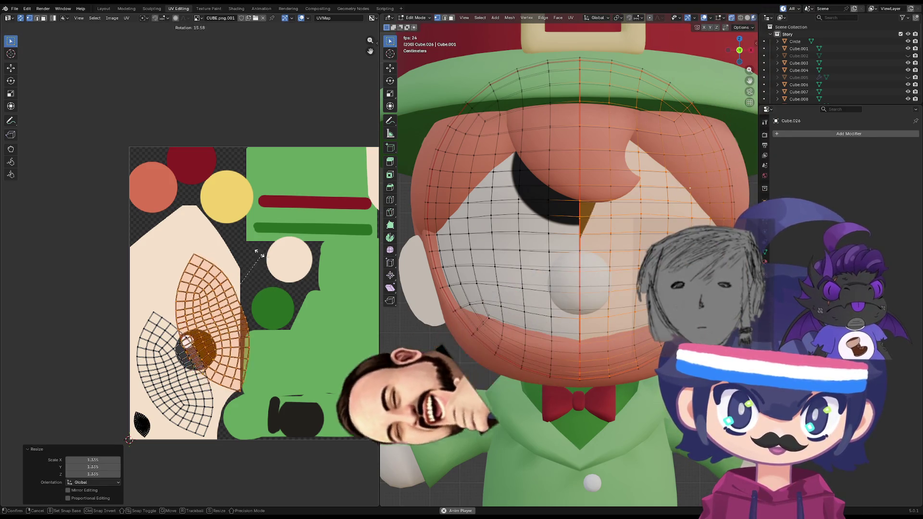
{"action": "left_click", "coordinate": [238, 202]}
{"action": "key", "text": "g"}
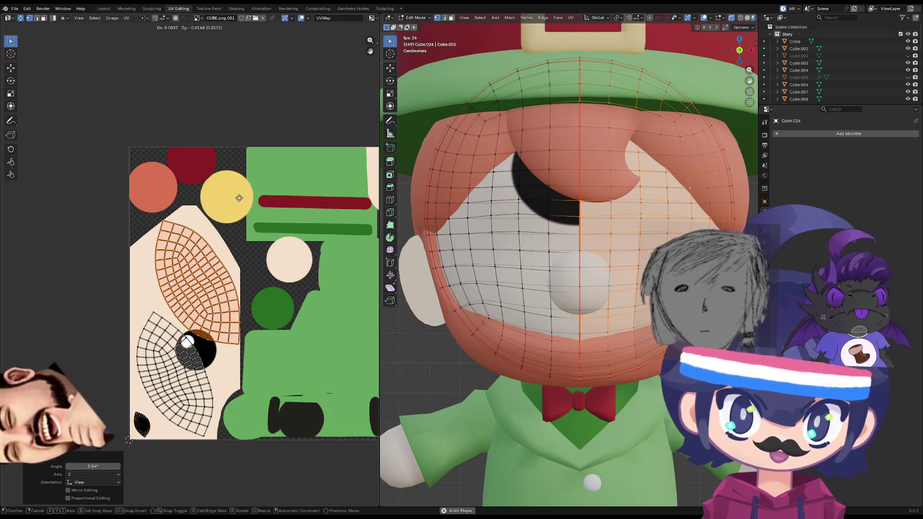
{"action": "key", "text": "s"}
{"action": "left_click", "coordinate": [238, 199]}
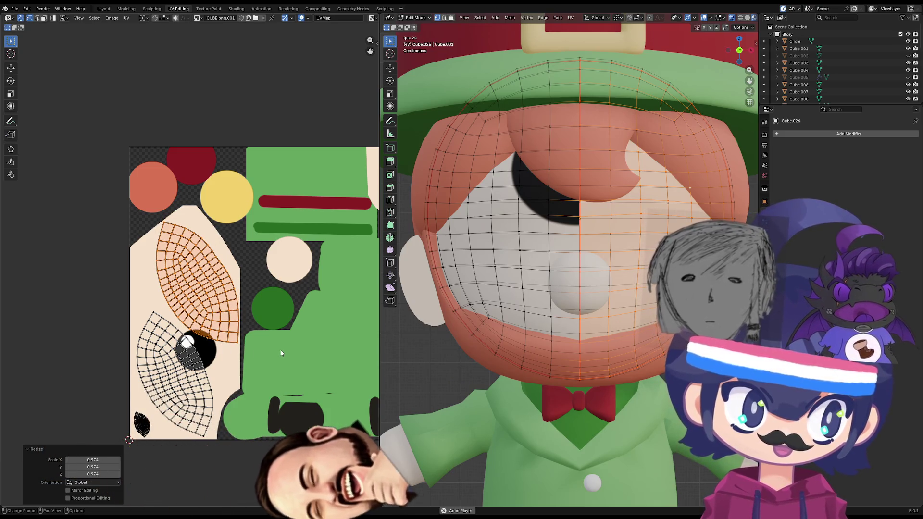
{"action": "key", "text": "r"}
{"action": "left_click", "coordinate": [226, 328]}
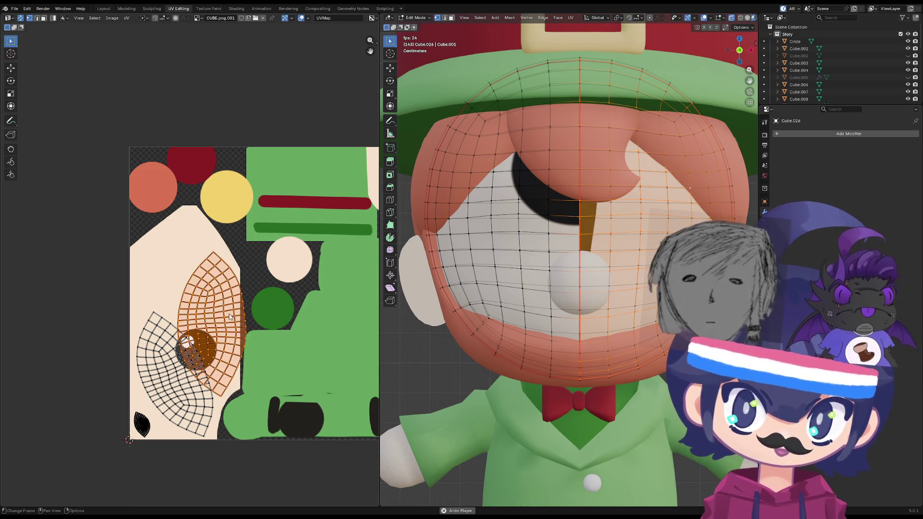
- Move the right eye island down-left over the iris, scaling it up to 1.257, then 0.952
{"action": "key", "text": "g"}
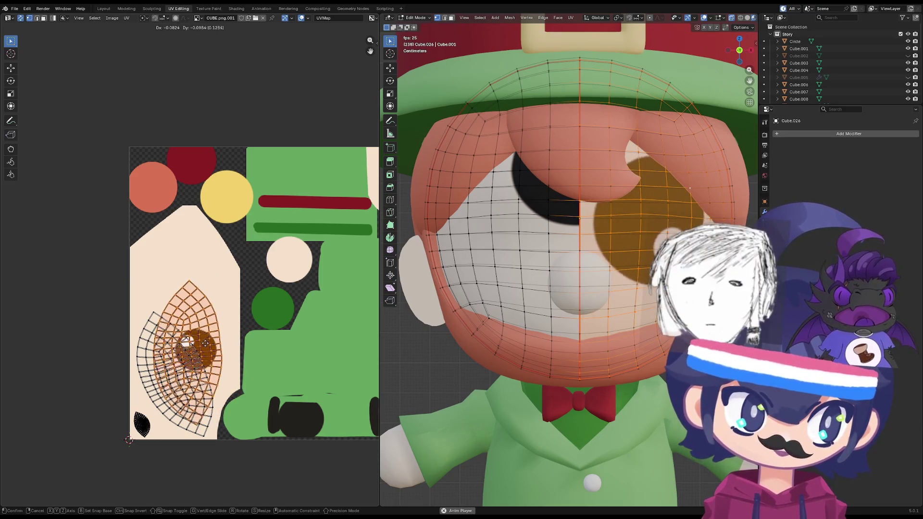
{"action": "key", "text": "s"}
{"action": "left_click", "coordinate": [220, 341]}
{"action": "key", "text": "g"}
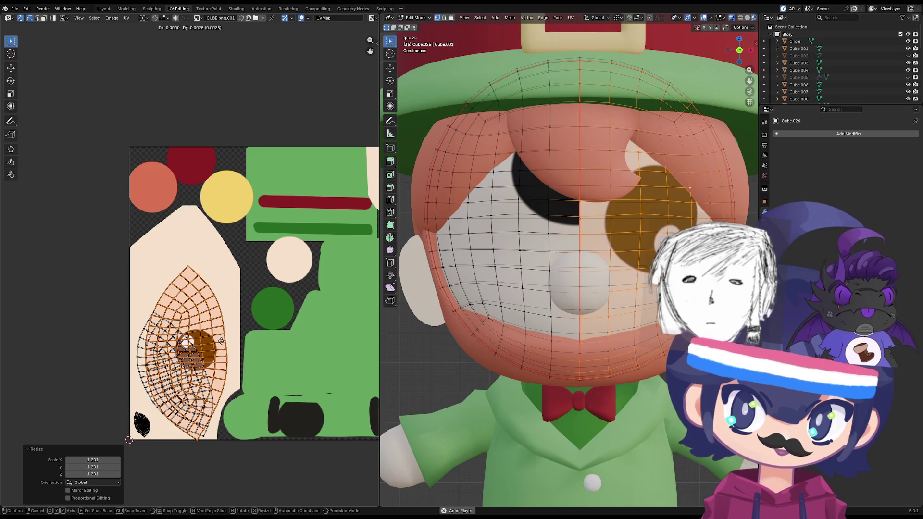
{"action": "left_click", "coordinate": [218, 346]}
{"action": "key", "text": "s"}
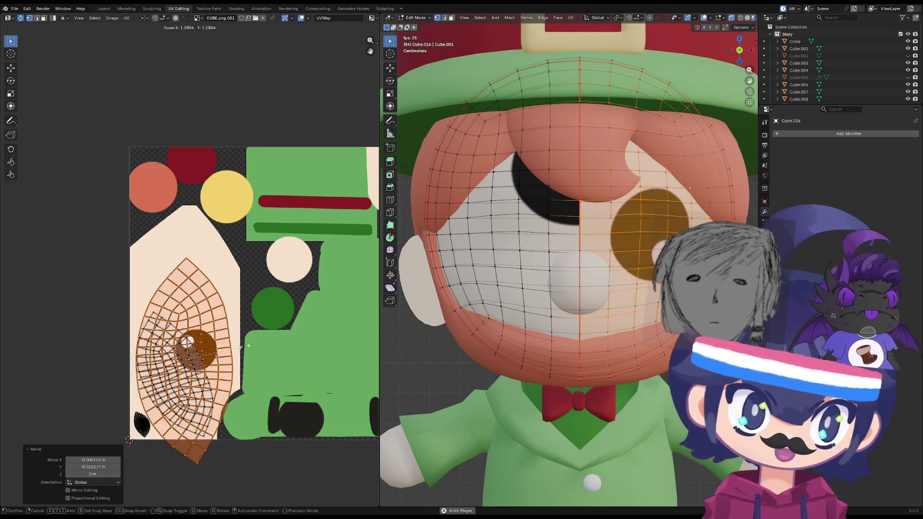
{"action": "left_click", "coordinate": [240, 349]}
{"action": "key", "text": "g"}
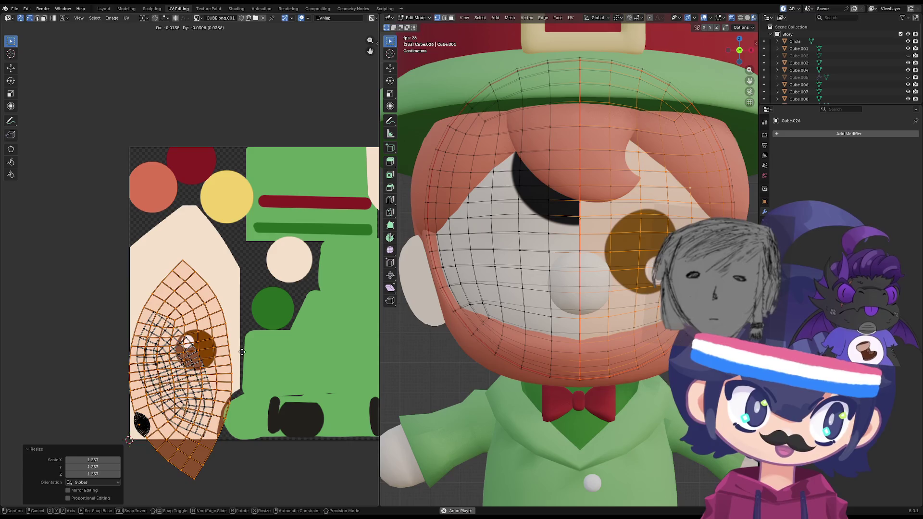
{"action": "key", "text": "s"}
{"action": "left_click", "coordinate": [238, 349]}
- Rotate the island nearly 180°, tilt it 2.89°, and nudge it onto the brown iris
{"action": "key", "text": "r"}
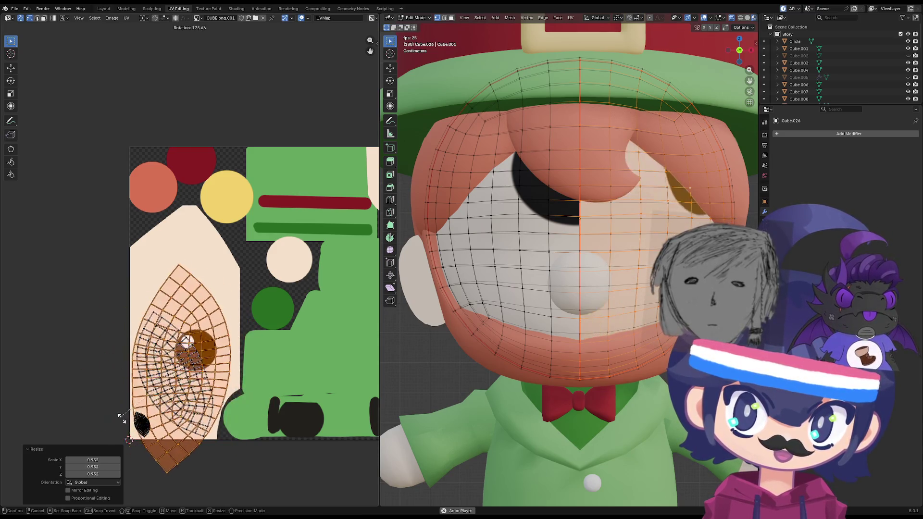
{"action": "left_click", "coordinate": [121, 418]}
{"action": "key", "text": "g"}
{"action": "left_click", "coordinate": [169, 383]}
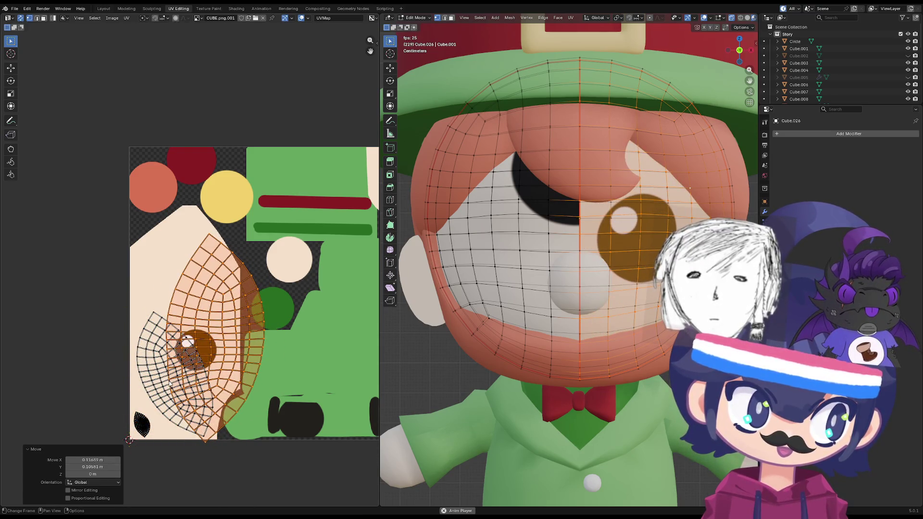
{"action": "key", "text": "r"}
{"action": "left_click", "coordinate": [256, 327]}
{"action": "key", "text": "g"}
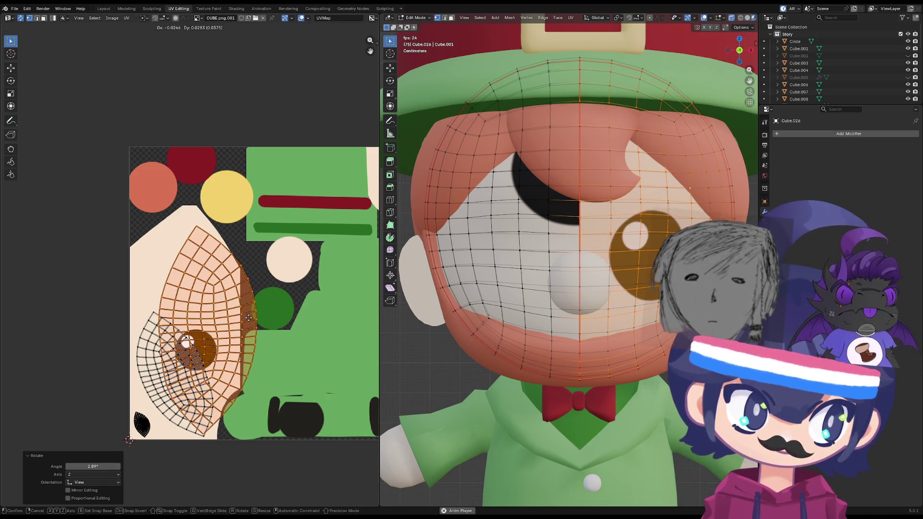
{"action": "left_click", "coordinate": [248, 317]}
{"action": "middle_click_drag", "start_coordinate": [529, 331], "coordinate": [544, 340]}
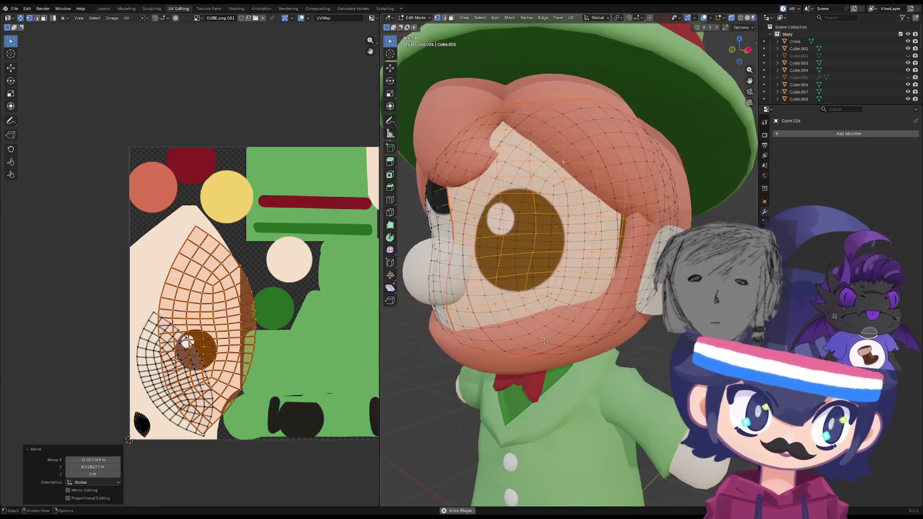
{"action": "key", "text": "g"}
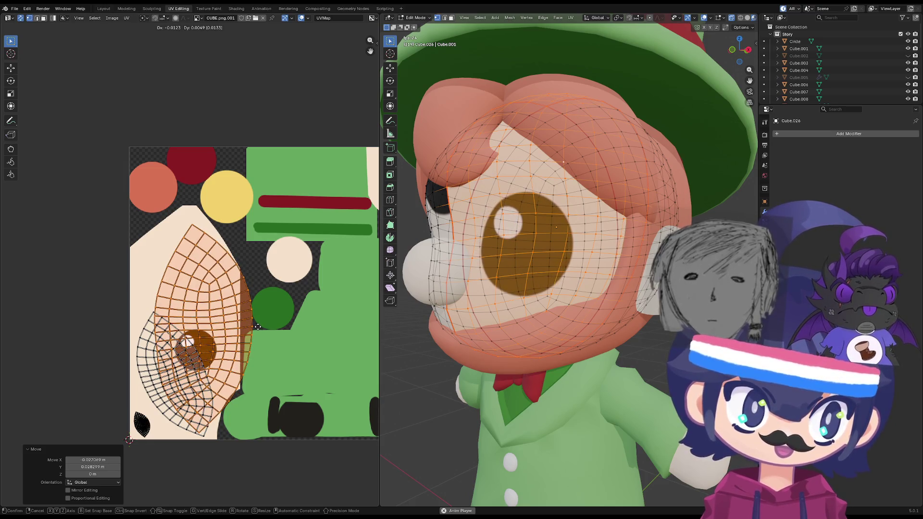
{"action": "left_click", "coordinate": [258, 327]}
{"action": "scroll", "coordinate": [553, 288], "scroll_direction": "down", "scroll_amount": 1}
{"action": "scroll", "coordinate": [216, 289], "scroll_direction": "down", "scroll_amount": 1}
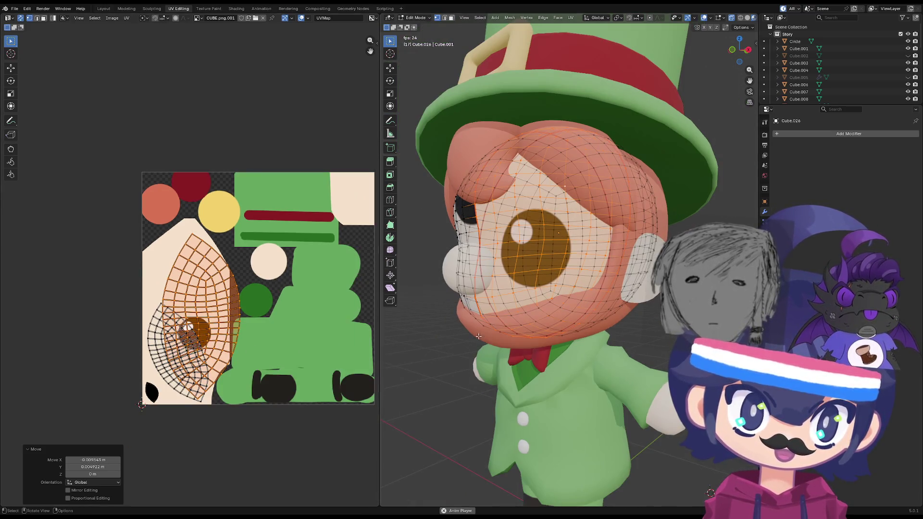
{"action": "middle_click_drag", "start_coordinate": [504, 331], "coordinate": [518, 341]}
{"action": "key", "text": "alt+a"}
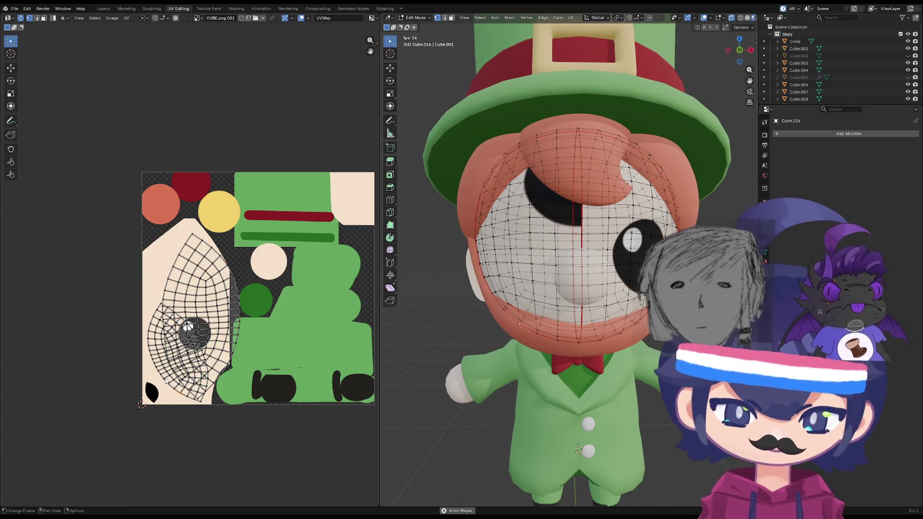
{"action": "key", "text": "l"}
{"action": "key", "text": "s"}
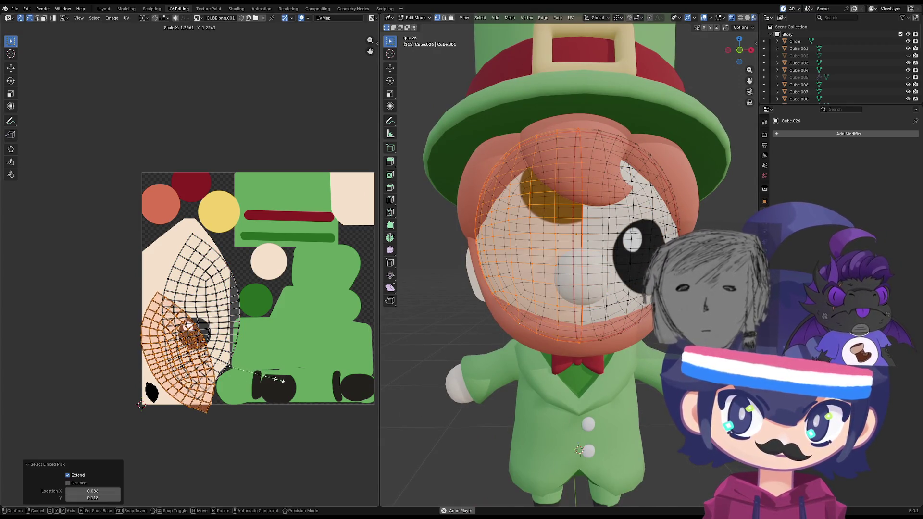
{"action": "left_click", "coordinate": [275, 341]}
{"action": "key", "text": "r"}
{"action": "left_click", "coordinate": [259, 379]}
{"action": "key", "text": "g"}
{"action": "left_click", "coordinate": [273, 349]}
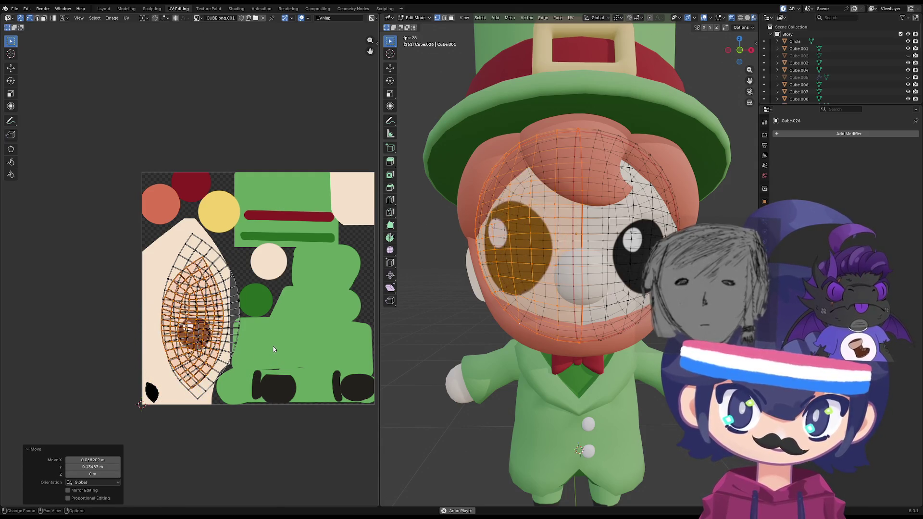
{"action": "key", "text": "r"}
{"action": "left_click", "coordinate": [99, 293]}
{"action": "key", "text": "s"}
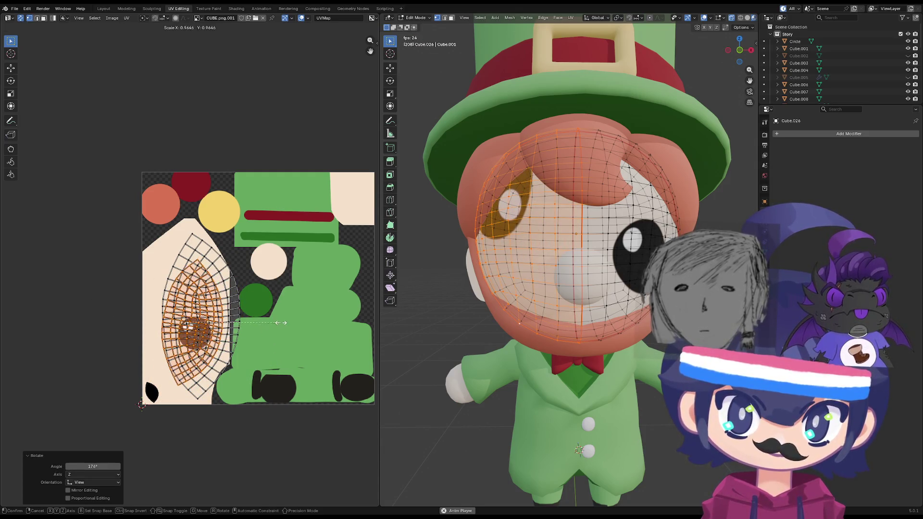
{"action": "key", "text": "r"}
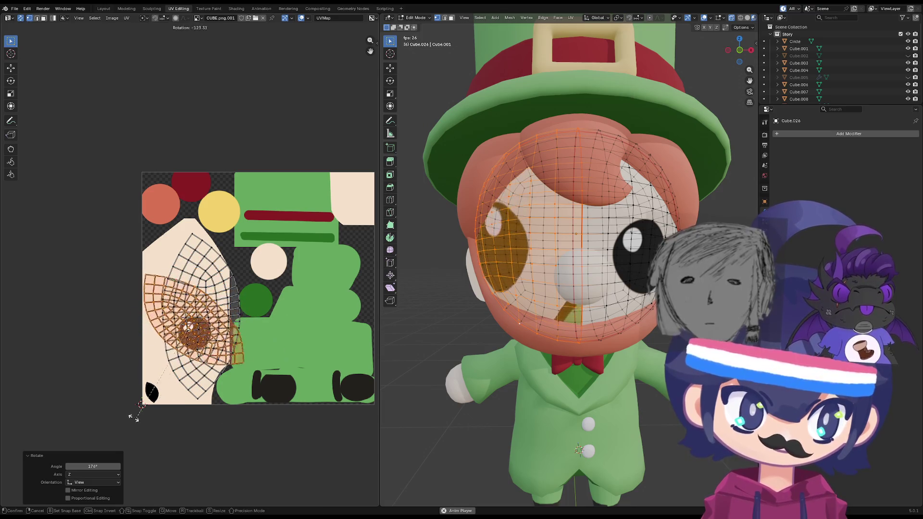
{"action": "left_click", "coordinate": [68, 339]}
{"action": "key", "text": "g"}
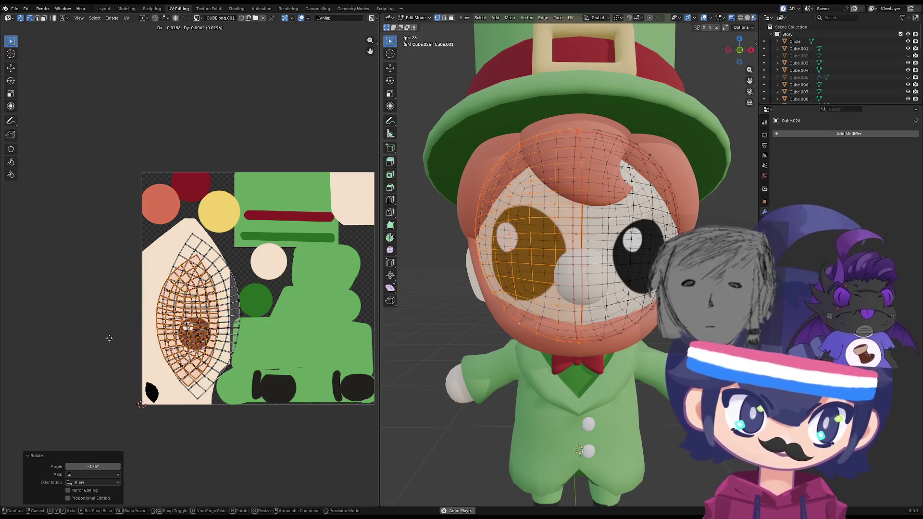
{"action": "key", "text": "s"}
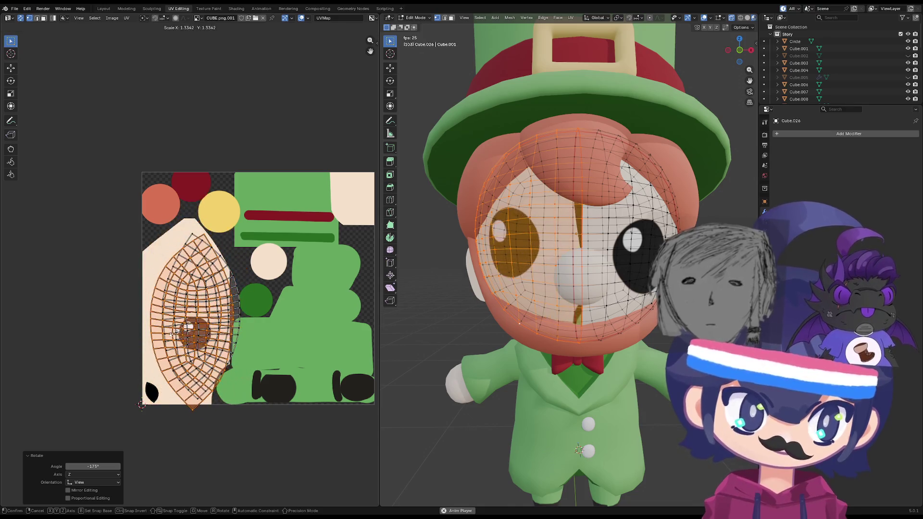
{"action": "left_click", "coordinate": [166, 331]}
{"action": "key", "text": "g"}
{"action": "key", "text": "s"}
{"action": "left_click", "coordinate": [226, 321]}
{"action": "key", "text": "r"}
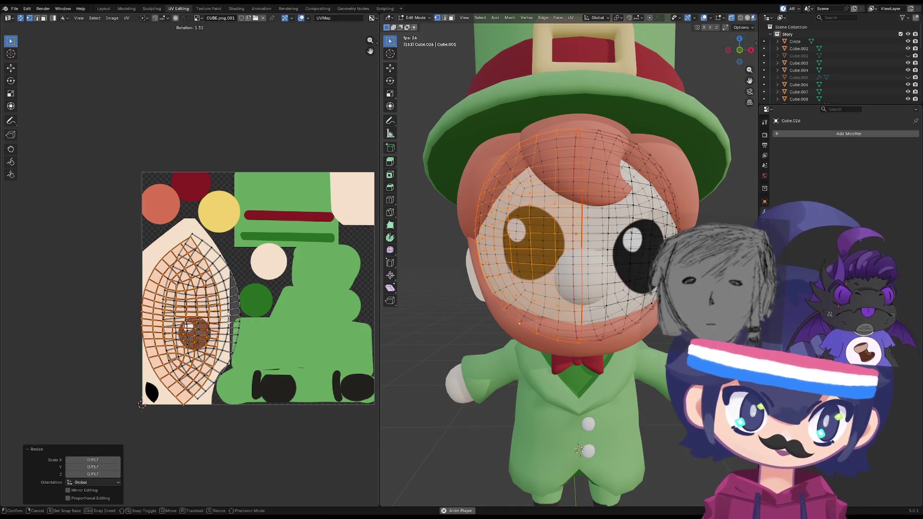
{"action": "key", "text": "s"}
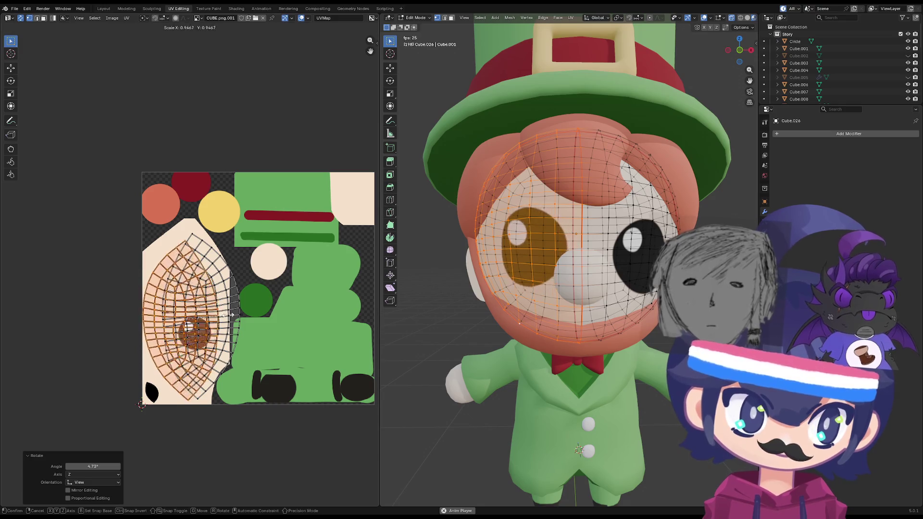
{"action": "left_click", "coordinate": [234, 318]}
{"action": "key", "text": "s"}
{"action": "left_click", "coordinate": [236, 315]}
{"action": "key", "text": "g"}
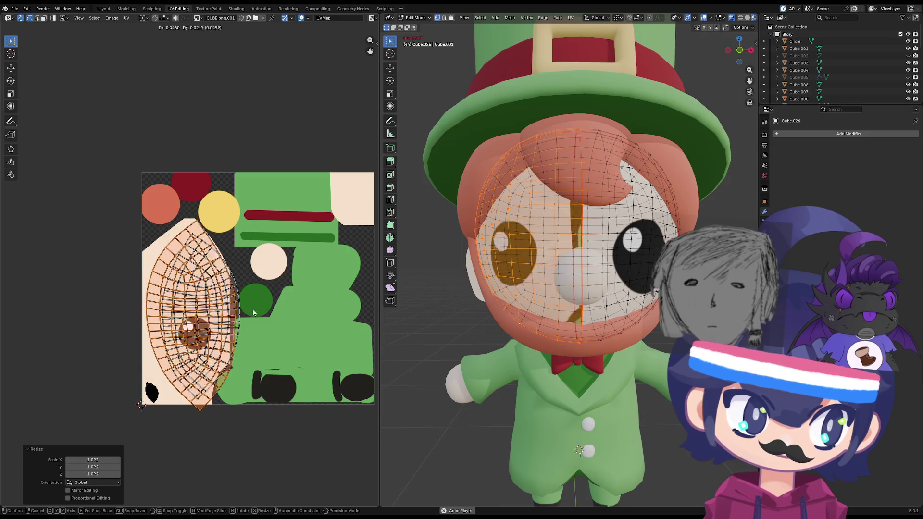
{"action": "left_click", "coordinate": [258, 310]}
{"action": "key", "text": "s"}
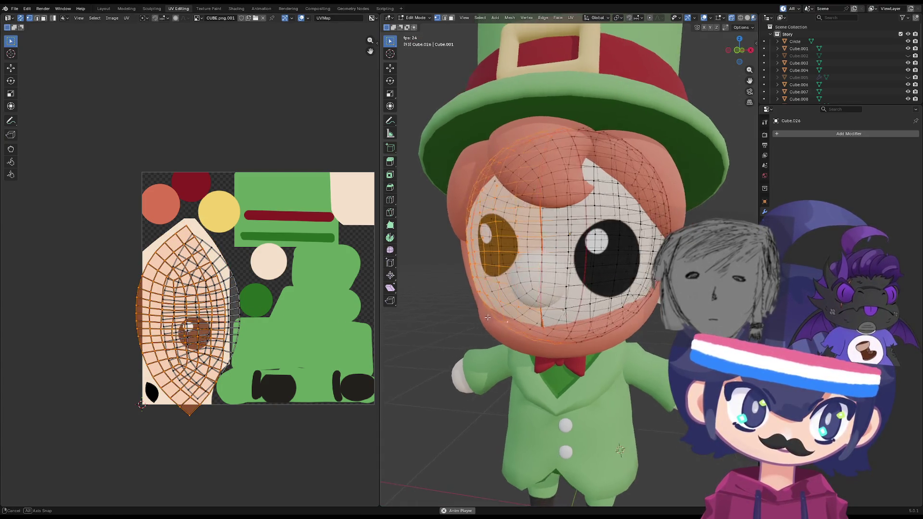
{"action": "left_click", "coordinate": [247, 348]}
{"action": "key", "text": "ctrl+z"}
{"action": "key", "text": "ctrl+z"}
{"action": "key", "text": "ctrl+z"}
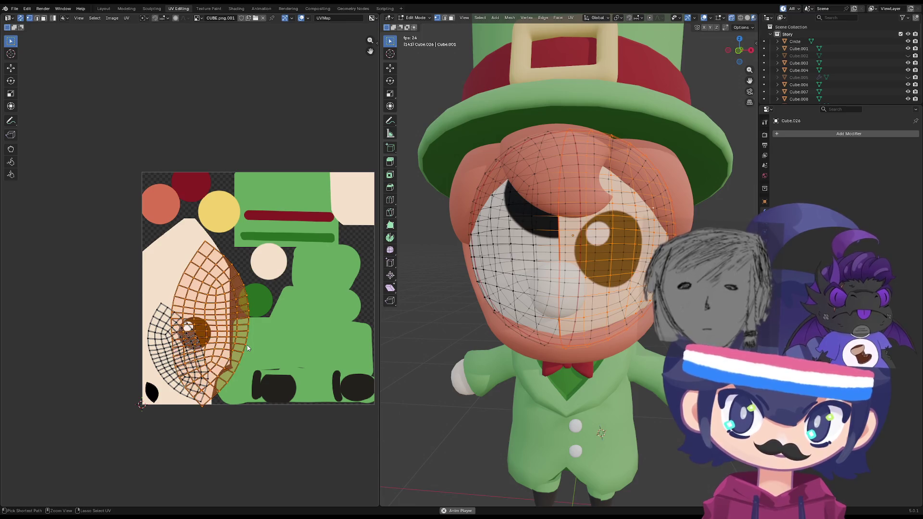
{"action": "key", "text": "ctrl+z"}
{"action": "key", "text": "ctrl+z"}
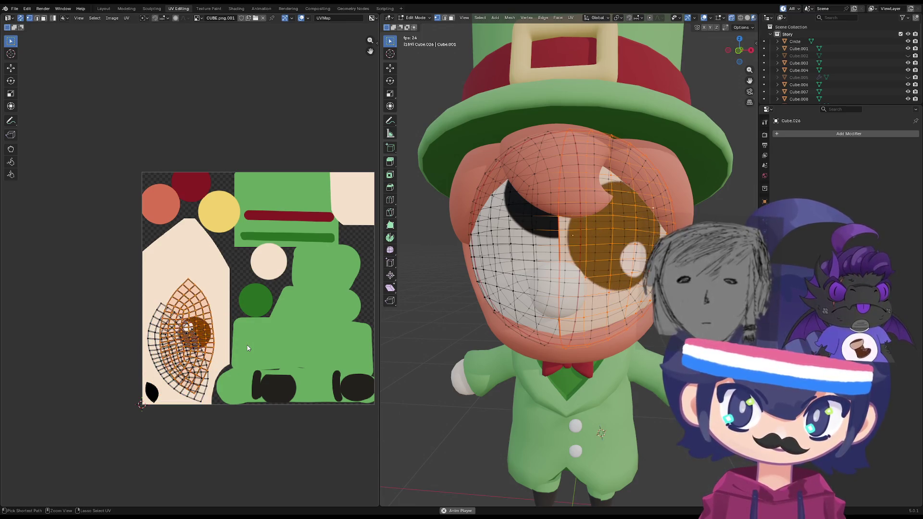
{"action": "key", "text": "ctrl+z"}
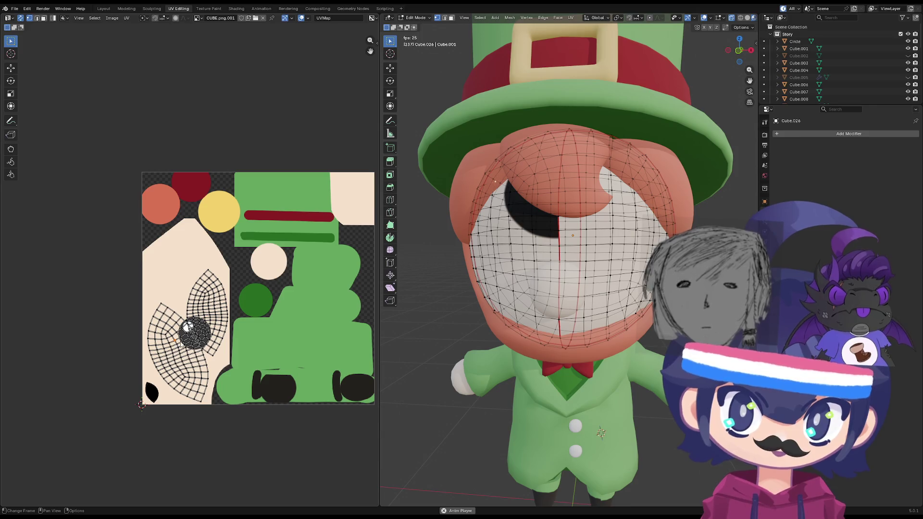
{"action": "key", "text": "ctrl+z"}
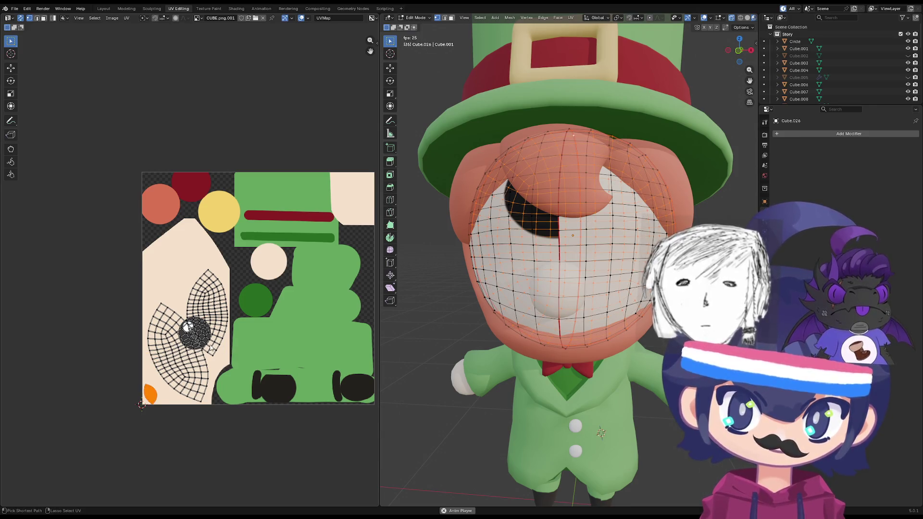
{"action": "key", "text": "a"}
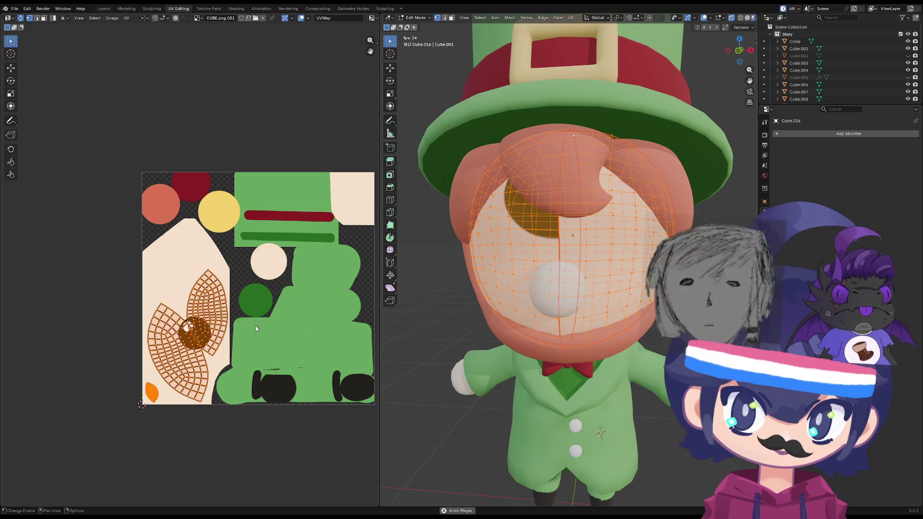
{"action": "key", "text": "u"}
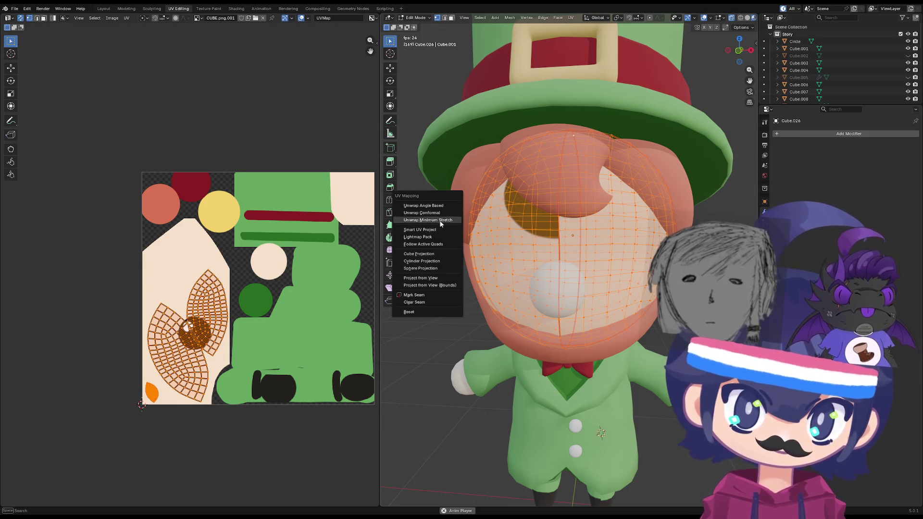
{"action": "left_click", "coordinate": [441, 222]}
{"action": "key", "text": "ctrl+z"}
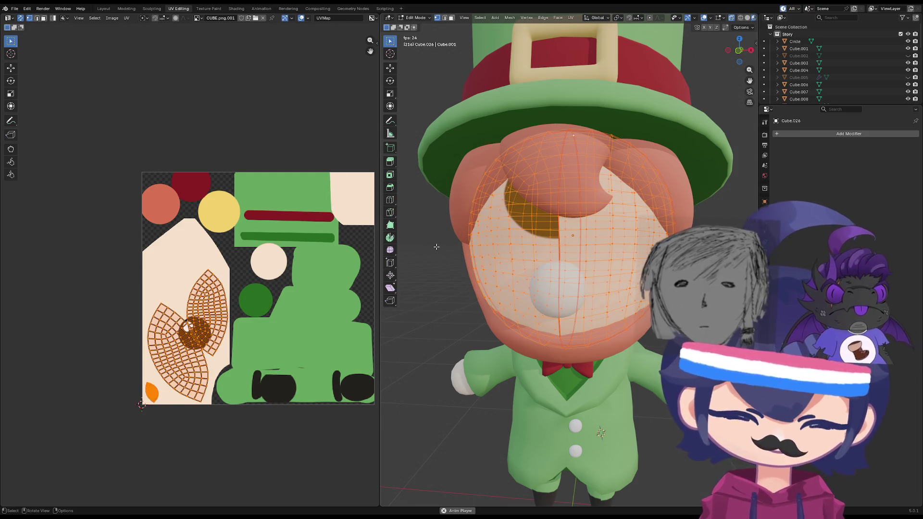
{"action": "key", "text": "u"}
{"action": "left_click", "coordinate": [440, 249]}
{"action": "key", "text": "ctrl+z"}
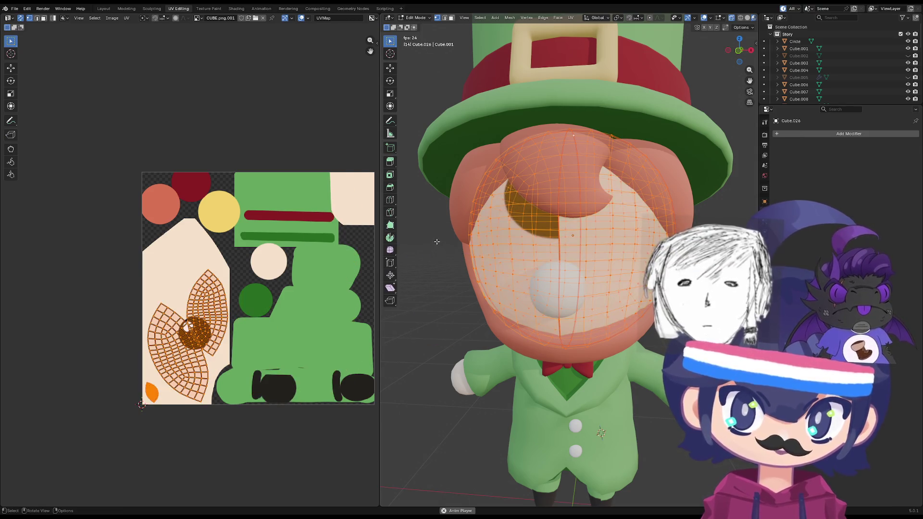
{"action": "key", "text": "u"}
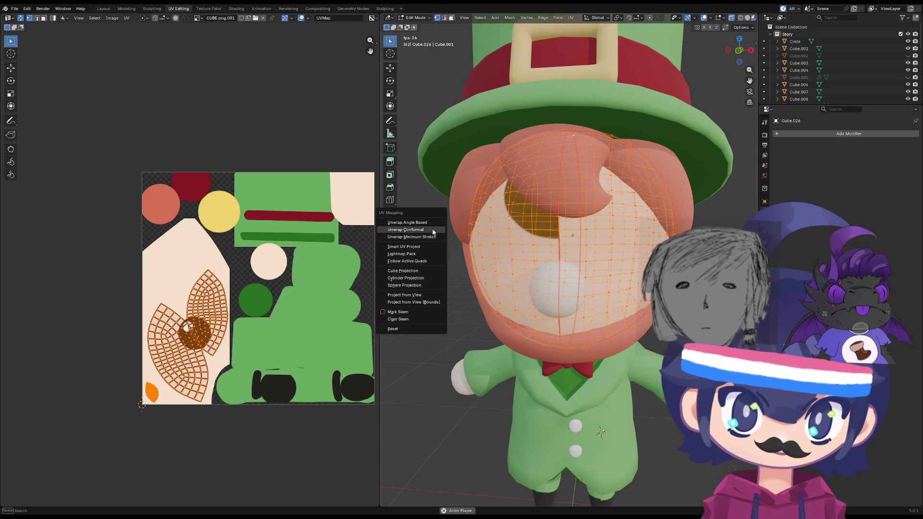
{"action": "left_click", "coordinate": [433, 231]}
{"action": "key", "text": "ctrl+z"}
{"action": "key", "text": "u"}
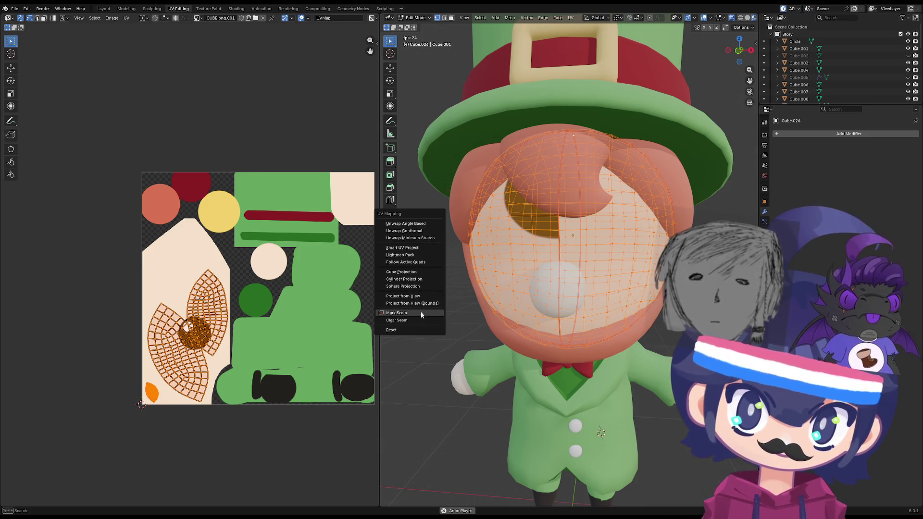
{"action": "left_click", "coordinate": [425, 238]}
{"action": "key", "text": "ctrl+z"}
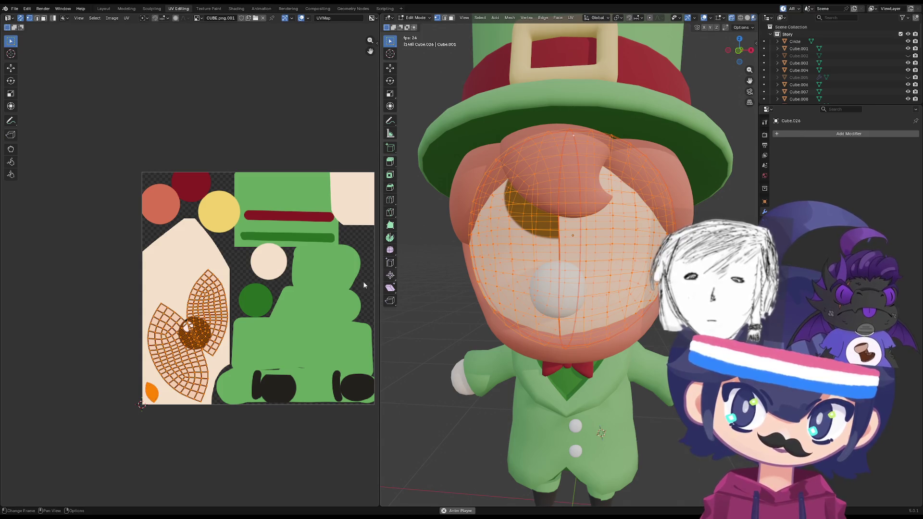
{"action": "key", "text": "u"}
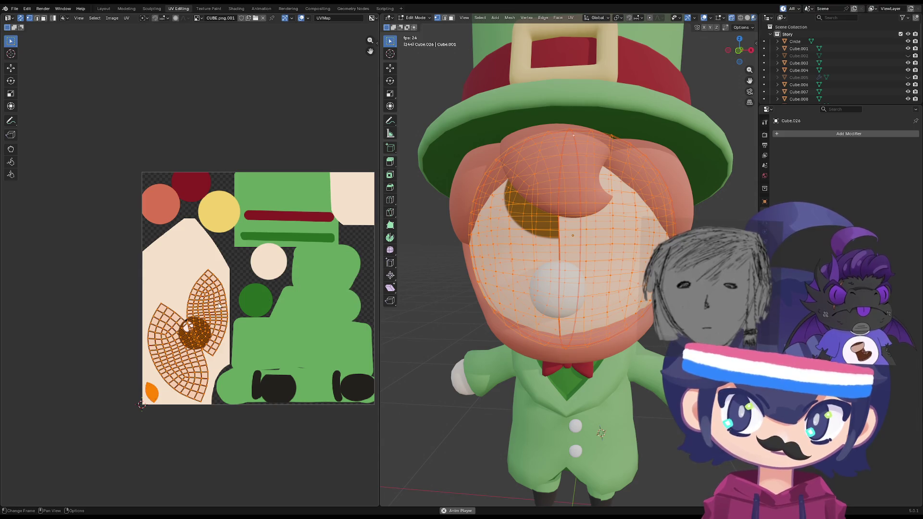
{"action": "key", "text": "alt+a"}
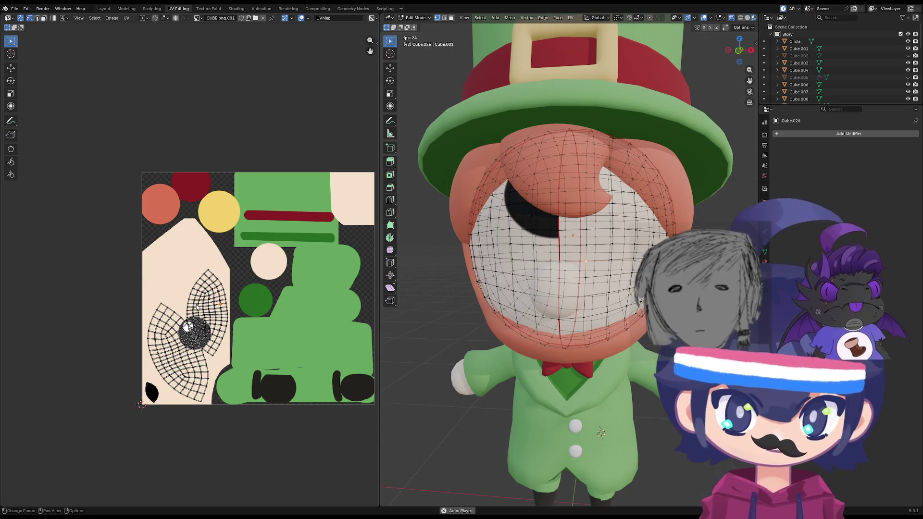
- Select both eye islands and re-unwrap them with Unwrap into fresh islands
{"action": "key", "text": "l"}
{"action": "key", "text": "g"}
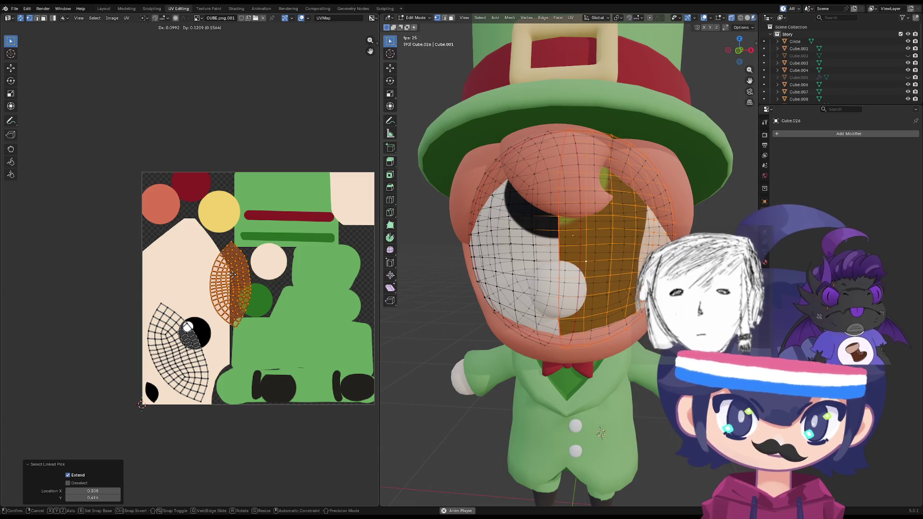
{"action": "left_click", "coordinate": [237, 284]}
{"action": "key", "text": "alt+a"}
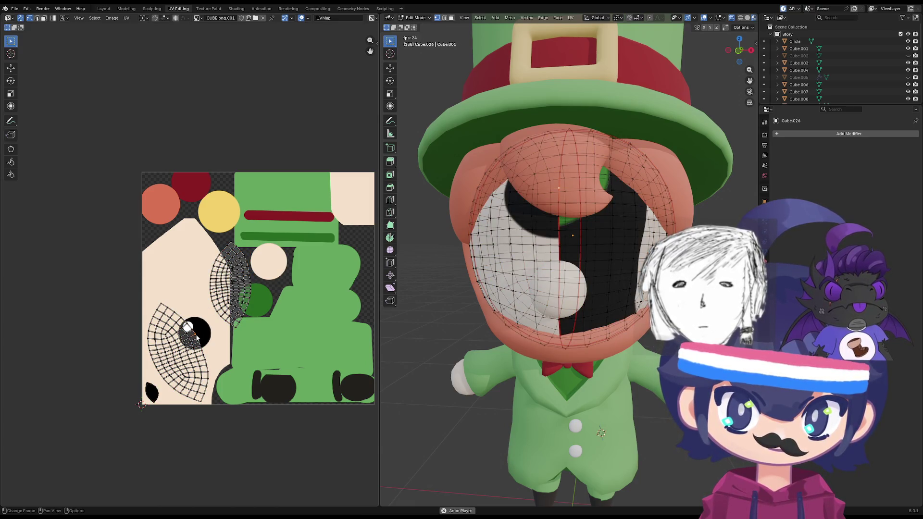
{"action": "key", "text": "l"}
{"action": "key", "text": "l"}
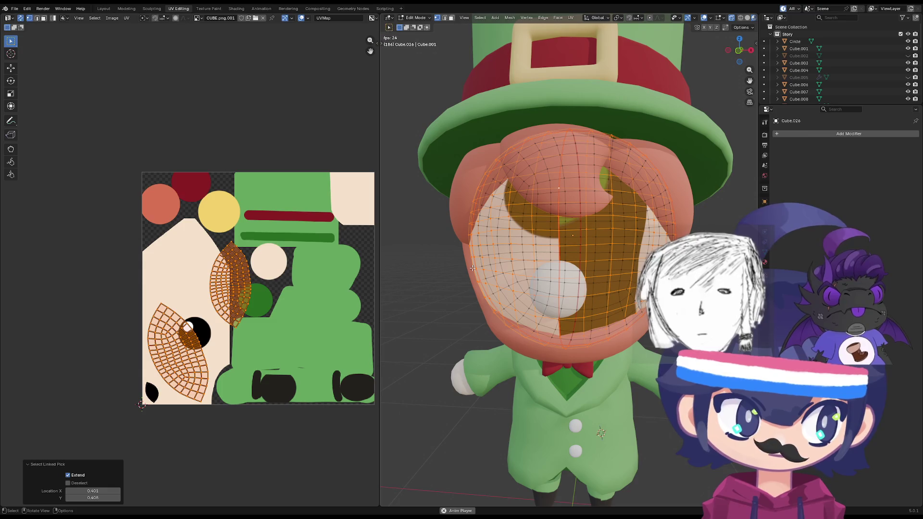
{"action": "key", "text": "r"}
{"action": "key", "text": "Escape"}
{"action": "key", "text": "u"}
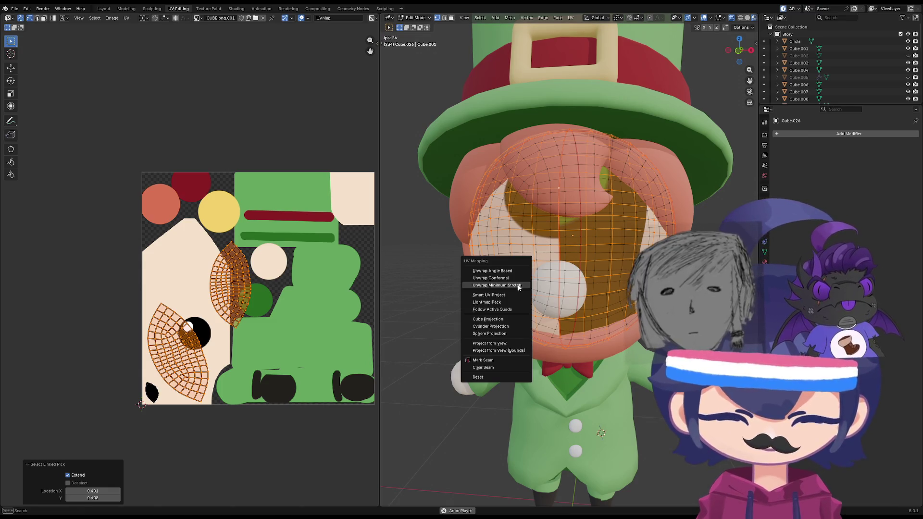
{"action": "left_click", "coordinate": [511, 286]}
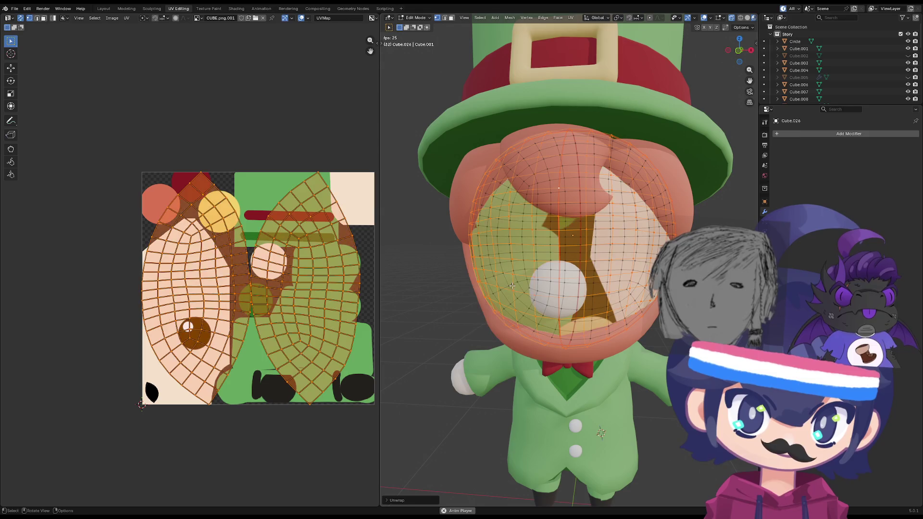
{"action": "left_click", "coordinate": [311, 289]}
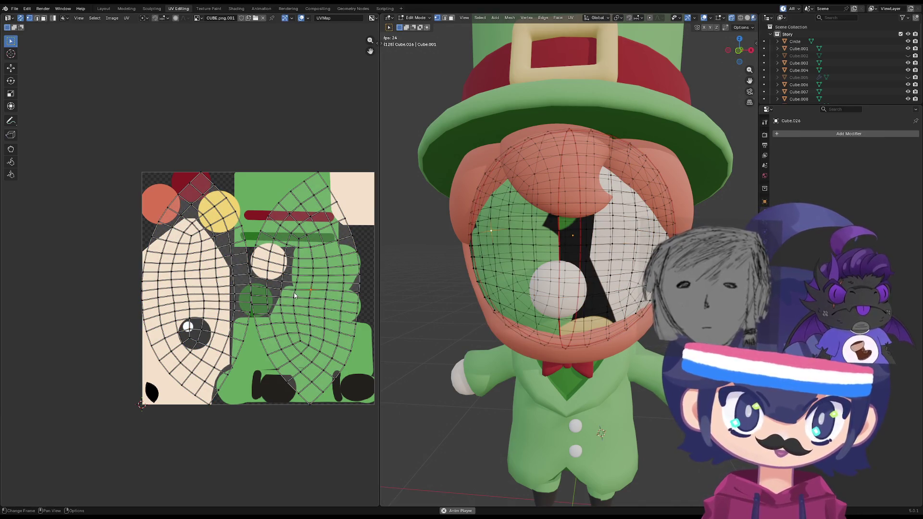
- Move the right eye island onto the left one and scale it to 0.4
{"action": "key", "text": "u"}
{"action": "key", "text": "g"}
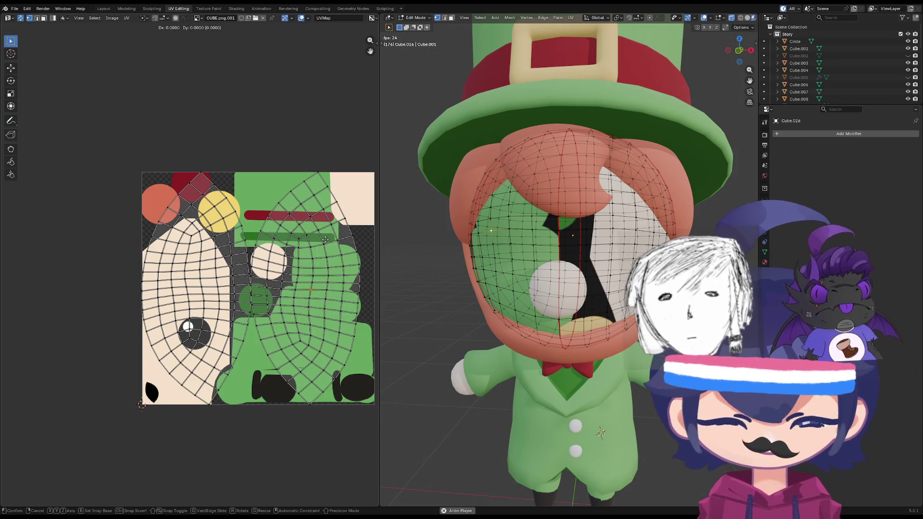
{"action": "right_click", "coordinate": [312, 275]}
{"action": "key", "text": "l"}
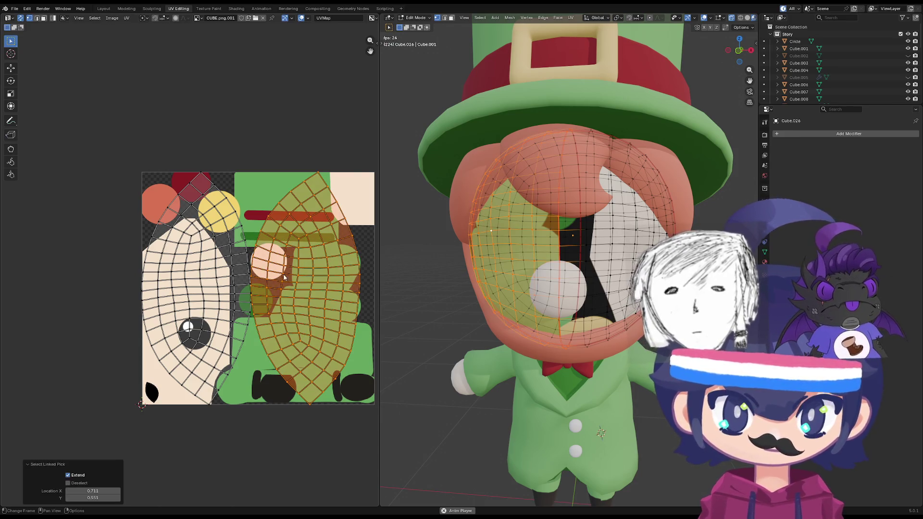
{"action": "key", "text": "g"}
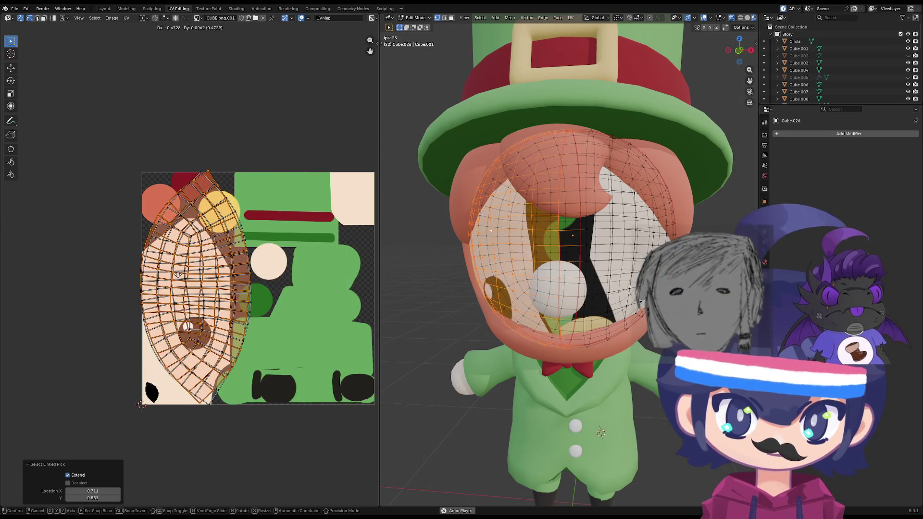
{"action": "left_click", "coordinate": [178, 274]}
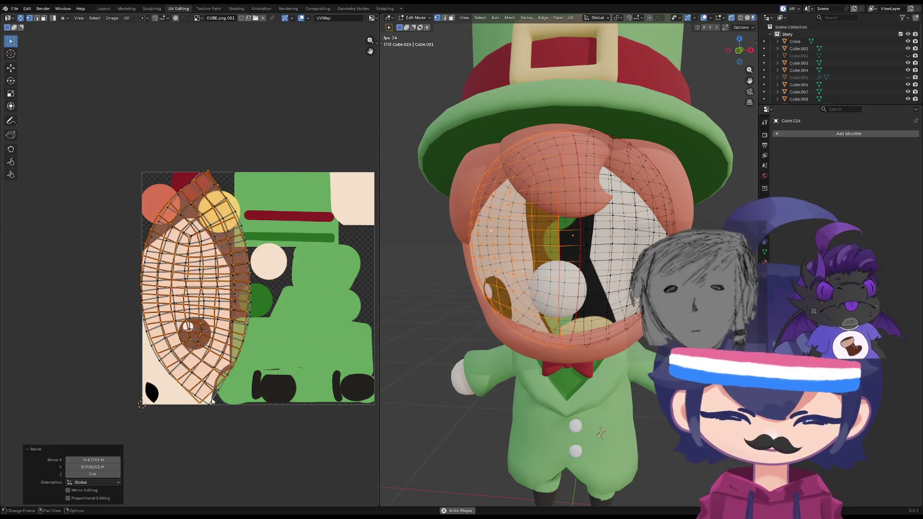
{"action": "type", "text": "s0.4"}
{"action": "key", "text": "Return"}
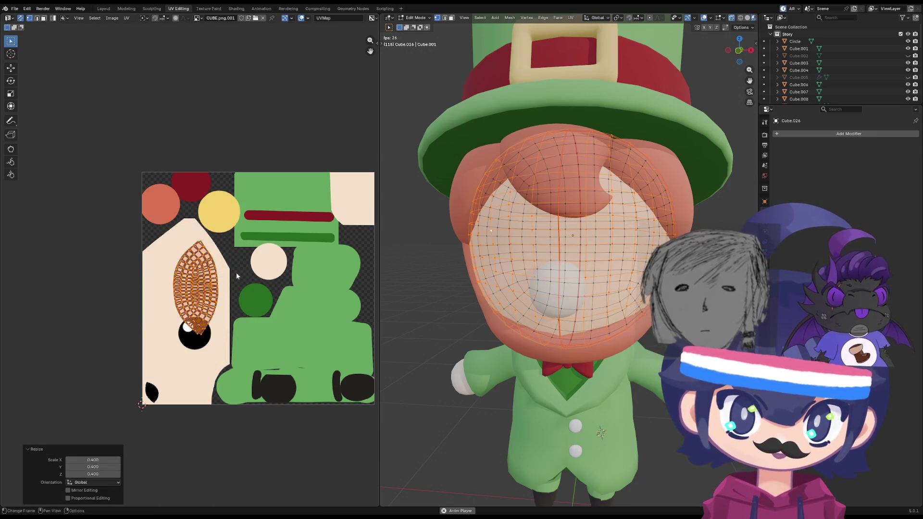
- Scale the stacked island up by 1.668, nudge it up-left, and resize by 1.023 to fit the pupil
{"action": "key", "text": "s"}
{"action": "left_click", "coordinate": [268, 316]}
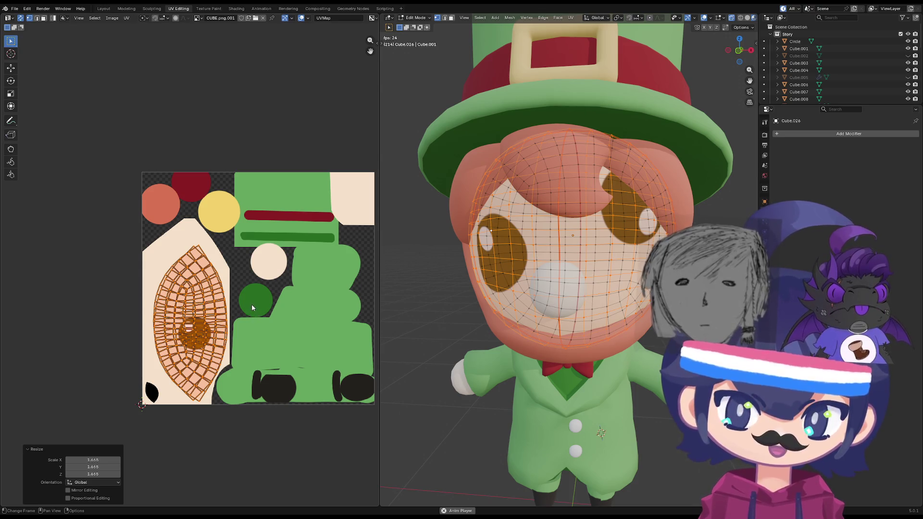
{"action": "key", "text": "g"}
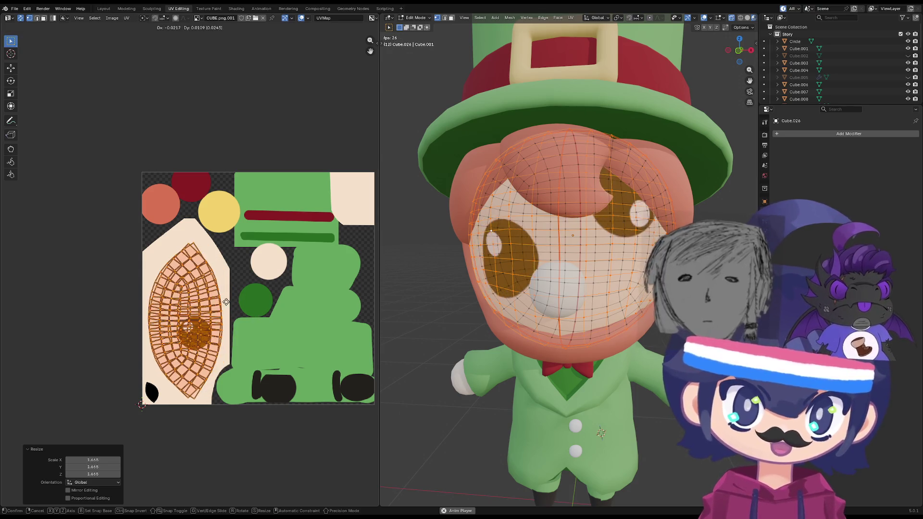
{"action": "left_click", "coordinate": [228, 299]}
{"action": "key", "text": "s"}
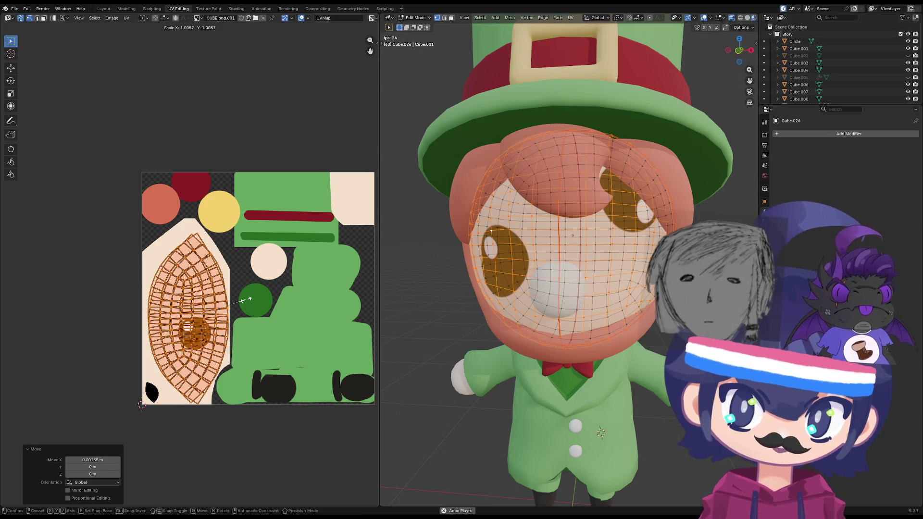
{"action": "left_click", "coordinate": [246, 299]}
{"action": "scroll", "coordinate": [221, 280], "scroll_direction": "up", "scroll_amount": 3}
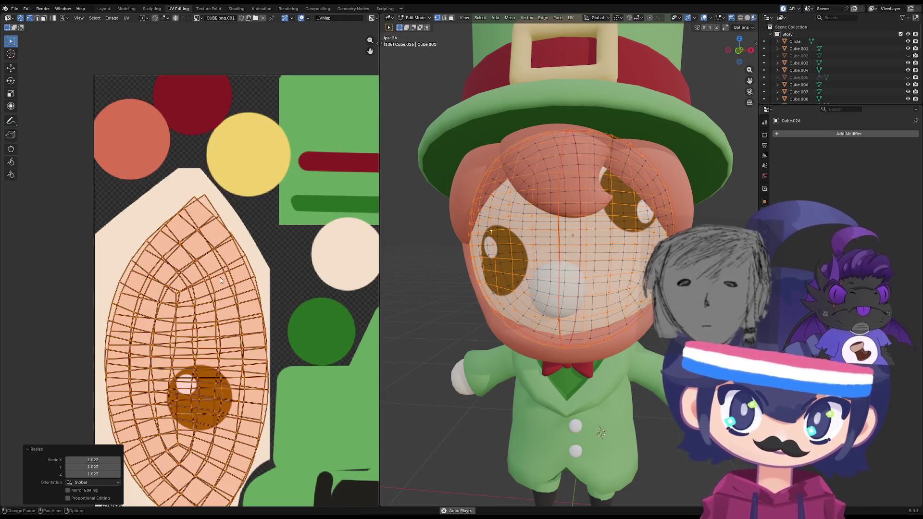
- Select the eye island and mirror it horizontally and vertically with Mirror X and Mirror Y
{"action": "left_click", "coordinate": [193, 198]}
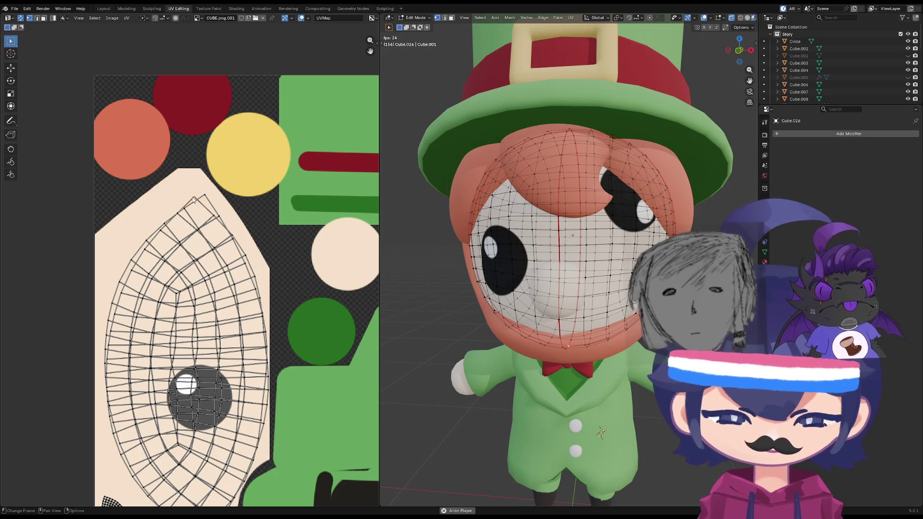
{"action": "key", "text": "l"}
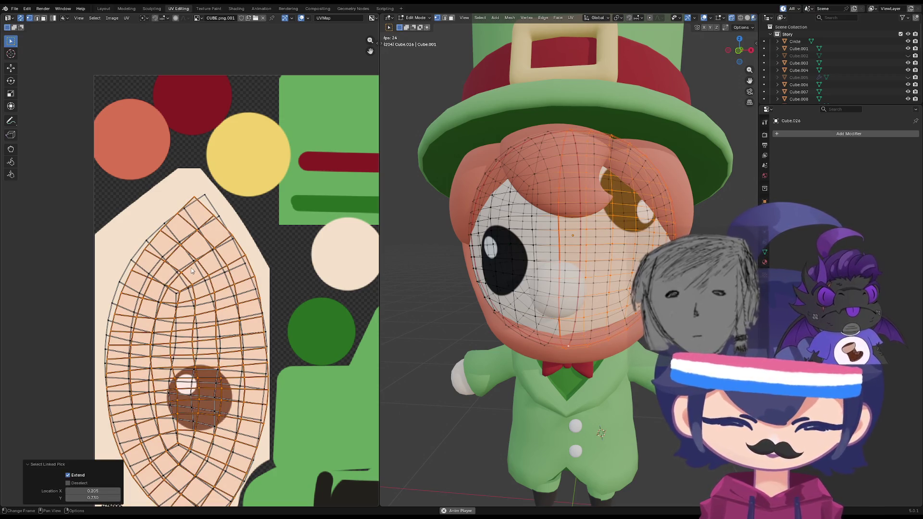
{"action": "right_click", "coordinate": [190, 272]}
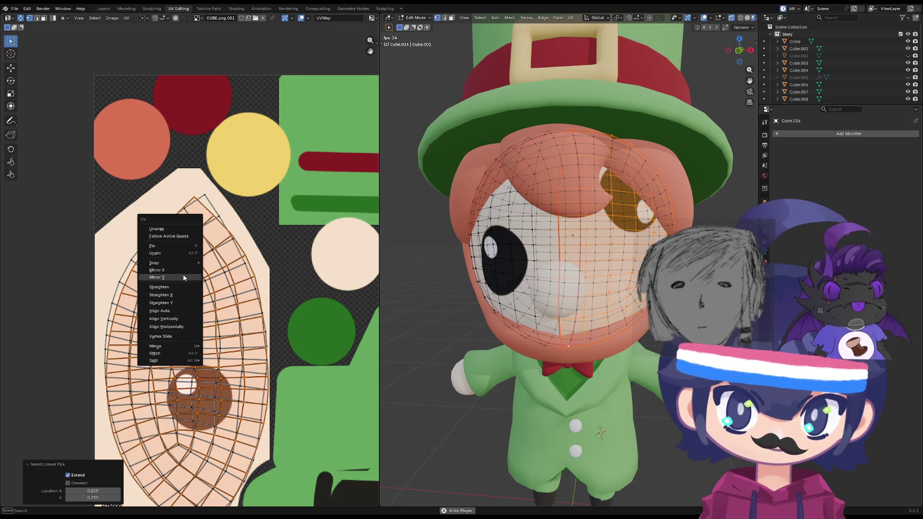
{"action": "left_click", "coordinate": [182, 271]}
{"action": "key", "text": "g"}
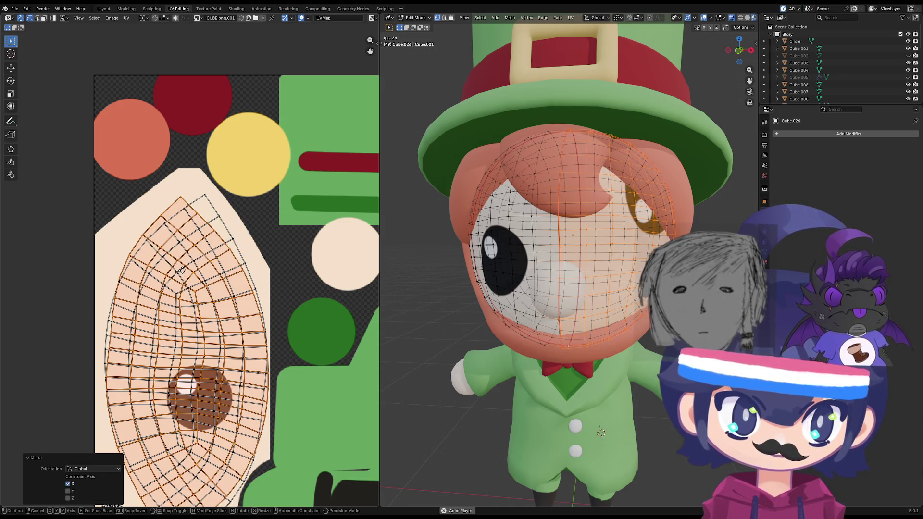
{"action": "right_click", "coordinate": [198, 304]}
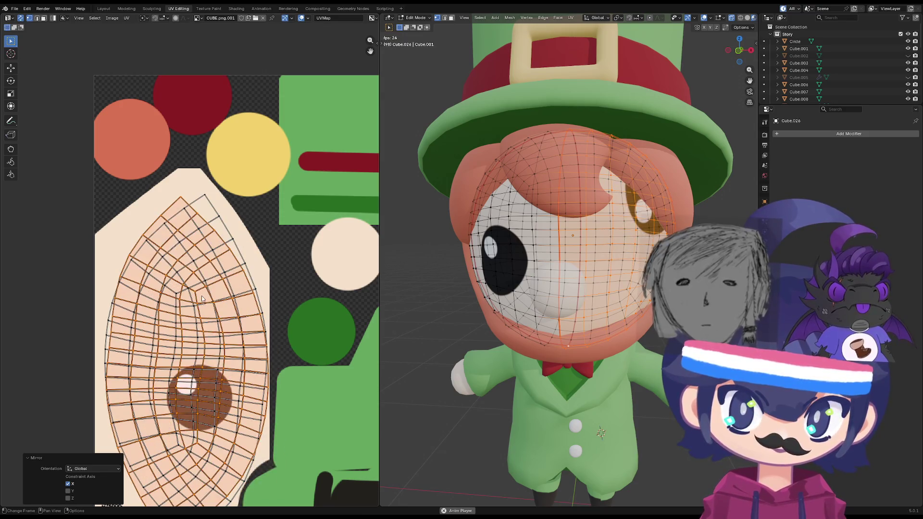
{"action": "right_click", "coordinate": [200, 294]}
{"action": "left_click", "coordinate": [197, 302]}
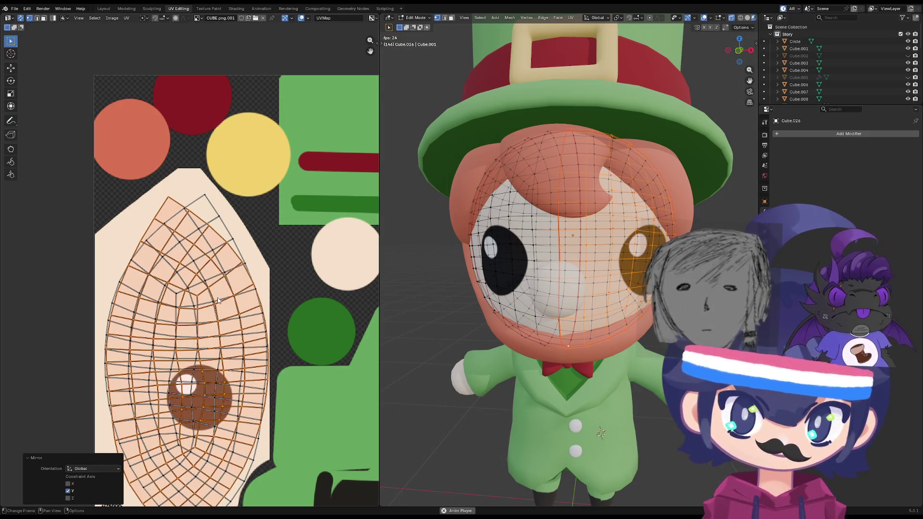
{"action": "right_click", "coordinate": [213, 294]}
{"action": "left_click", "coordinate": [211, 288]}
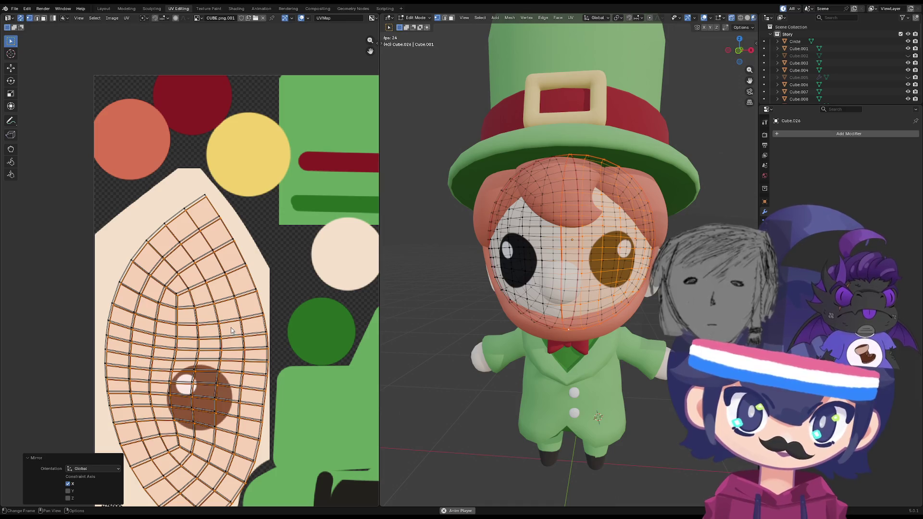
{"action": "right_click", "coordinate": [231, 330]}
{"action": "left_click", "coordinate": [231, 330]}
- Shift the mirrored island right, frame the selected face, and return to Object Mode
{"action": "key", "text": "g"}
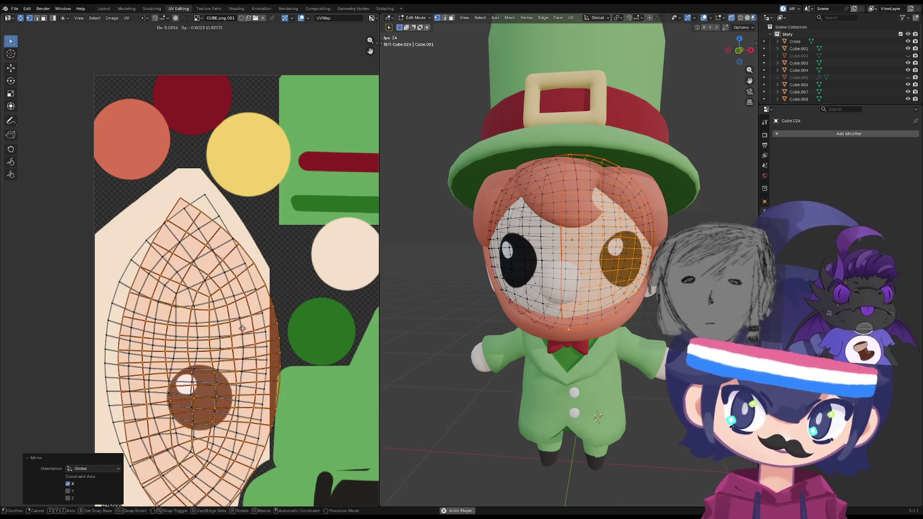
{"action": "left_click", "coordinate": [255, 332]}
{"action": "key", "text": "grave"}
{"action": "left_click", "coordinate": [528, 335]}
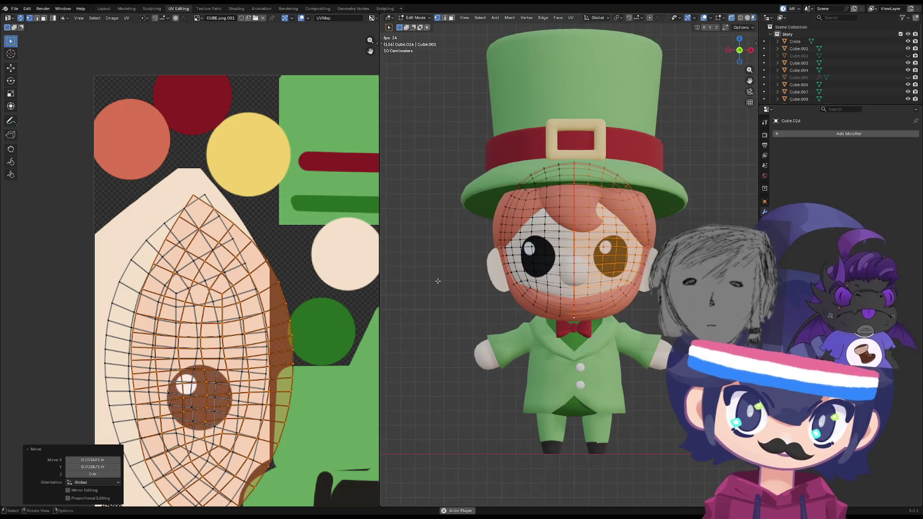
{"action": "key", "text": "Tab"}
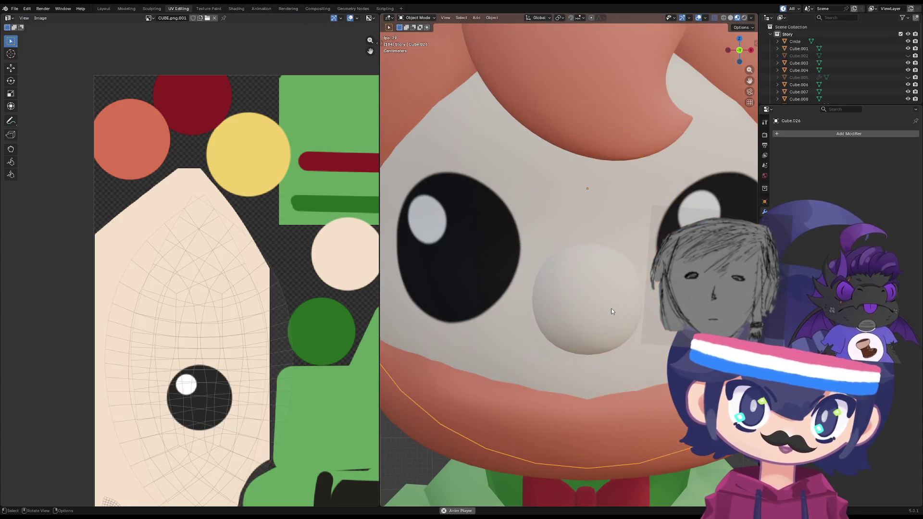
- Select all leprechaun objects and enter Edit Mode to show every UV over CUBE.png.001
{"action": "scroll", "coordinate": [610, 309], "scroll_direction": "down", "scroll_amount": 8}
{"action": "mouse_move", "coordinate": [592, 336]}
{"action": "middle_mouse_down"}
{"action": "mouse_move", "coordinate": [527, 326]}
{"action": "mouse_move", "coordinate": [606, 338]}
{"action": "mouse_move", "coordinate": [572, 366]}
{"action": "mouse_move", "coordinate": [462, 343]}
{"action": "mouse_move", "coordinate": [512, 365]}
{"action": "mouse_move", "coordinate": [529, 358]}
{"action": "mouse_move", "coordinate": [474, 335]}
{"action": "mouse_move", "coordinate": [457, 362]}
{"action": "mouse_move", "coordinate": [431, 284]}
{"action": "mouse_move", "coordinate": [424, 323]}
{"action": "mouse_move", "coordinate": [469, 346]}
{"action": "mouse_move", "coordinate": [506, 302]}
{"action": "mouse_move", "coordinate": [482, 274]}
{"action": "mouse_move", "coordinate": [507, 364]}
{"action": "mouse_move", "coordinate": [447, 358]}
{"action": "mouse_move", "coordinate": [541, 385]}
{"action": "mouse_move", "coordinate": [525, 393]}
{"action": "mouse_move", "coordinate": [450, 340]}
{"action": "middle_mouse_up"}
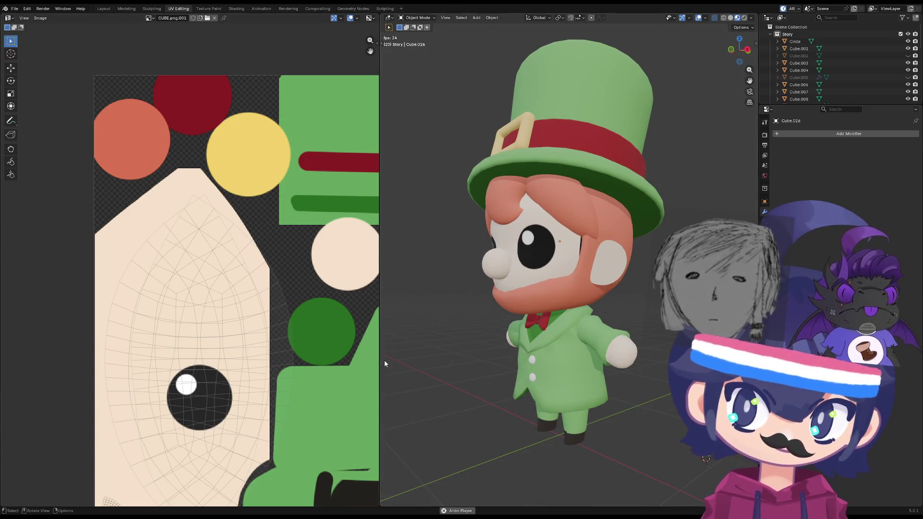
{"action": "scroll", "coordinate": [377, 358], "scroll_direction": "down", "scroll_amount": 2}
{"action": "key", "text": "Tab"}
{"action": "key", "text": "Tab"}
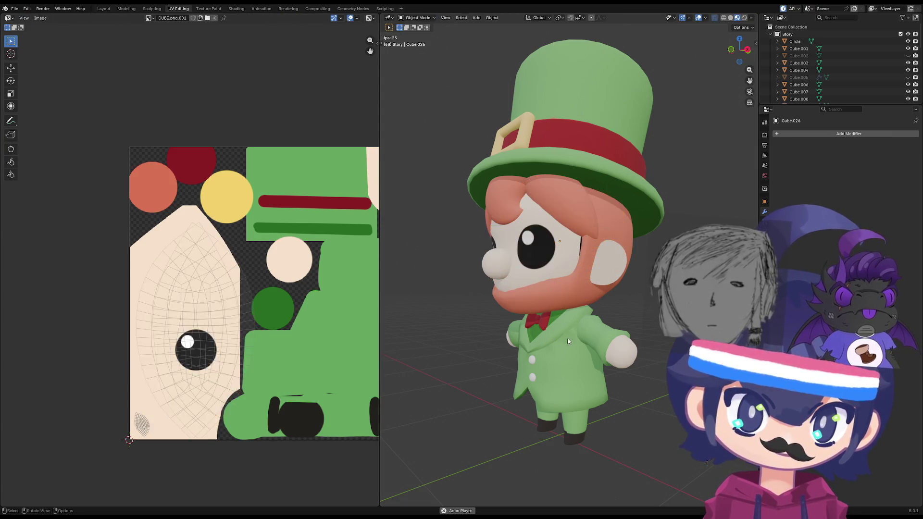
{"action": "scroll", "coordinate": [555, 340], "scroll_direction": "down", "scroll_amount": 3}
{"action": "key", "text": "a"}
{"action": "key", "text": "Tab"}
{"action": "scroll", "coordinate": [188, 327], "scroll_direction": "up", "scroll_amount": 2}
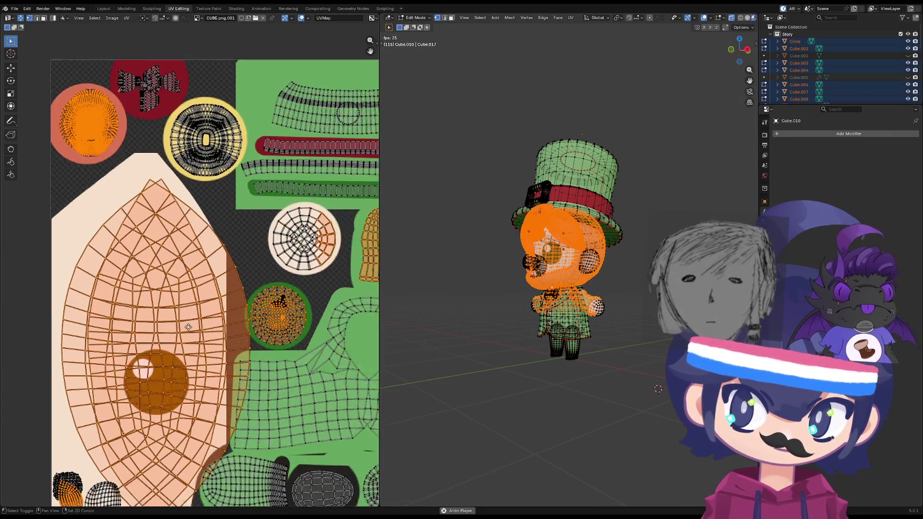
- Toggle Edit Mode off and on to compare the UV layout against the textured face
{"action": "middle_click_drag", "start_coordinate": [187, 327], "coordinate": [153, 307]}
{"action": "scroll", "coordinate": [474, 332], "scroll_direction": "up", "scroll_amount": 3}
{"action": "middle_click_drag", "start_coordinate": [517, 336], "coordinate": [467, 337]}
{"action": "key", "text": "Tab"}
{"action": "key", "text": "Tab"}
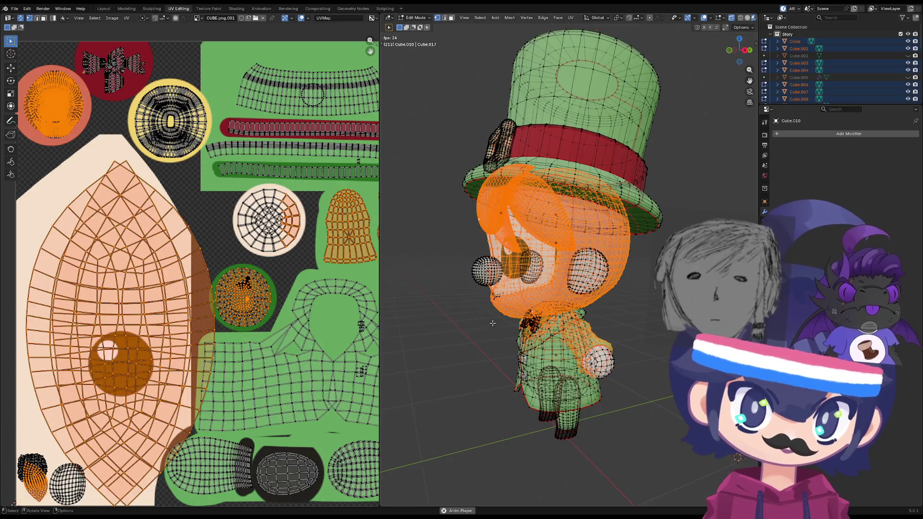
{"action": "scroll", "coordinate": [475, 303], "scroll_direction": "up", "scroll_amount": 8}
{"action": "key", "text": "Tab"}
{"action": "scroll", "coordinate": [484, 266], "scroll_direction": "down", "scroll_amount": 4}
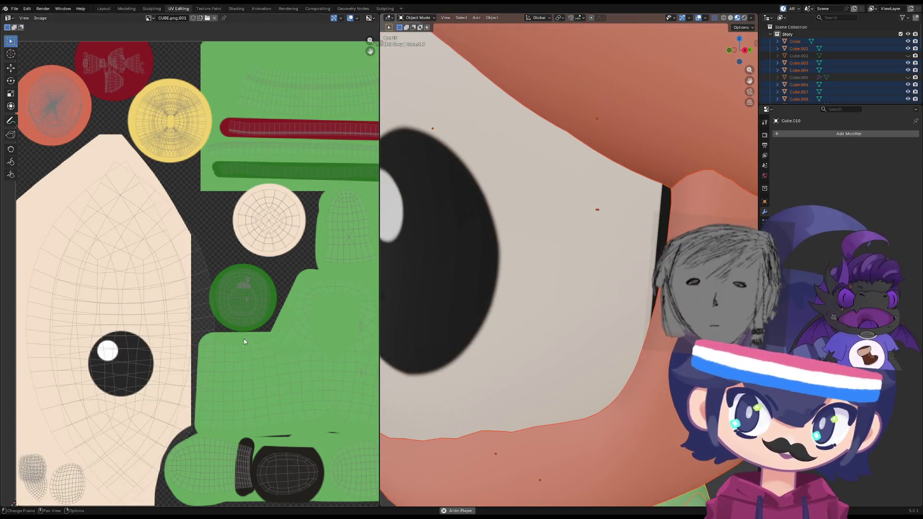
{"action": "key", "text": "Tab"}
{"action": "scroll", "coordinate": [214, 332], "scroll_direction": "down", "scroll_amount": 1}
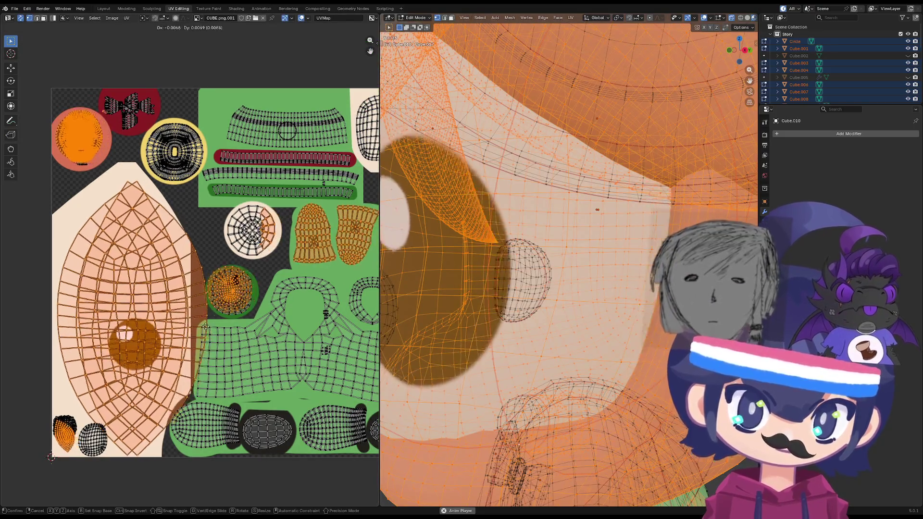
{"action": "scroll", "coordinate": [210, 367], "scroll_direction": "up", "scroll_amount": 1}
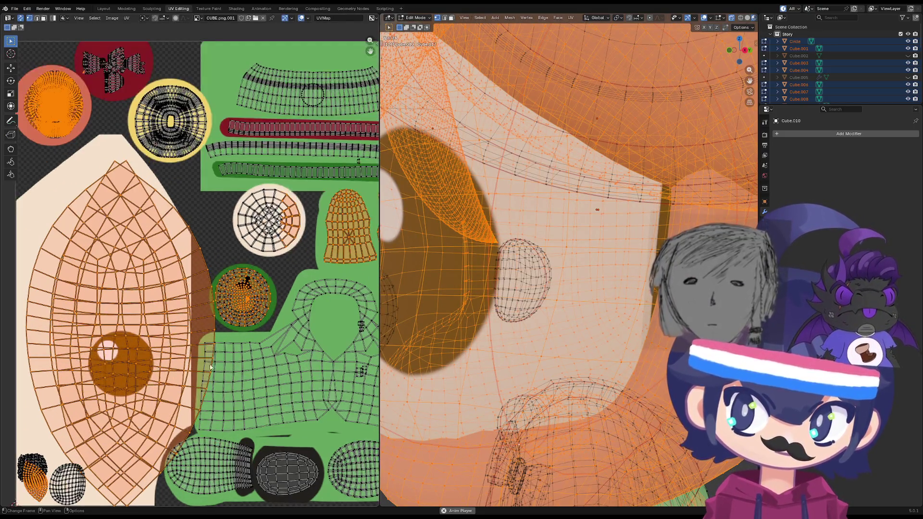
{"action": "scroll", "coordinate": [418, 345], "scroll_direction": "down", "scroll_amount": 5}
- Nudge the selected UVs slightly on the atlas and return to Object Mode
{"action": "mouse_move", "coordinate": [418, 345]}
{"action": "middle_mouse_down"}
{"action": "mouse_move", "coordinate": [629, 303]}
{"action": "mouse_move", "coordinate": [594, 309]}
{"action": "middle_mouse_up"}
{"action": "scroll", "coordinate": [629, 304], "scroll_direction": "up", "scroll_amount": 3}
{"action": "scroll", "coordinate": [629, 304], "scroll_direction": "up", "scroll_amount": 1}
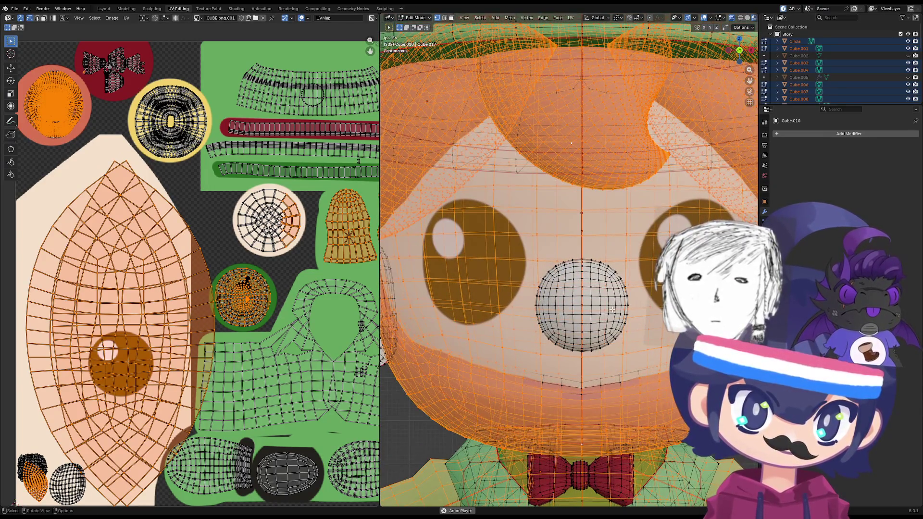
{"action": "scroll", "coordinate": [611, 309], "scroll_direction": "up", "scroll_amount": 1}
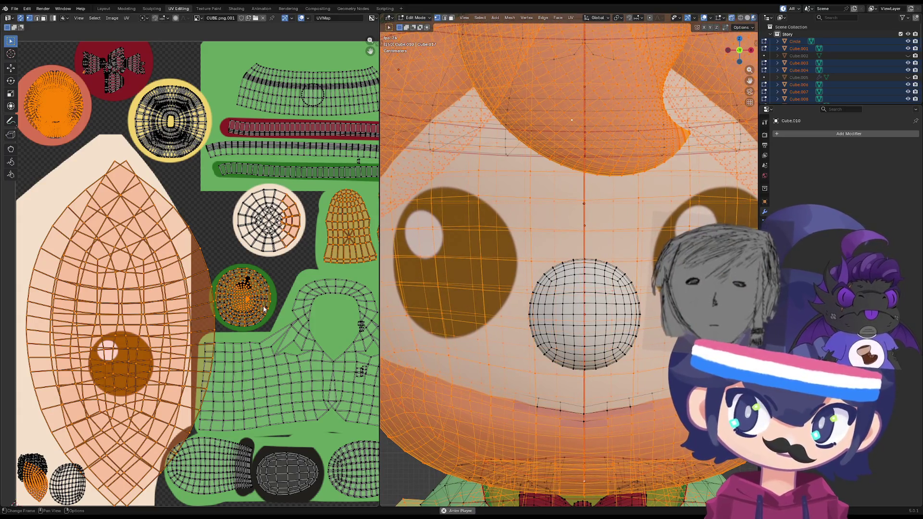
{"action": "key", "text": "g"}
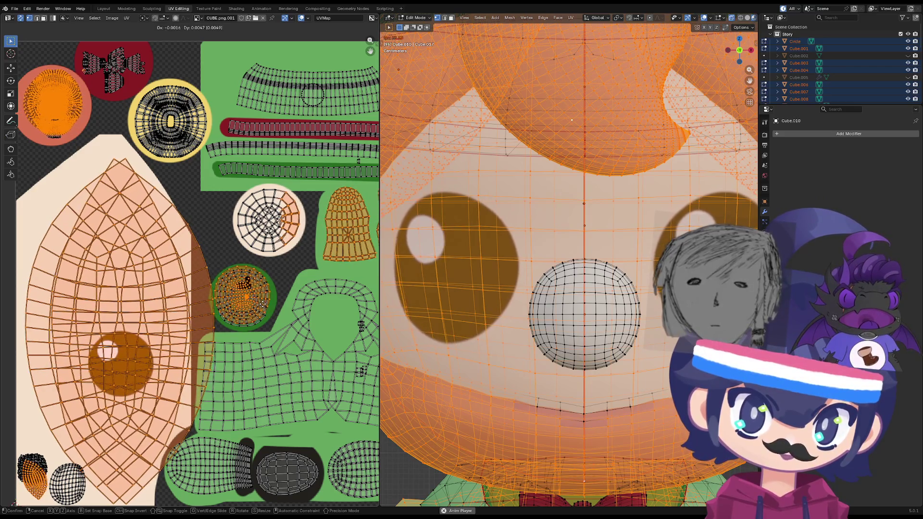
{"action": "left_click", "coordinate": [378, 326]}
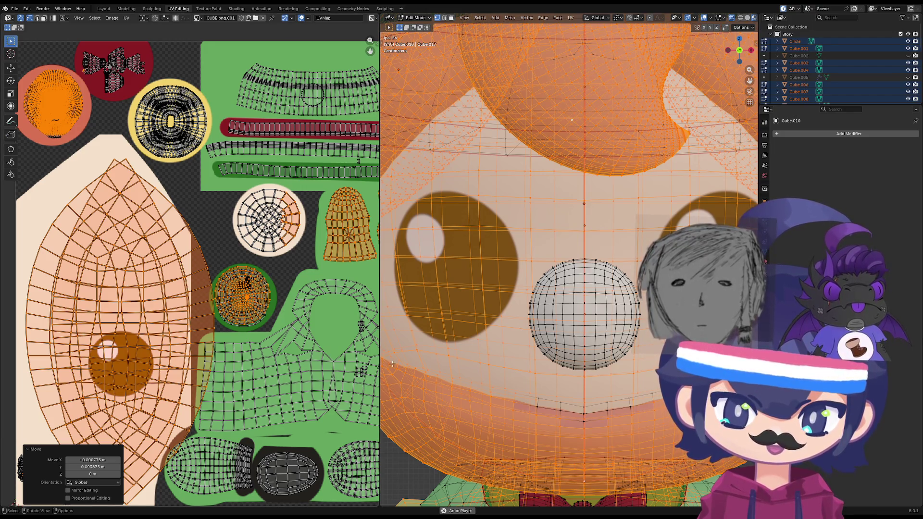
{"action": "scroll", "coordinate": [617, 340], "scroll_direction": "down", "scroll_amount": 5}
{"action": "key", "text": "Tab"}
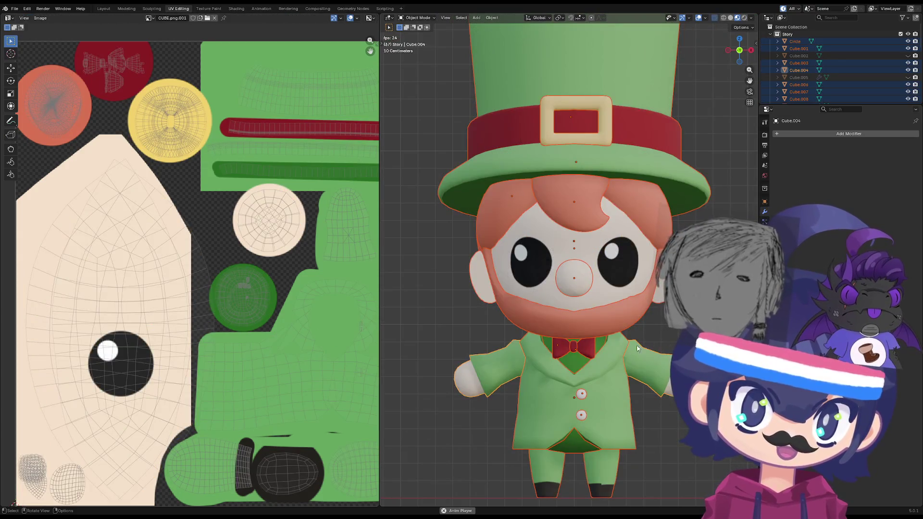
{"action": "mouse_move", "coordinate": [616, 340]}
{"action": "middle_mouse_down"}
{"action": "mouse_move", "coordinate": [549, 341]}
{"action": "mouse_move", "coordinate": [609, 360]}
{"action": "mouse_move", "coordinate": [582, 361]}
{"action": "mouse_move", "coordinate": [582, 383]}
{"action": "mouse_move", "coordinate": [560, 293]}
{"action": "middle_mouse_up"}
{"action": "scroll", "coordinate": [581, 367], "scroll_direction": "up", "scroll_amount": 2}
{"action": "key", "text": "KP_1"}
{"action": "scroll", "coordinate": [586, 303], "scroll_direction": "up", "scroll_amount": 8}
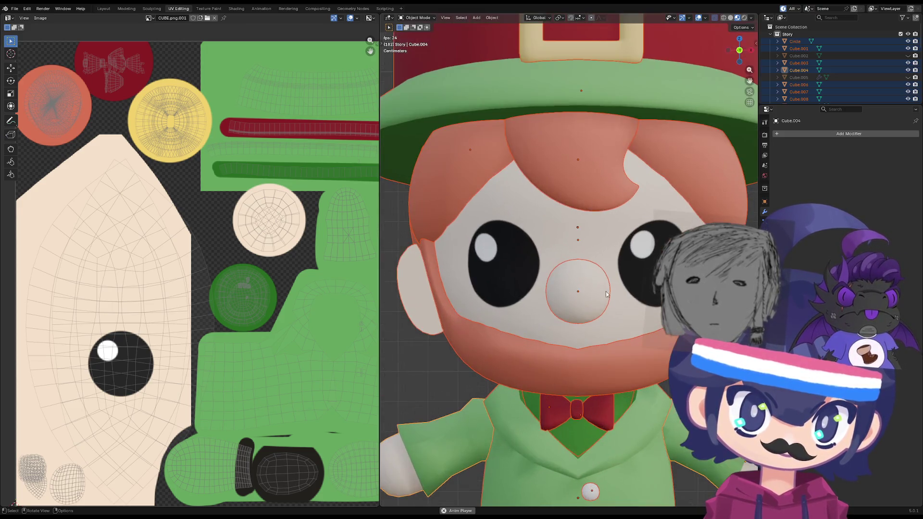
{"action": "scroll", "coordinate": [586, 301], "scroll_direction": "down", "scroll_amount": 5}
{"action": "key", "text": "Tab"}
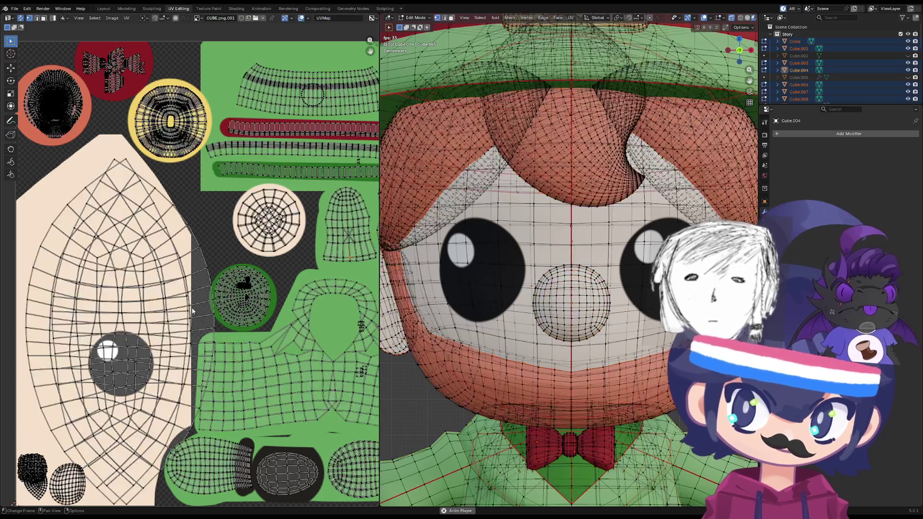
- Open the UV context menu and start a horizontal UV move, ending it with no offset
{"action": "right_click", "coordinate": [209, 283]}
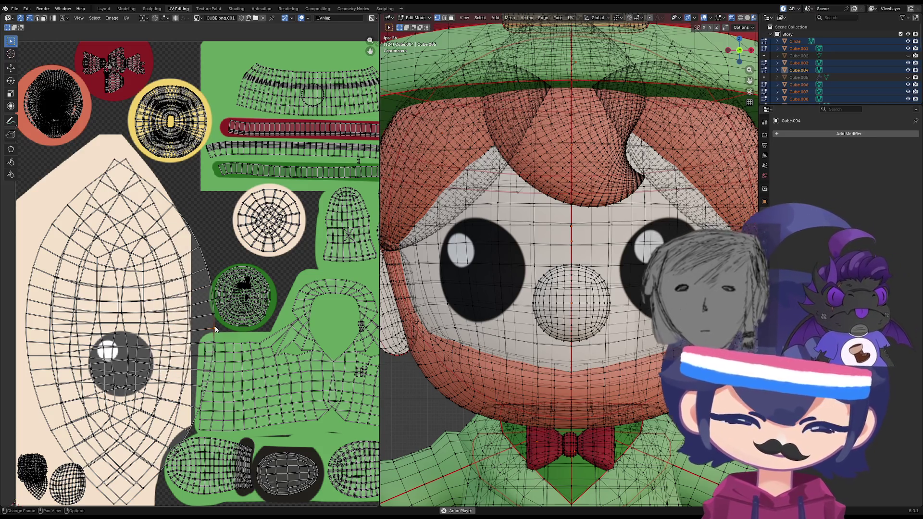
{"action": "key", "text": "g"}
{"action": "key", "text": "x"}
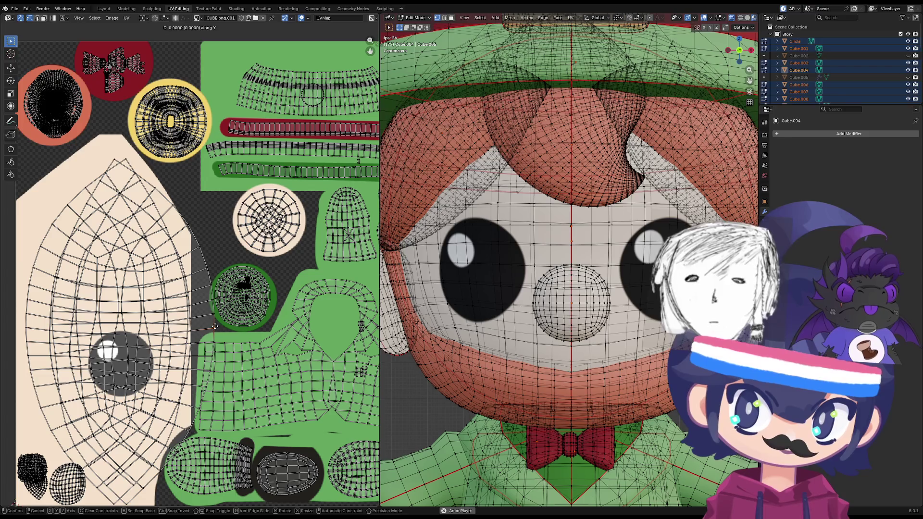
{"action": "left_click", "coordinate": [216, 328]}
- Select the face UV island and slide it sideways along X on the atlas
{"action": "key", "text": "l"}
{"action": "key", "text": "g"}
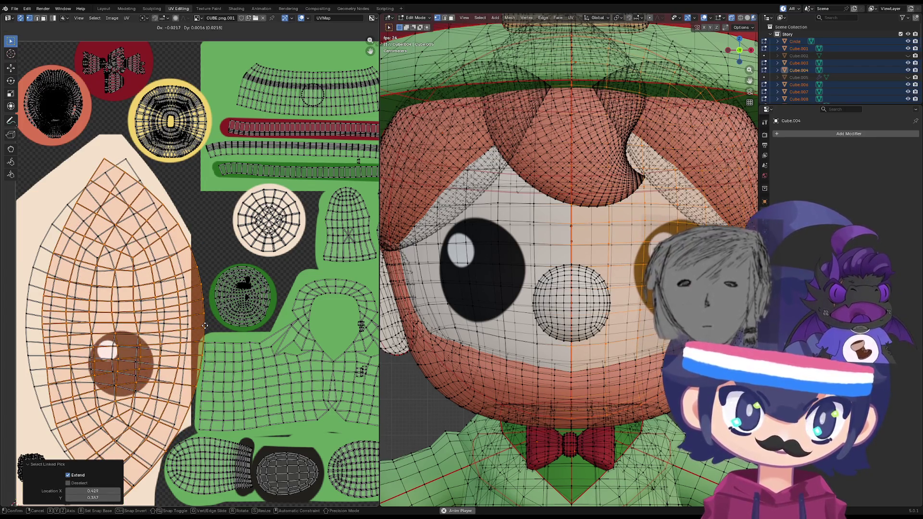
{"action": "key", "text": "x"}
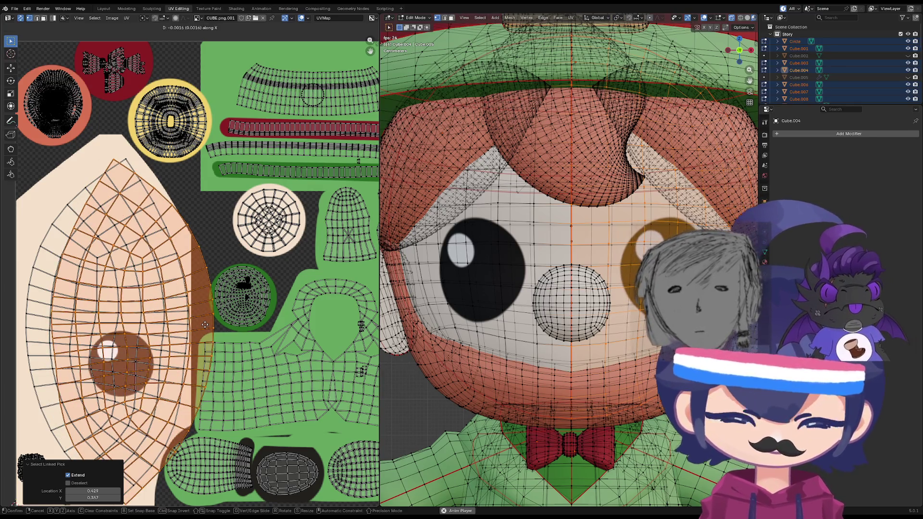
{"action": "key", "text": "y"}
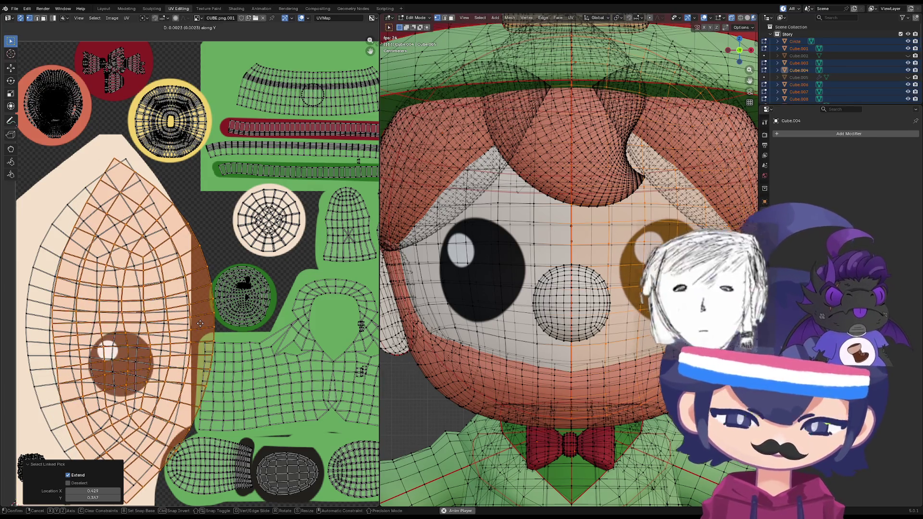
{"action": "key", "text": "x"}
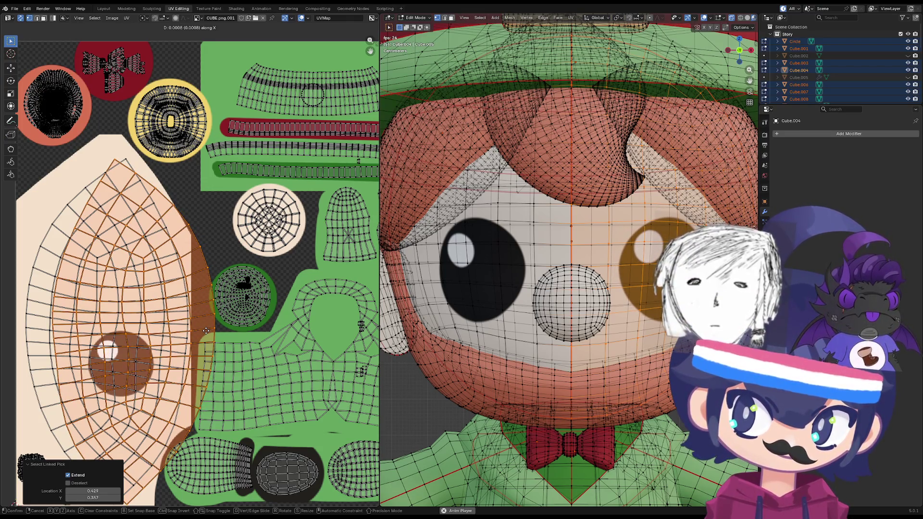
{"action": "left_click", "coordinate": [209, 335]}
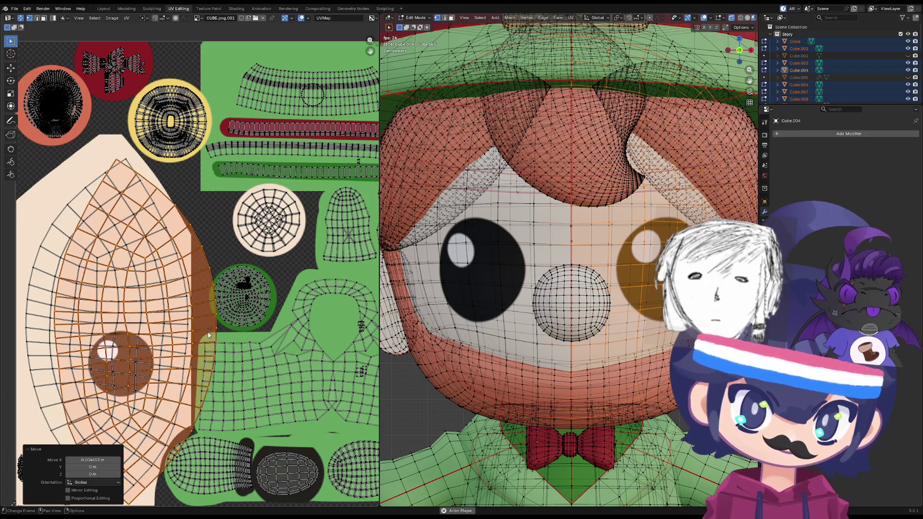
- Reselect the face island and nudge it slightly further horizontally
{"action": "left_click", "coordinate": [37, 341]}
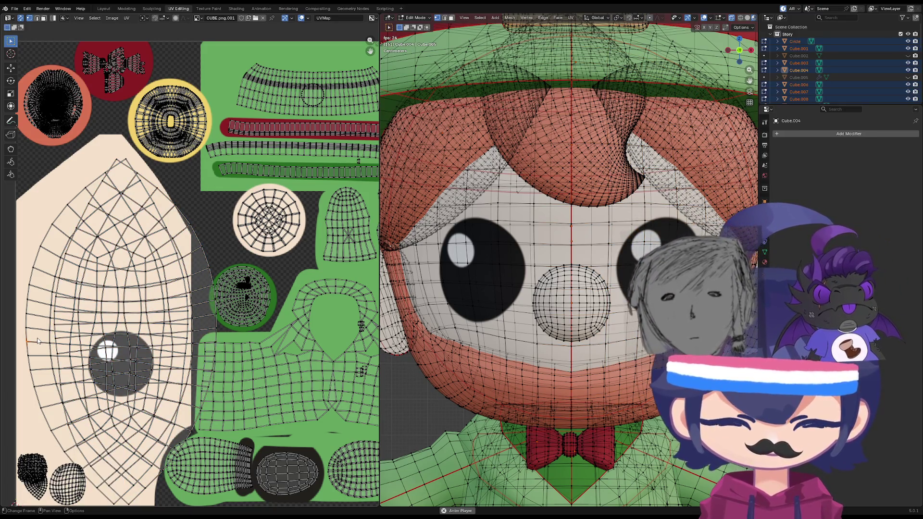
{"action": "key", "text": "l"}
{"action": "key", "text": "g"}
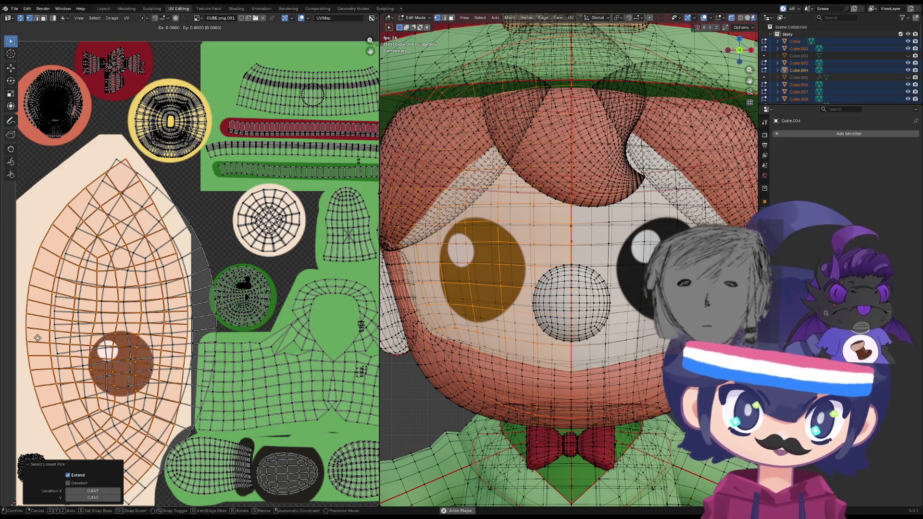
{"action": "key", "text": "x"}
{"action": "left_click", "coordinate": [40, 339]}
{"action": "scroll", "coordinate": [529, 340], "scroll_direction": "up", "scroll_amount": 2}
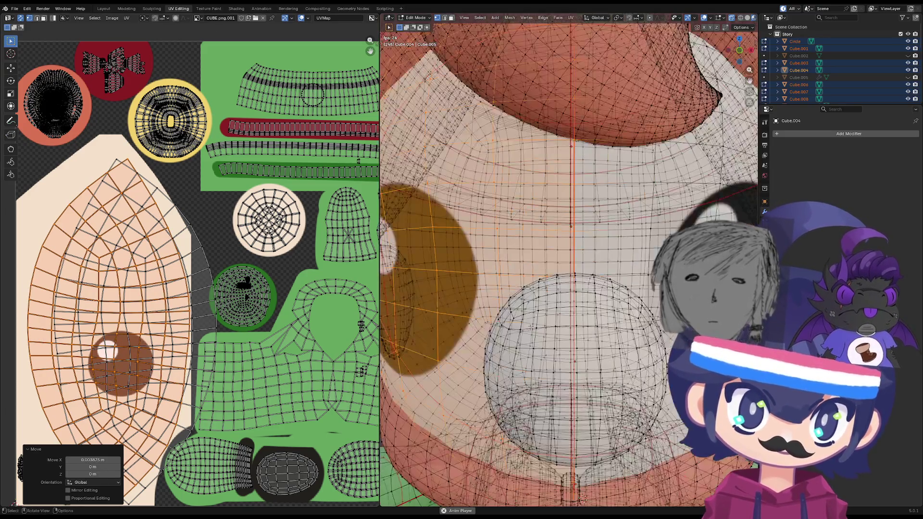
{"action": "scroll", "coordinate": [528, 340], "scroll_direction": "down", "scroll_amount": 6}
- Return to Object Mode and orbit and zoom to check the eyes' black pupils
{"action": "key", "text": "Tab"}
{"action": "mouse_move", "coordinate": [529, 340]}
{"action": "middle_mouse_down"}
{"action": "mouse_move", "coordinate": [627, 341]}
{"action": "mouse_move", "coordinate": [579, 361]}
{"action": "mouse_move", "coordinate": [480, 370]}
{"action": "mouse_move", "coordinate": [507, 353]}
{"action": "mouse_move", "coordinate": [530, 319]}
{"action": "mouse_move", "coordinate": [552, 251]}
{"action": "mouse_move", "coordinate": [535, 351]}
{"action": "mouse_move", "coordinate": [511, 390]}
{"action": "mouse_move", "coordinate": [474, 373]}
{"action": "mouse_move", "coordinate": [478, 382]}
{"action": "mouse_move", "coordinate": [501, 390]}
{"action": "mouse_move", "coordinate": [487, 346]}
{"action": "mouse_move", "coordinate": [476, 351]}
{"action": "mouse_move", "coordinate": [515, 387]}
{"action": "mouse_move", "coordinate": [538, 382]}
{"action": "mouse_move", "coordinate": [482, 389]}
{"action": "mouse_move", "coordinate": [436, 426]}
{"action": "mouse_move", "coordinate": [517, 365]}
{"action": "mouse_move", "coordinate": [503, 386]}
{"action": "mouse_move", "coordinate": [425, 351]}
{"action": "mouse_move", "coordinate": [485, 368]}
{"action": "middle_mouse_up"}
{"action": "scroll", "coordinate": [508, 383], "scroll_direction": "up", "scroll_amount": 5}
{"action": "scroll", "coordinate": [437, 426], "scroll_direction": "up", "scroll_amount": 2}
{"action": "scroll", "coordinate": [461, 405], "scroll_direction": "down", "scroll_amount": 5}
{"action": "scroll", "coordinate": [426, 352], "scroll_direction": "up", "scroll_amount": 3}
{"action": "scroll", "coordinate": [267, 355], "scroll_direction": "down", "scroll_amount": 8}
{"action": "scroll", "coordinate": [429, 365], "scroll_direction": "up", "scroll_amount": 3}
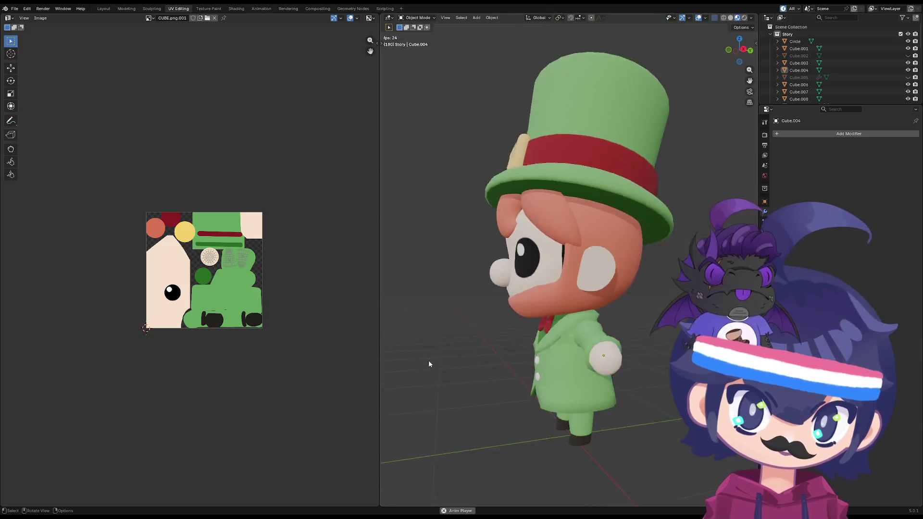
{"action": "mouse_move", "coordinate": [428, 364]}
{"action": "middle_mouse_down"}
{"action": "mouse_move", "coordinate": [490, 432]}
{"action": "mouse_move", "coordinate": [554, 372]}
{"action": "mouse_move", "coordinate": [480, 443]}
{"action": "mouse_move", "coordinate": [630, 424]}
{"action": "mouse_move", "coordinate": [434, 295]}
{"action": "mouse_move", "coordinate": [466, 424]}
{"action": "mouse_move", "coordinate": [595, 321]}
{"action": "mouse_move", "coordinate": [528, 365]}
{"action": "mouse_move", "coordinate": [407, 334]}
{"action": "mouse_move", "coordinate": [569, 442]}
{"action": "mouse_move", "coordinate": [465, 372]}
{"action": "mouse_move", "coordinate": [512, 302]}
{"action": "mouse_move", "coordinate": [541, 294]}
{"action": "mouse_move", "coordinate": [560, 351]}
{"action": "mouse_move", "coordinate": [554, 345]}
{"action": "mouse_move", "coordinate": [576, 347]}
{"action": "middle_mouse_up"}
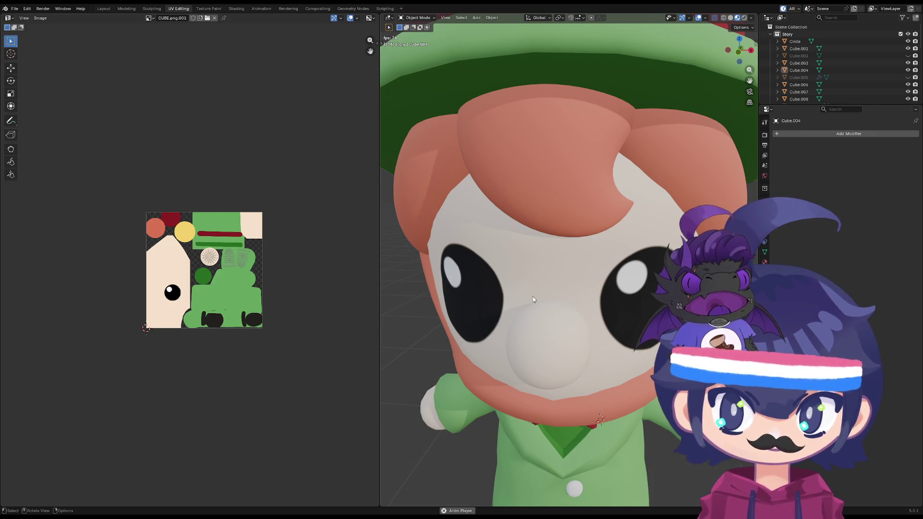
{"action": "left_click", "coordinate": [491, 293]}
{"action": "key", "text": "Tab"}
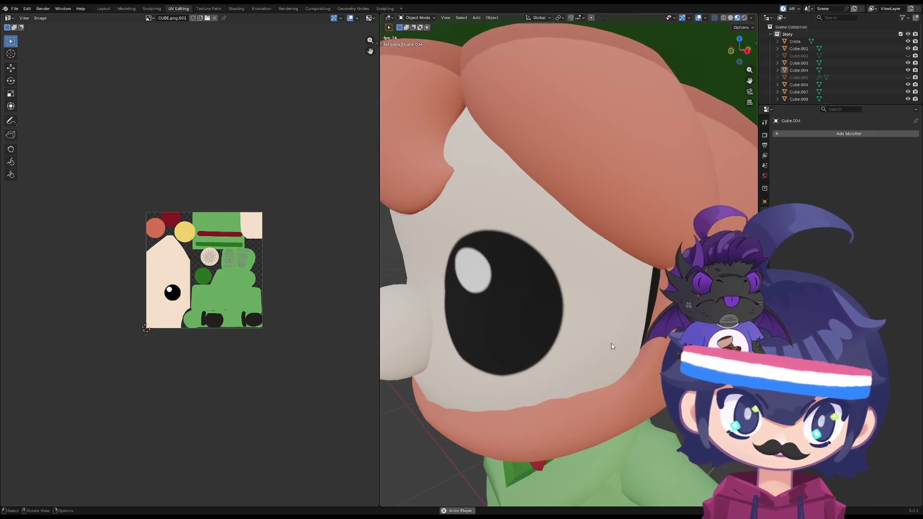
{"action": "key", "text": "Tab"}
{"action": "scroll", "coordinate": [259, 379], "scroll_direction": "up", "scroll_amount": 5}
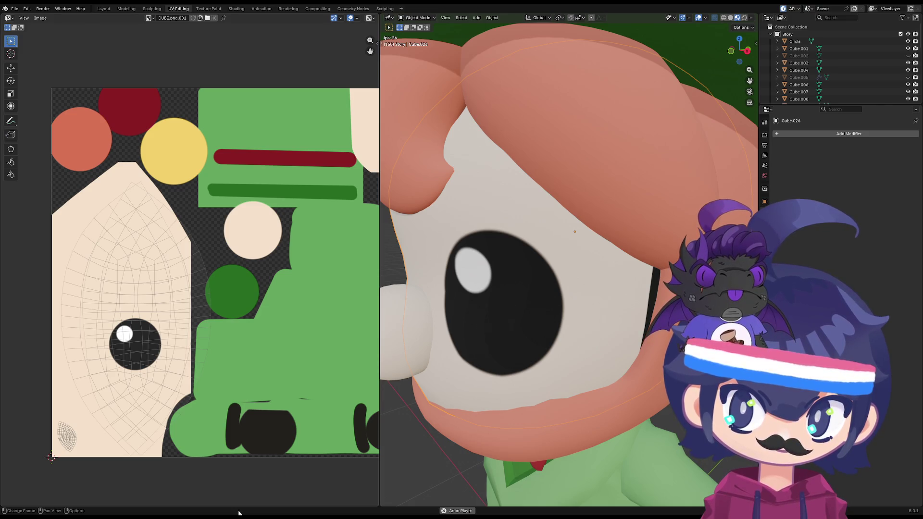
{"action": "scroll", "coordinate": [422, 438], "scroll_direction": "down", "scroll_amount": 5}
{"action": "scroll", "coordinate": [422, 438], "scroll_direction": "up", "scroll_amount": 3}
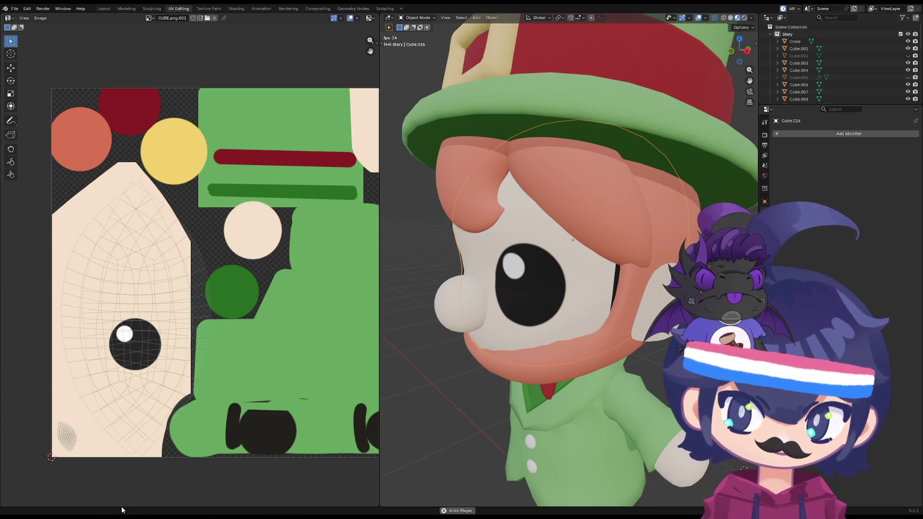
{"action": "scroll", "coordinate": [232, 446], "scroll_direction": "down", "scroll_amount": 2}
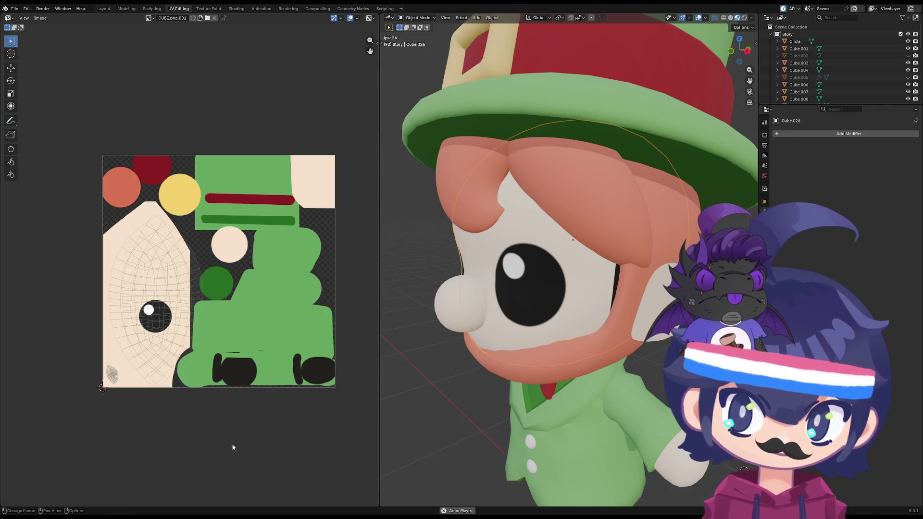
{"action": "scroll", "coordinate": [194, 359], "scroll_direction": "up", "scroll_amount": 2}
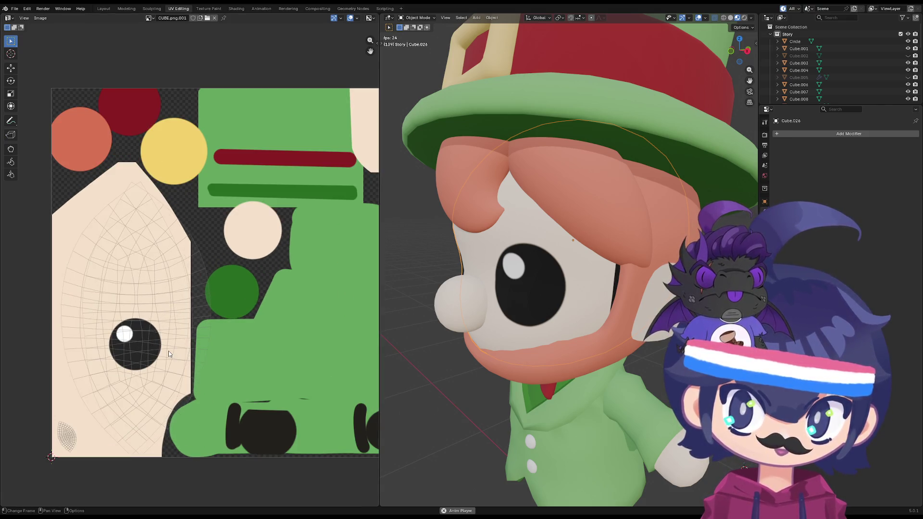
{"action": "scroll", "coordinate": [168, 354], "scroll_direction": "down", "scroll_amount": 1}
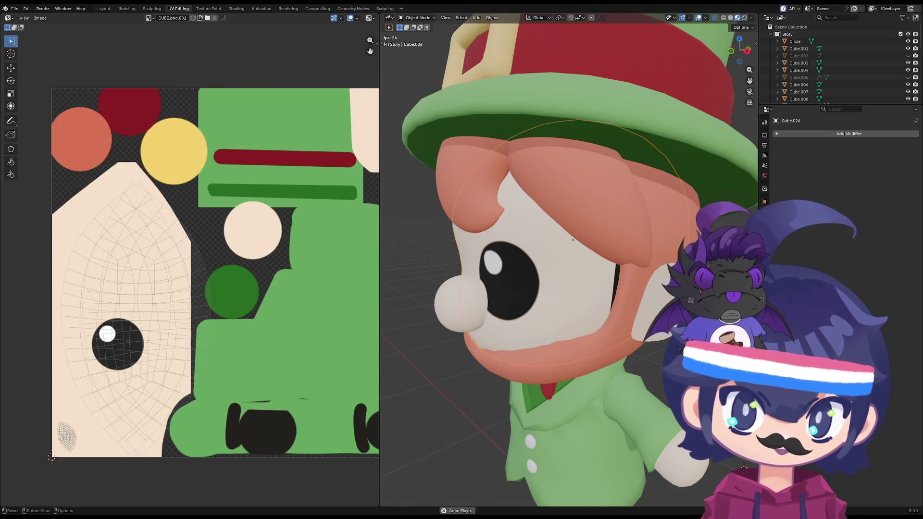
- In Edit Mode, select the face UV island and slide it horizontally along X
{"action": "key", "text": "Tab"}
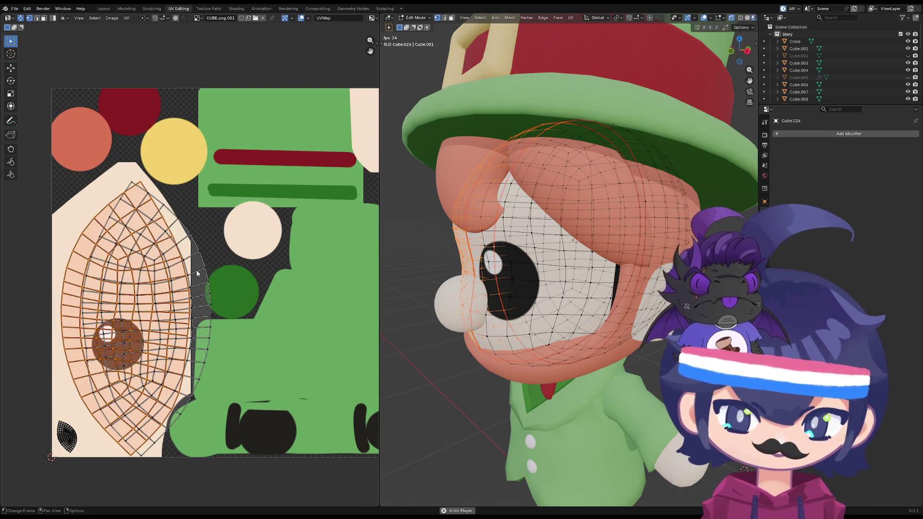
{"action": "key", "text": "l"}
{"action": "key", "text": "g"}
{"action": "key", "text": "x"}
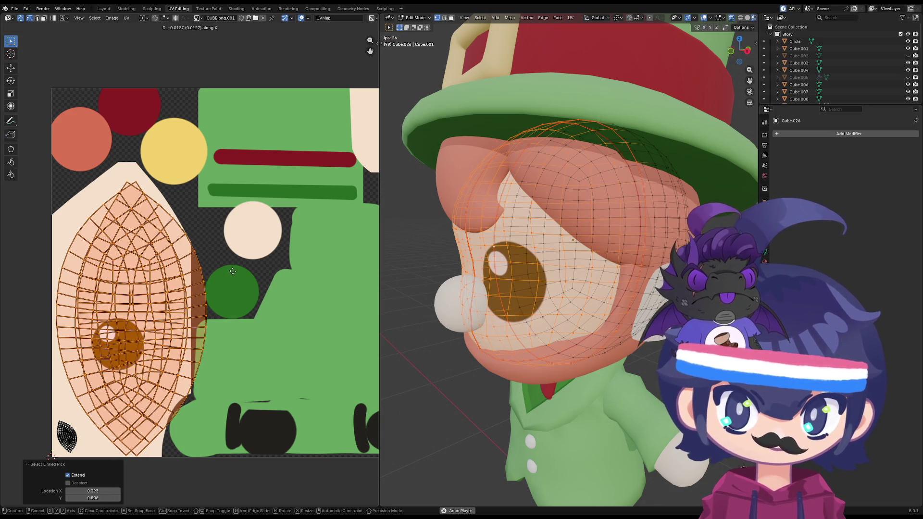
{"action": "key", "text": "y"}
{"action": "key", "text": "x"}
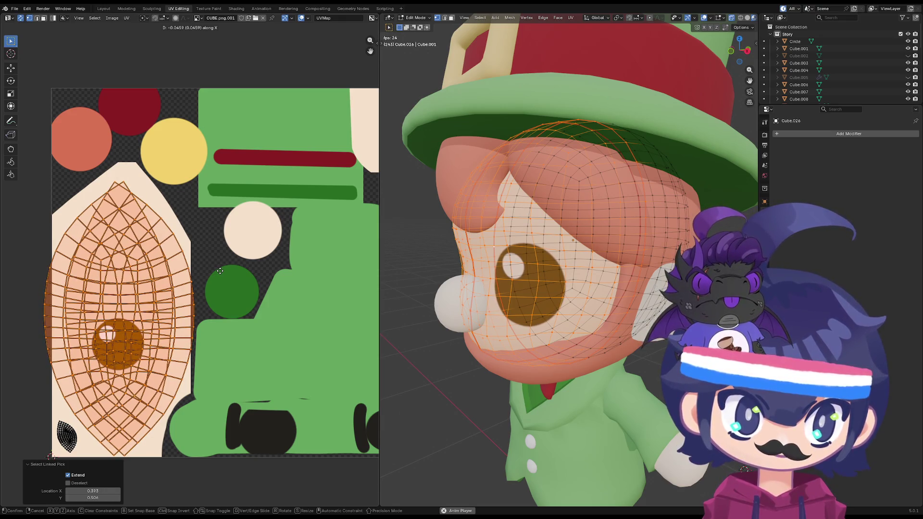
{"action": "left_click", "coordinate": [220, 270]}
- Align the viewport to a straight front view of the head
{"action": "middle_click_drag", "start_coordinate": [526, 454], "coordinate": [504, 300]}
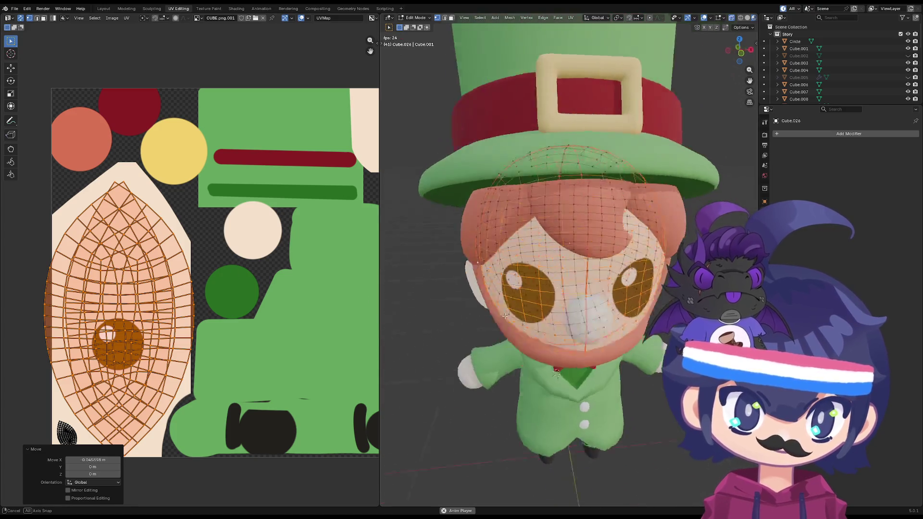
{"action": "key", "text": "grave"}
{"action": "left_click", "coordinate": [478, 276]}
{"action": "scroll", "coordinate": [524, 238], "scroll_direction": "up", "scroll_amount": 5}
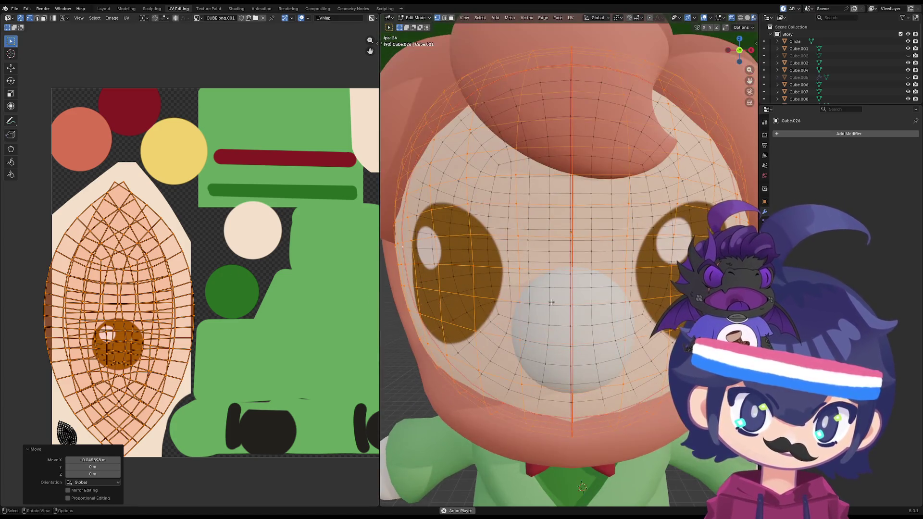
{"action": "key", "text": "KP_7"}
{"action": "key", "text": "KP_1"}
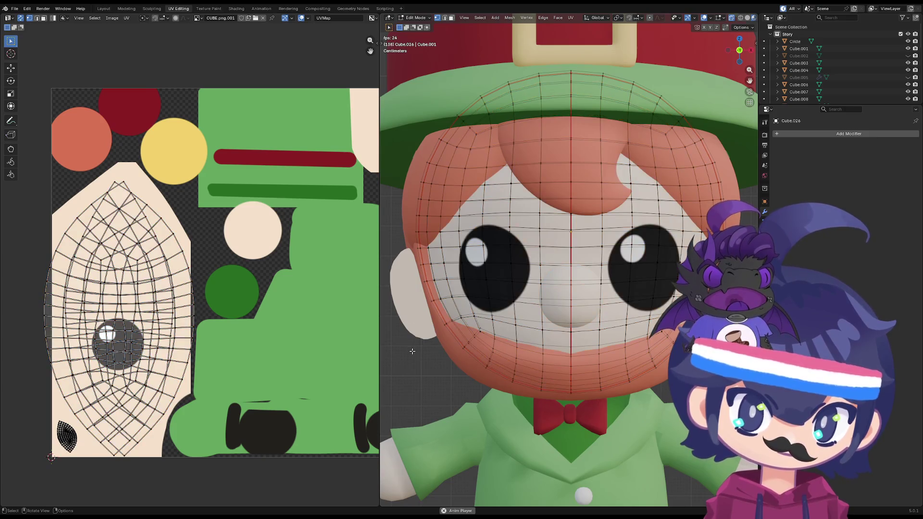
- Reselect the connected face islands and give them a small horizontal shift
{"action": "key", "text": "alt+a"}
{"action": "key", "text": "l"}
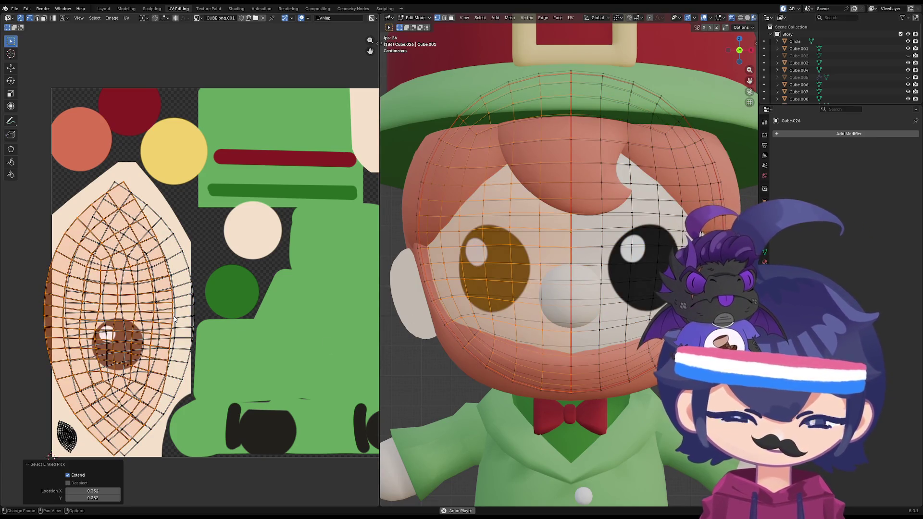
{"action": "key", "text": "l"}
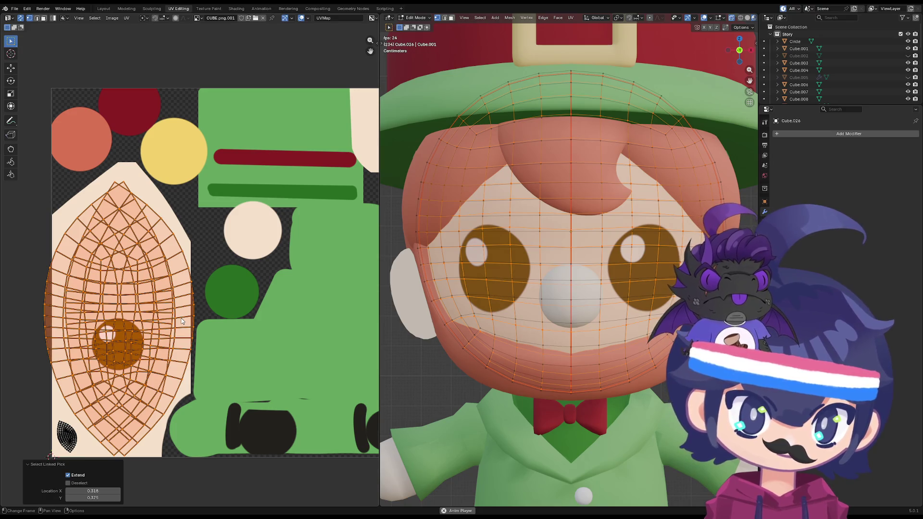
{"action": "key", "text": "g"}
{"action": "key", "text": "x"}
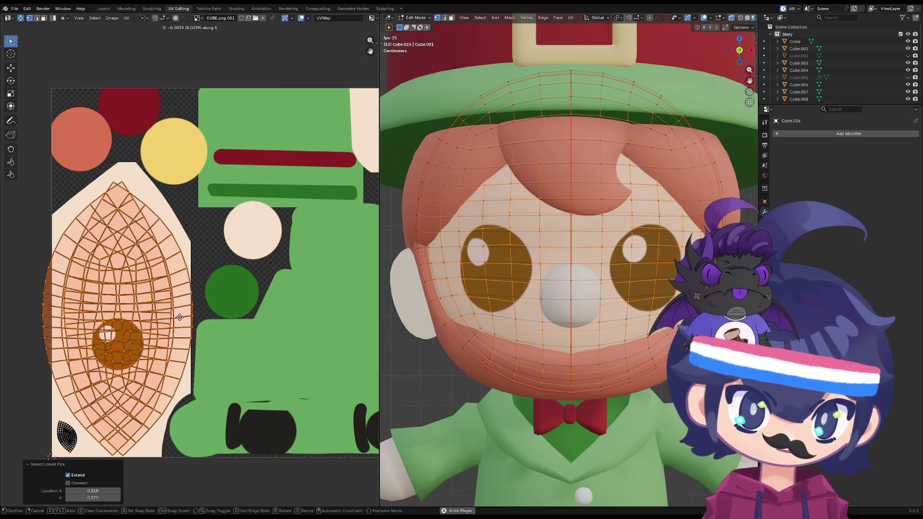
{"action": "left_click", "coordinate": [180, 317]}
{"action": "scroll", "coordinate": [461, 334], "scroll_direction": "down", "scroll_amount": 5}
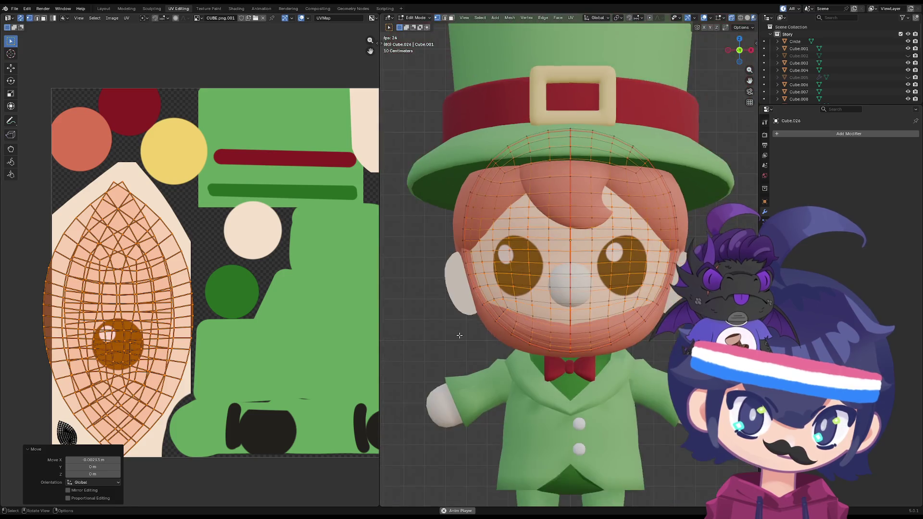
{"action": "scroll", "coordinate": [462, 333], "scroll_direction": "up", "scroll_amount": 2}
{"action": "scroll", "coordinate": [462, 334], "scroll_direction": "down", "scroll_amount": 3}
- Back in Object Mode, inspect the eyes' black pupils and white highlights
{"action": "mouse_move", "coordinate": [461, 334]}
{"action": "middle_mouse_down"}
{"action": "mouse_move", "coordinate": [433, 308]}
{"action": "mouse_move", "coordinate": [505, 375]}
{"action": "mouse_move", "coordinate": [579, 370]}
{"action": "mouse_move", "coordinate": [657, 301]}
{"action": "mouse_move", "coordinate": [541, 370]}
{"action": "mouse_move", "coordinate": [528, 288]}
{"action": "mouse_move", "coordinate": [538, 288]}
{"action": "middle_mouse_up"}
{"action": "key", "text": "Tab"}
{"action": "scroll", "coordinate": [484, 335], "scroll_direction": "down", "scroll_amount": 3}
{"action": "scroll", "coordinate": [581, 339], "scroll_direction": "up", "scroll_amount": 4}
{"action": "key", "text": "Tab"}
{"action": "key", "text": "Tab"}
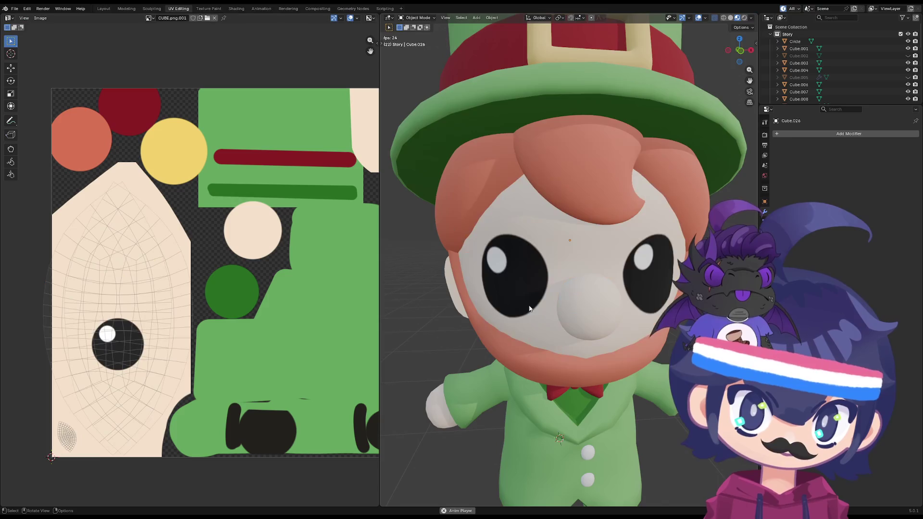
{"action": "scroll", "coordinate": [539, 288], "scroll_direction": "up", "scroll_amount": 5}
{"action": "scroll", "coordinate": [541, 286], "scroll_direction": "down", "scroll_amount": 5}
{"action": "key", "text": "KP_1"}
{"action": "scroll", "coordinate": [541, 286], "scroll_direction": "down", "scroll_amount": 5}
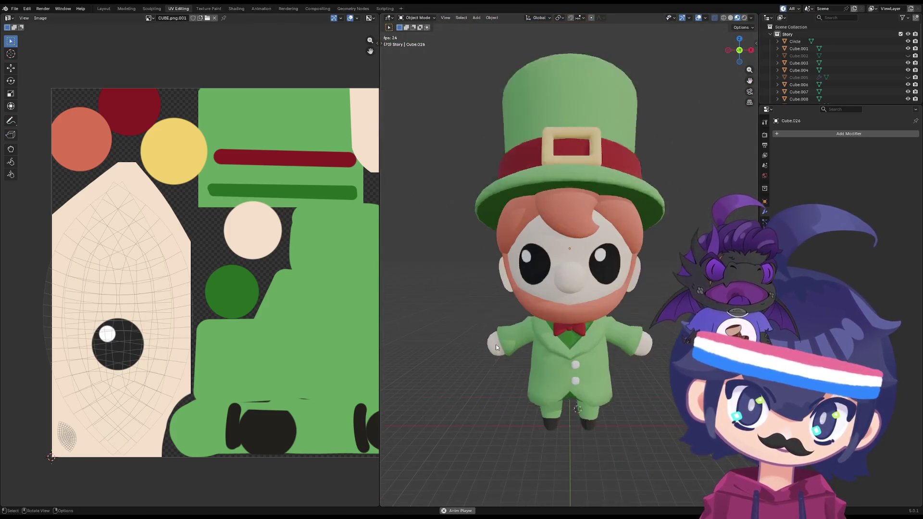
{"action": "mouse_move", "coordinate": [495, 344]}
{"action": "middle_mouse_down"}
{"action": "mouse_move", "coordinate": [504, 211]}
{"action": "mouse_move", "coordinate": [509, 302]}
{"action": "mouse_move", "coordinate": [521, 272]}
{"action": "mouse_move", "coordinate": [523, 282]}
{"action": "mouse_move", "coordinate": [523, 363]}
{"action": "mouse_move", "coordinate": [467, 284]}
{"action": "middle_mouse_up"}
{"action": "scroll", "coordinate": [522, 359], "scroll_direction": "down", "scroll_amount": 2}
{"action": "scroll", "coordinate": [467, 289], "scroll_direction": "down", "scroll_amount": 2}
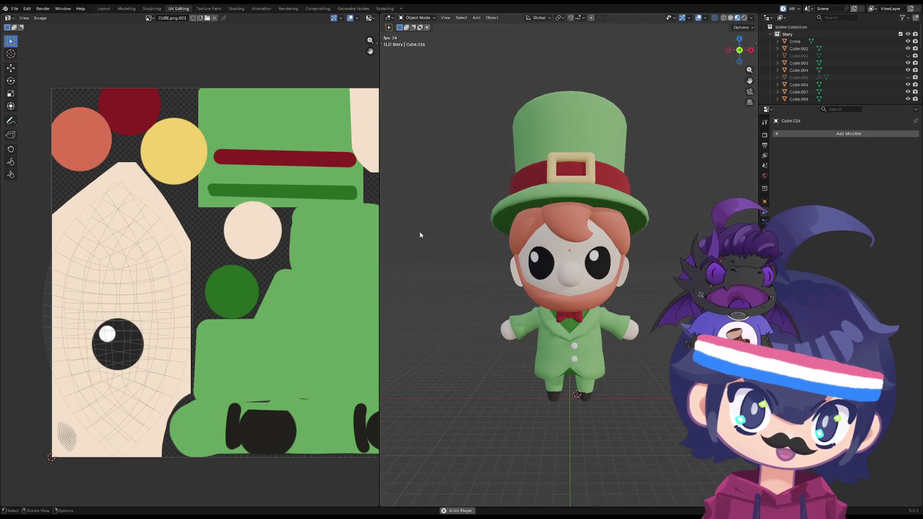
{"action": "key", "text": "grave"}
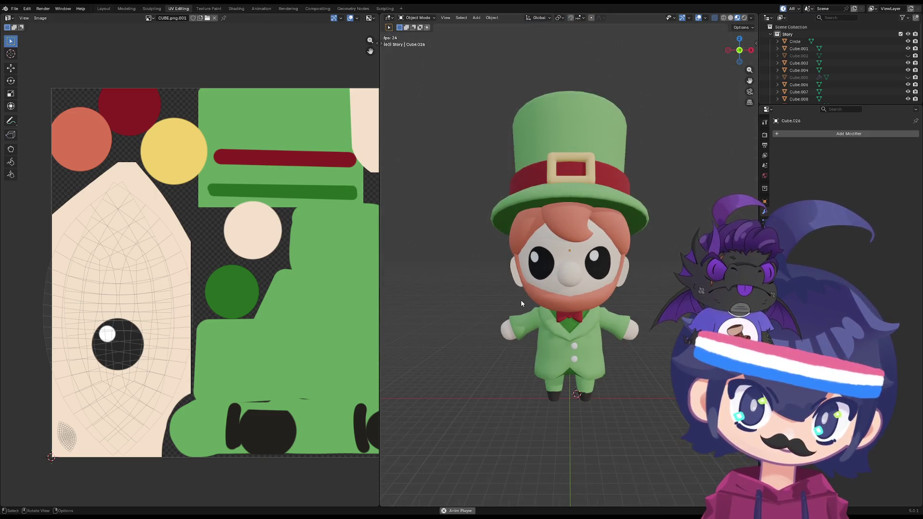
{"action": "scroll", "coordinate": [520, 299], "scroll_direction": "down", "scroll_amount": 2}
{"action": "mouse_move", "coordinate": [526, 313]}
{"action": "middle_mouse_down"}
{"action": "mouse_move", "coordinate": [461, 306]}
{"action": "mouse_move", "coordinate": [457, 241]}
{"action": "mouse_move", "coordinate": [446, 305]}
{"action": "mouse_move", "coordinate": [653, 331]}
{"action": "mouse_move", "coordinate": [524, 322]}
{"action": "mouse_move", "coordinate": [568, 282]}
{"action": "mouse_move", "coordinate": [505, 263]}
{"action": "mouse_move", "coordinate": [410, 308]}
{"action": "mouse_move", "coordinate": [449, 322]}
{"action": "mouse_move", "coordinate": [464, 324]}
{"action": "mouse_move", "coordinate": [387, 261]}
{"action": "middle_mouse_up"}
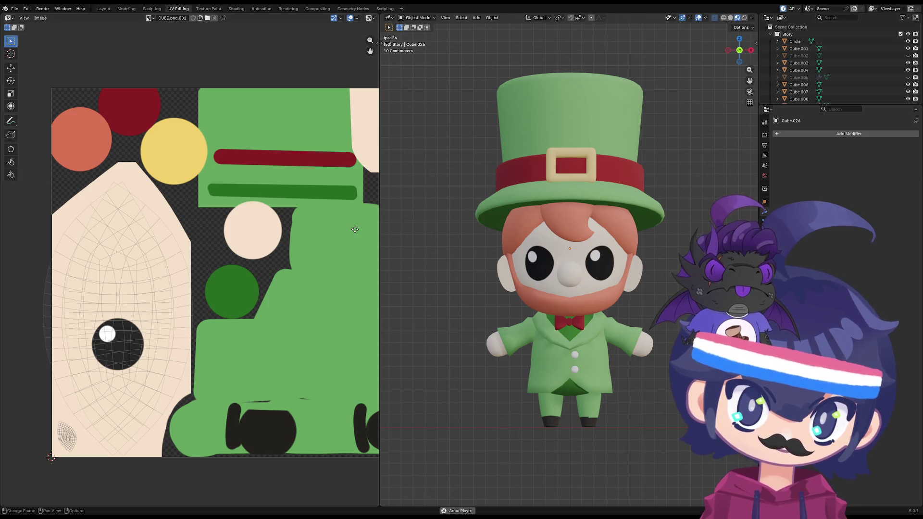
{"action": "mouse_move", "coordinate": [528, 348]}
{"action": "middle_mouse_down"}
{"action": "mouse_move", "coordinate": [496, 331]}
{"action": "mouse_move", "coordinate": [562, 336]}
{"action": "mouse_move", "coordinate": [534, 284]}
{"action": "mouse_move", "coordinate": [432, 238]}
{"action": "middle_mouse_up"}
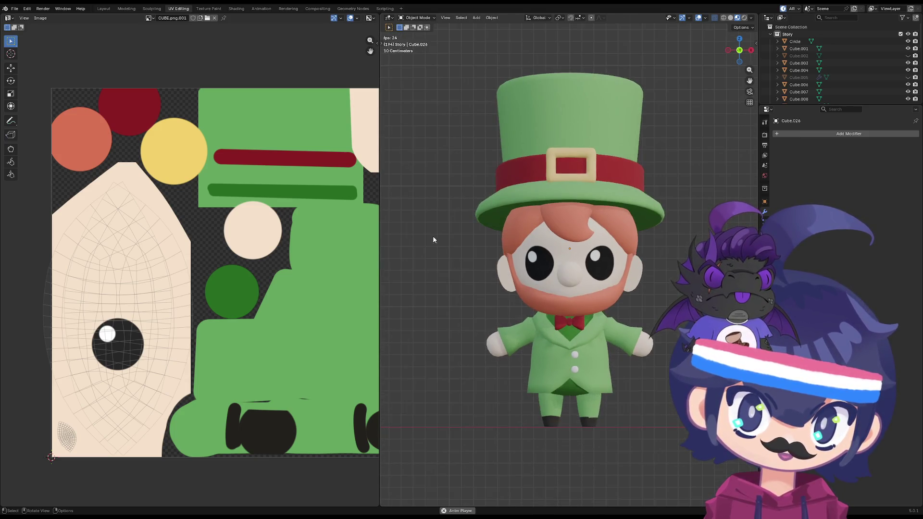
{"action": "mouse_move", "coordinate": [470, 326]}
{"action": "middle_mouse_down"}
{"action": "mouse_move", "coordinate": [459, 319]}
{"action": "mouse_move", "coordinate": [442, 339]}
{"action": "mouse_move", "coordinate": [388, 353]}
{"action": "mouse_move", "coordinate": [429, 326]}
{"action": "mouse_move", "coordinate": [461, 332]}
{"action": "middle_mouse_up"}
{"action": "scroll", "coordinate": [188, 289], "scroll_direction": "down", "scroll_amount": 3}
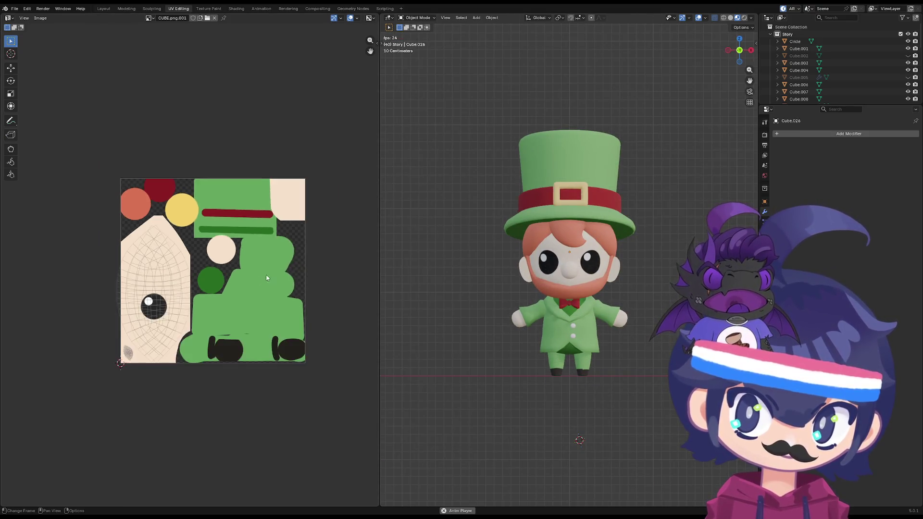
{"action": "scroll", "coordinate": [559, 313], "scroll_direction": "up", "scroll_amount": 5}
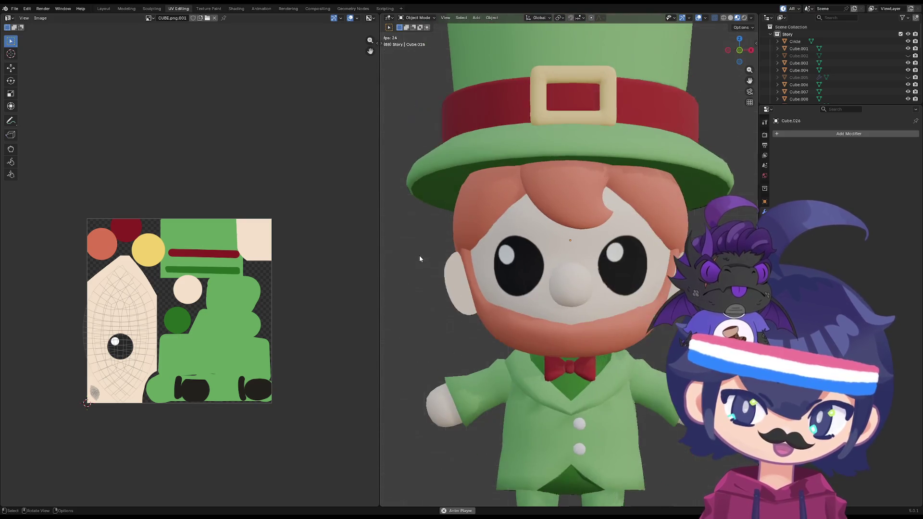
{"action": "key", "text": "grave"}
{"action": "left_click", "coordinate": [641, 286]}
{"action": "scroll", "coordinate": [527, 319], "scroll_direction": "up", "scroll_amount": 3}
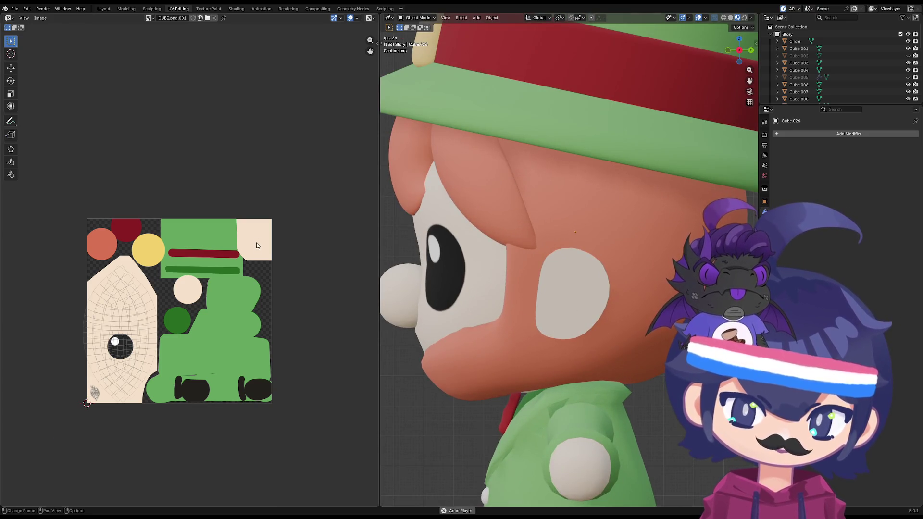
{"action": "scroll", "coordinate": [317, 246], "scroll_direction": "up", "scroll_amount": 4}
{"action": "scroll", "coordinate": [317, 246], "scroll_direction": "up", "scroll_amount": 3}
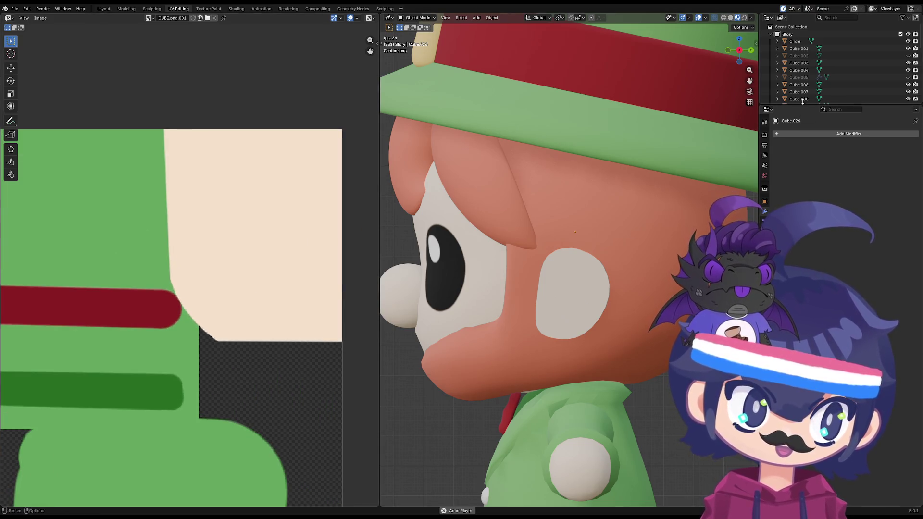
{"action": "key", "text": "grave"}
{"action": "left_click", "coordinate": [482, 187]}
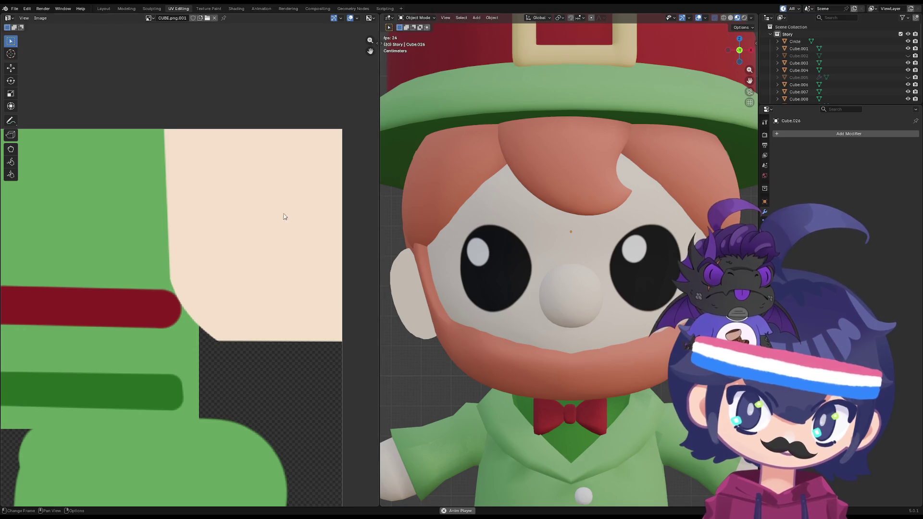
{"action": "scroll", "coordinate": [317, 220], "scroll_direction": "down", "scroll_amount": 3}
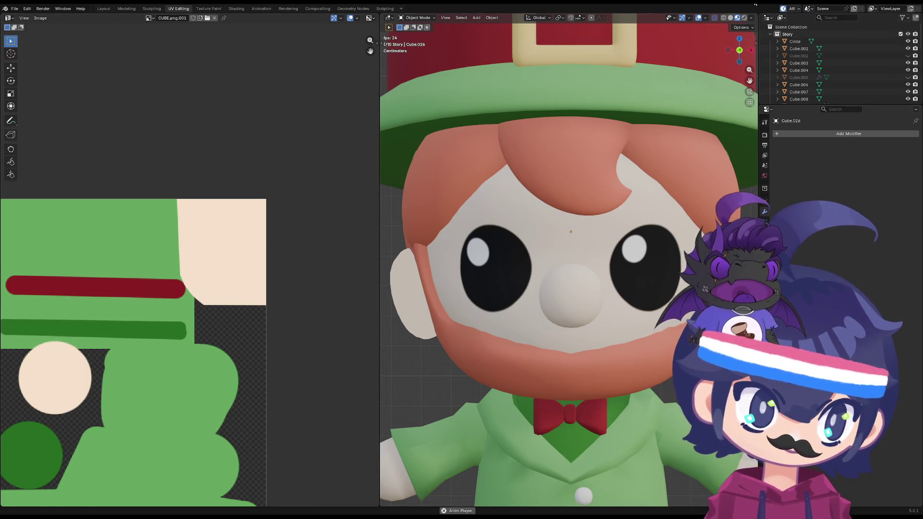
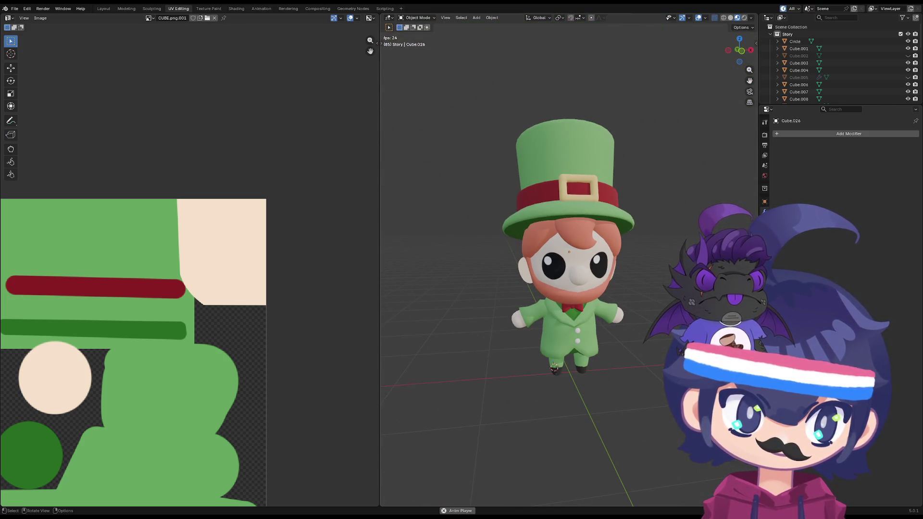
- From the front view, select all leprechaun parts, toggle Edit Mode, and switch to Shading workspace
{"action": "key", "text": "KP_1"}
{"action": "scroll", "coordinate": [439, 106], "scroll_direction": "up", "scroll_amount": 3}
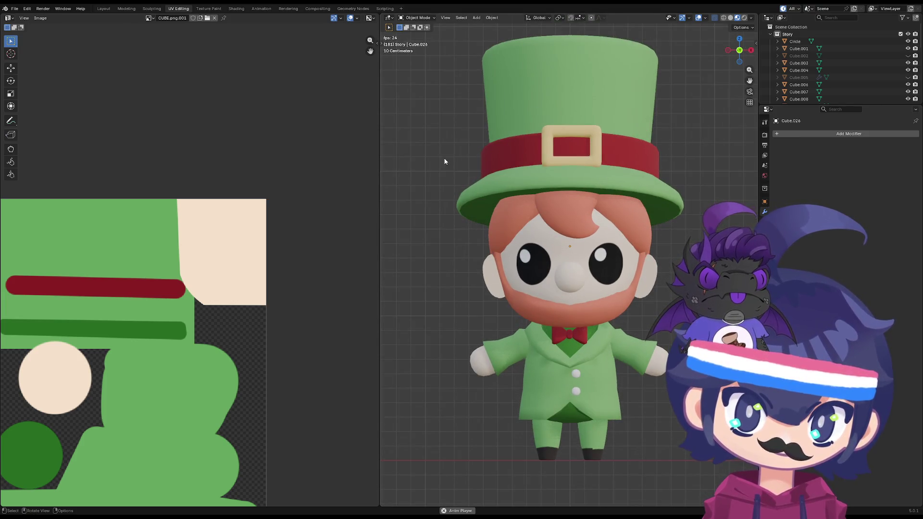
{"action": "key", "text": "a"}
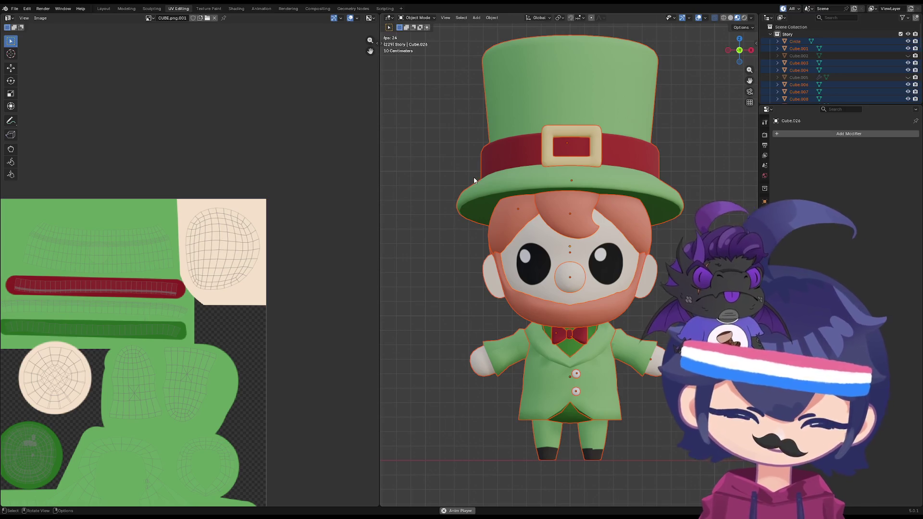
{"action": "key", "text": "Tab"}
{"action": "key", "text": "Tab"}
{"action": "key", "text": "Tab"}
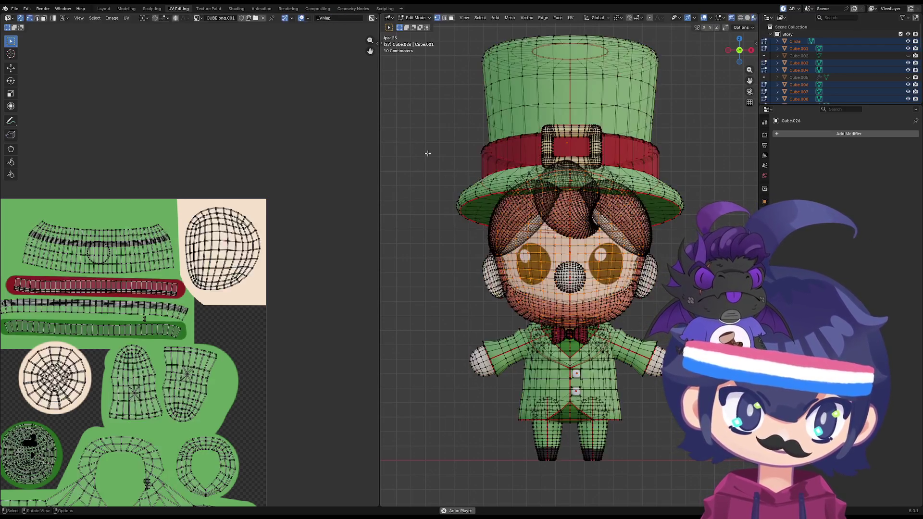
{"action": "key", "text": "Tab"}
{"action": "left_click", "coordinate": [236, 9]}
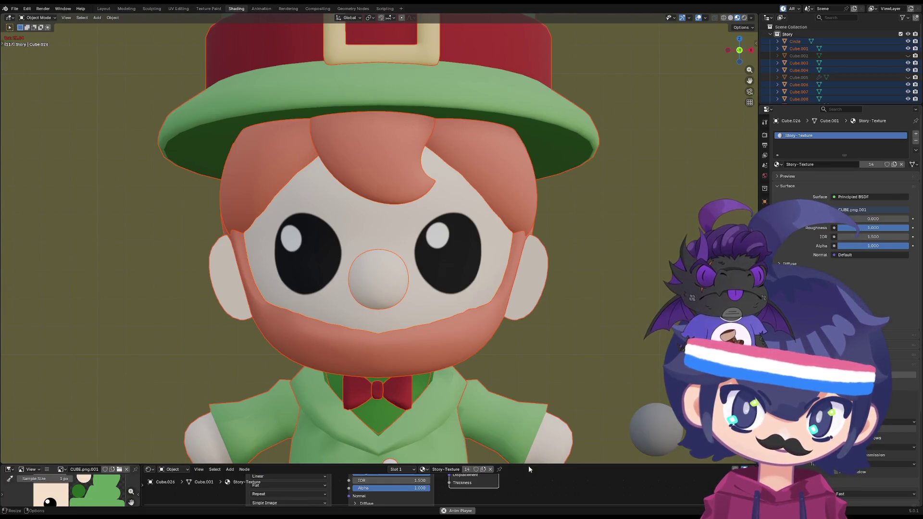
- Enlarge the node editor and delete the Principled BSDF node
{"action": "mouse_move", "coordinate": [527, 465]}
{"action": "left_mouse_down"}
{"action": "mouse_move", "coordinate": [510, 237]}
{"action": "mouse_move", "coordinate": [495, 224]}
{"action": "left_mouse_up"}
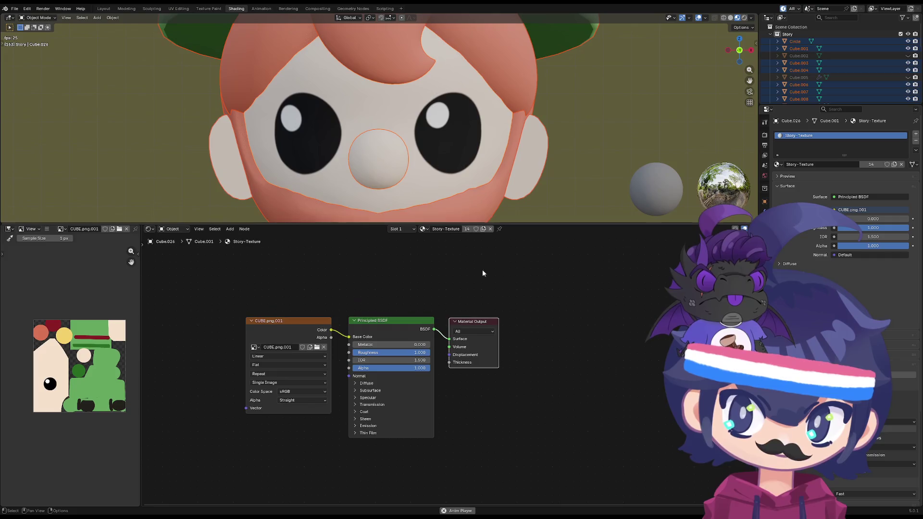
{"action": "middle_click_drag", "start_coordinate": [215, 307], "coordinate": [264, 297]}
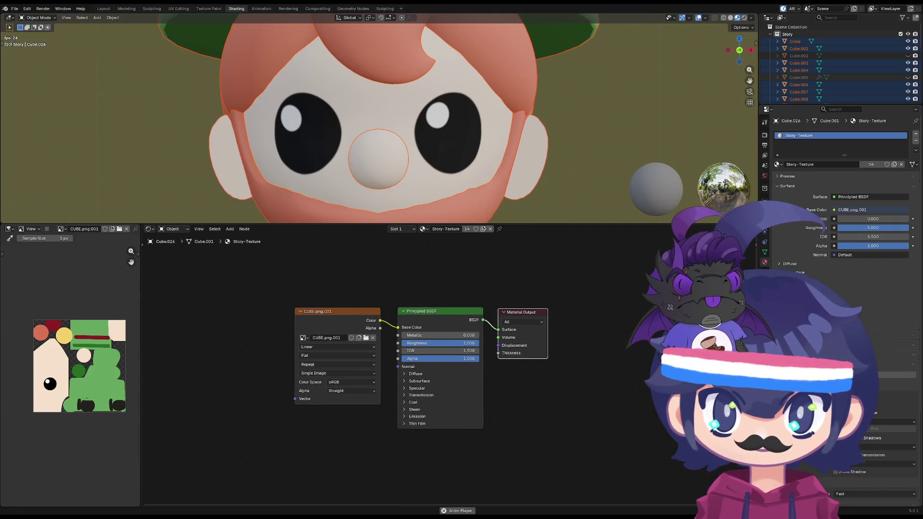
{"action": "left_click", "coordinate": [451, 310]}
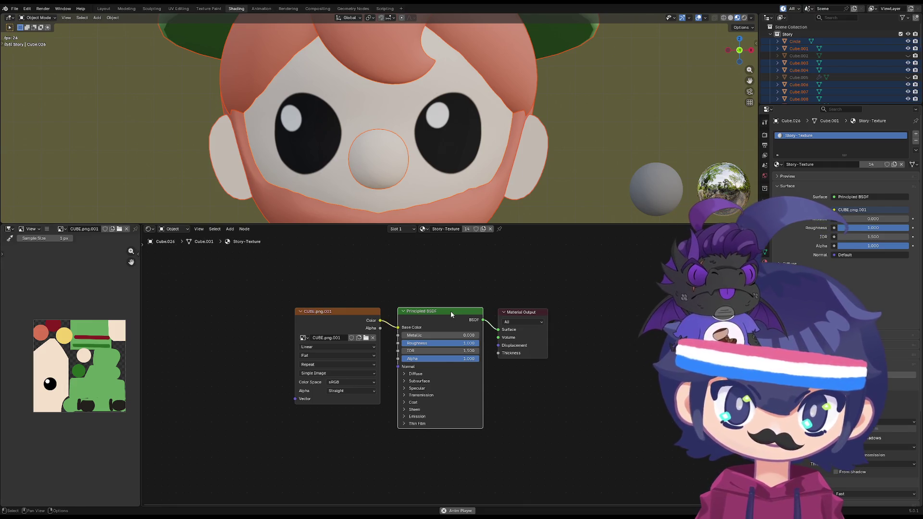
{"action": "key", "text": "Delete"}
- Add a Multiply Mix Color node to Material Output, with the CUBE.png.001 texture in input A
{"action": "left_click_drag", "start_coordinate": [498, 329], "coordinate": [460, 328]}
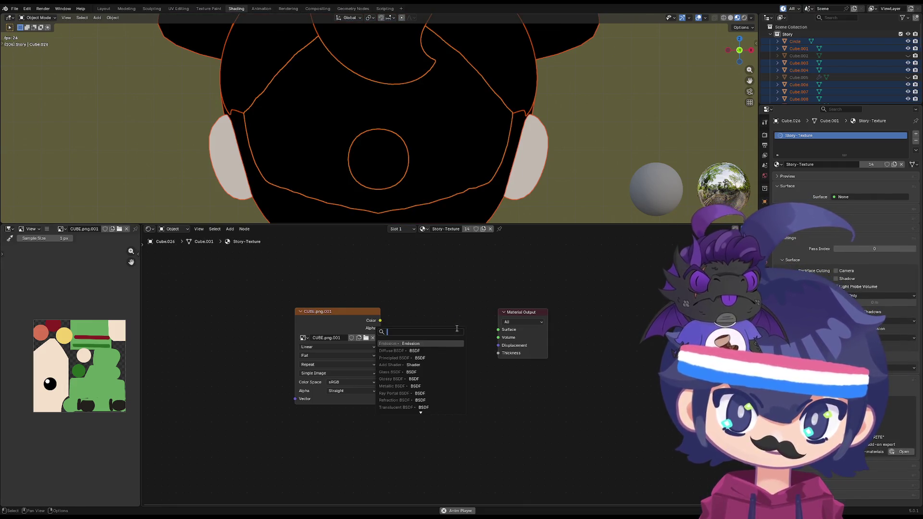
{"action": "type", "text": "Mu"}
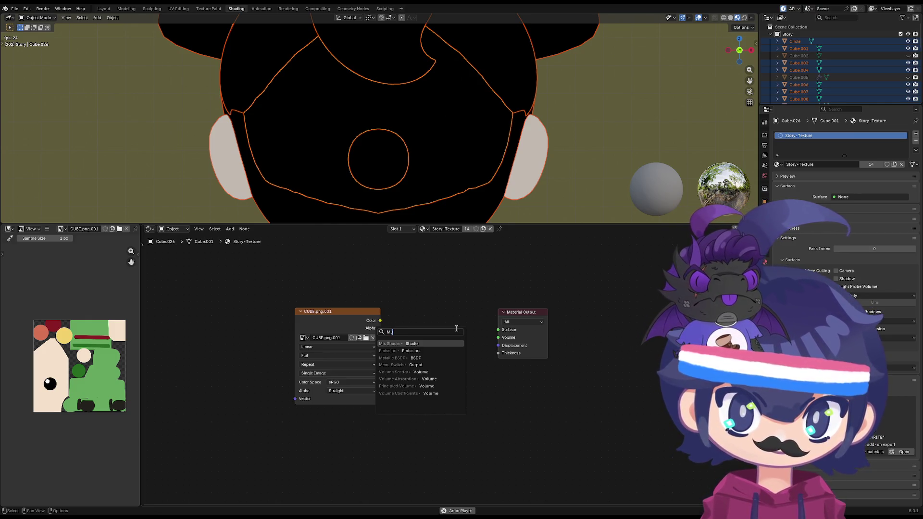
{"action": "key", "text": "BackSpace"}
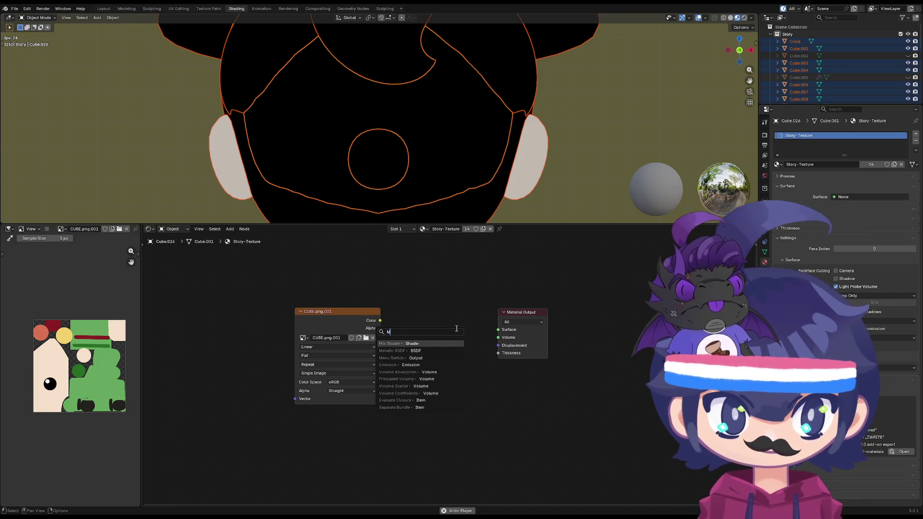
{"action": "key", "text": "Escape"}
{"action": "key", "text": "shift+a"}
{"action": "left_click", "coordinate": [421, 327]}
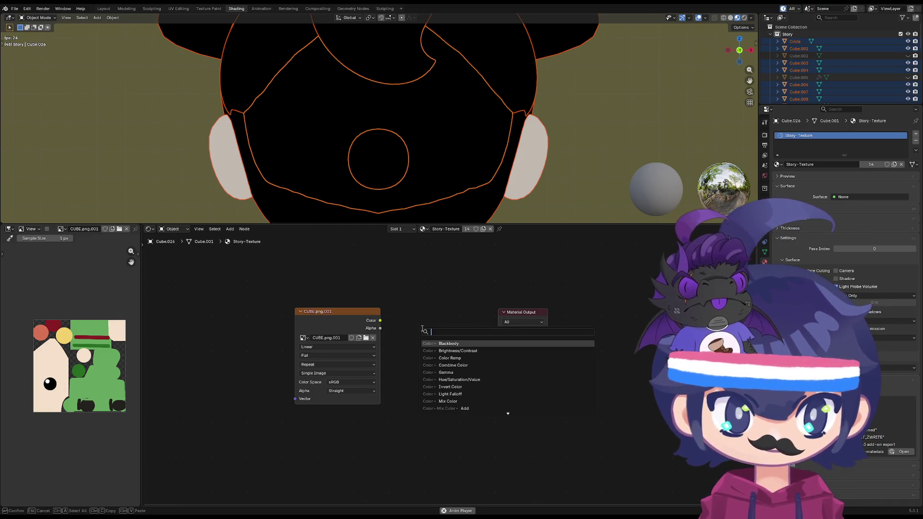
{"action": "type", "text": "mul"}
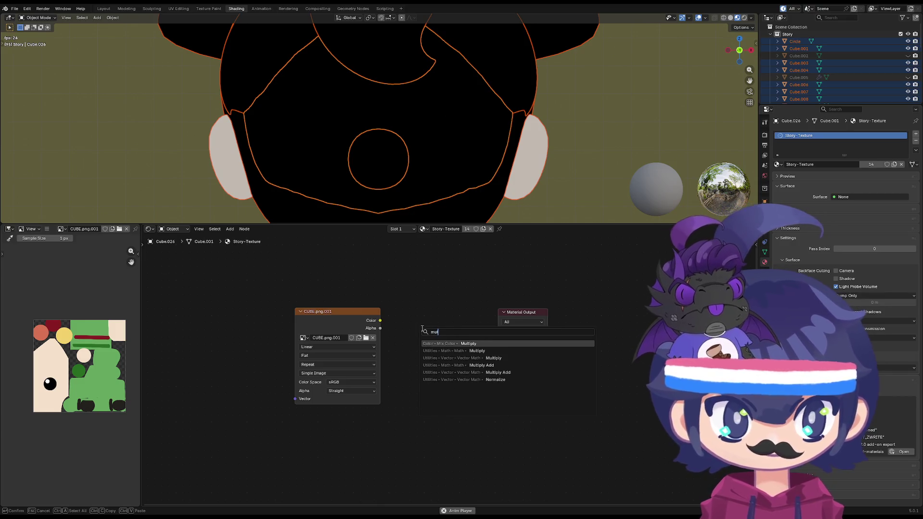
{"action": "key", "text": "Return"}
{"action": "left_click", "coordinate": [430, 303]}
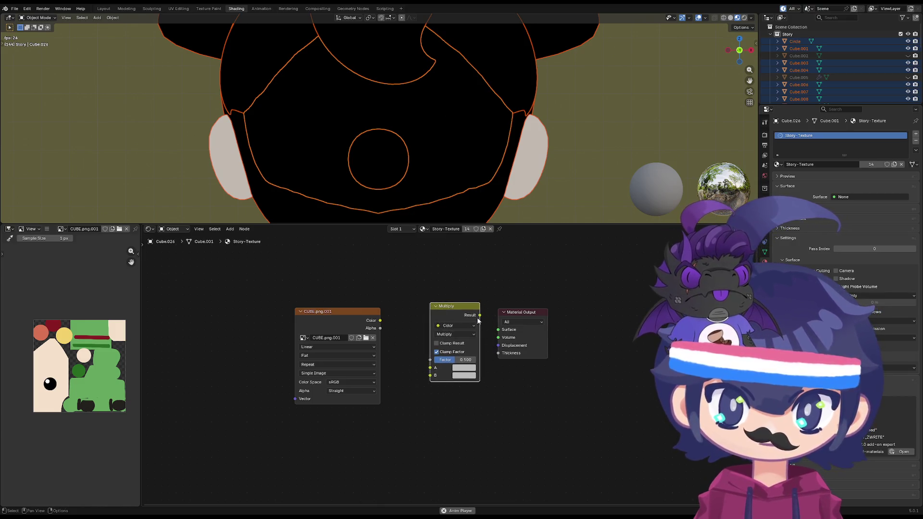
{"action": "left_click_drag", "start_coordinate": [480, 315], "coordinate": [498, 329]}
{"action": "left_click_drag", "start_coordinate": [429, 368], "coordinate": [380, 320]}
{"action": "left_click_drag", "start_coordinate": [430, 375], "coordinate": [358, 428]}
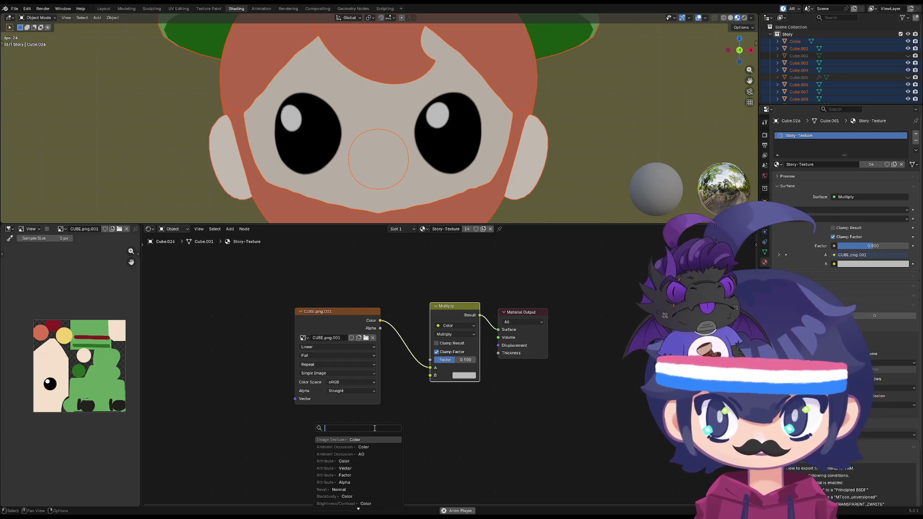
- Add a Constant Color Ramp into Multiply input B, moving its white stop near the left end
{"action": "type", "text": "c"}
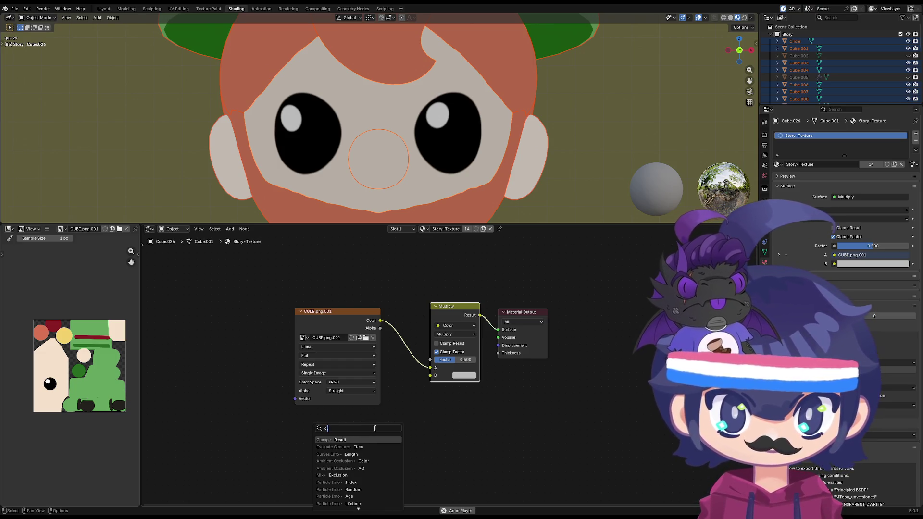
{"action": "type", "text": "ol"}
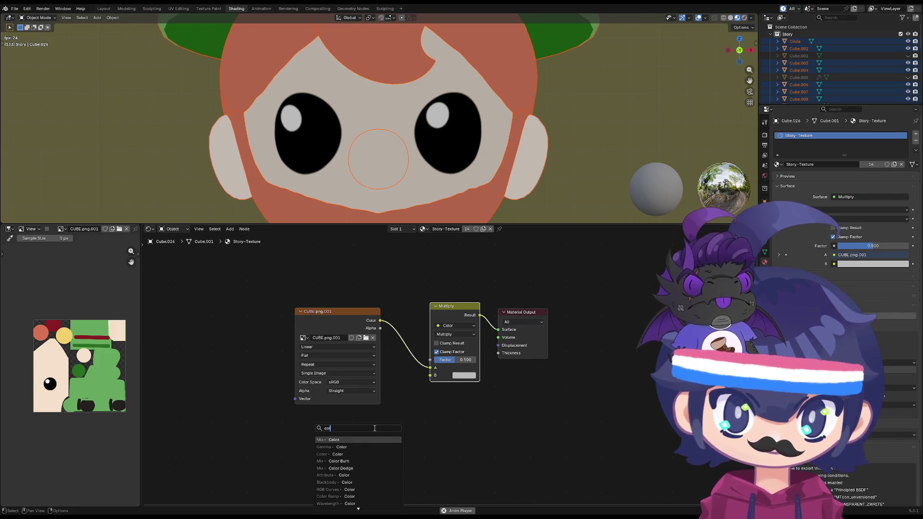
{"action": "type", "text": "or"}
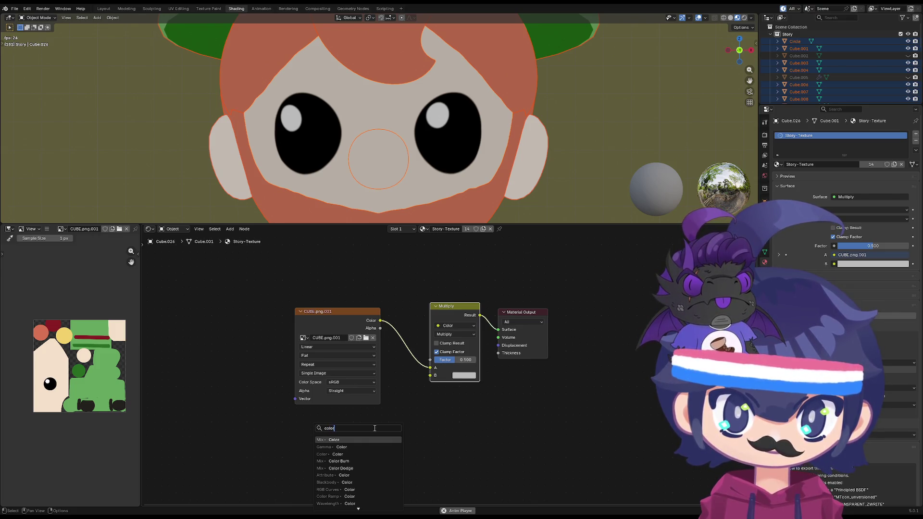
{"action": "type", "text": " ramp"}
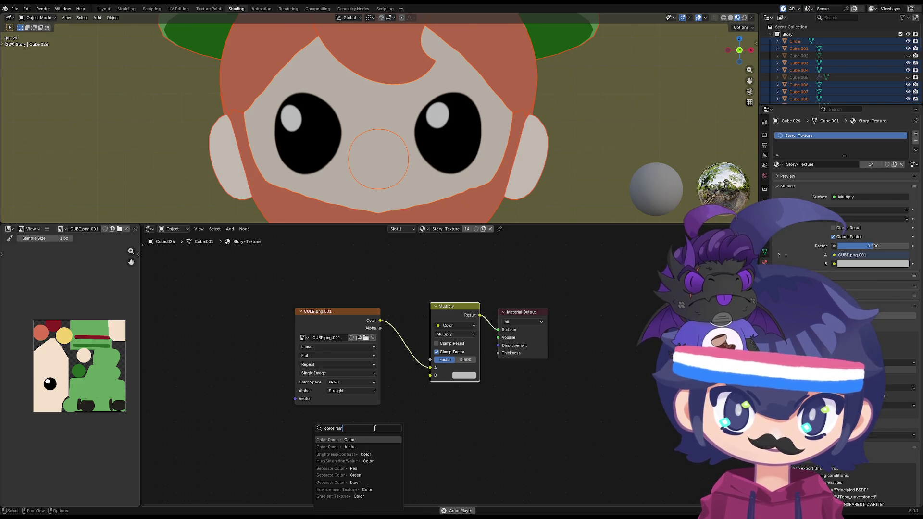
{"action": "key", "text": "Return"}
{"action": "left_click", "coordinate": [390, 410]}
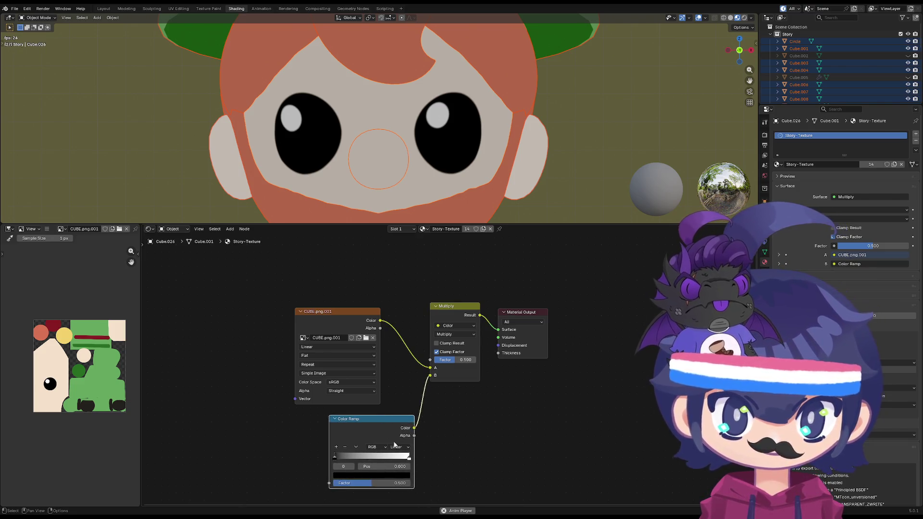
{"action": "left_click", "coordinate": [399, 447]}
{"action": "left_click", "coordinate": [409, 496]}
{"action": "left_click_drag", "start_coordinate": [410, 456], "coordinate": [313, 462]}
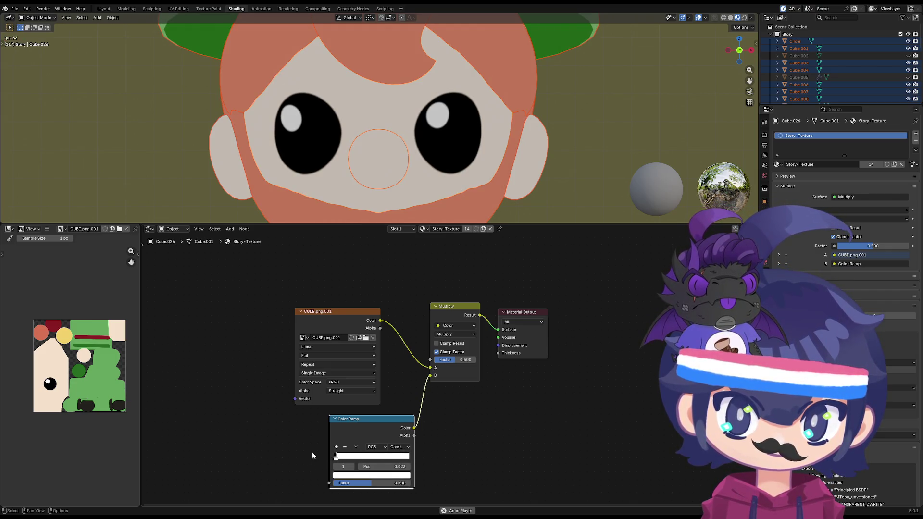
{"action": "scroll", "coordinate": [252, 359], "scroll_direction": "down", "scroll_amount": 2}
- Drive the ramp's Factor with a Shader to RGB node fed by a Diffuse BSDF
{"action": "mouse_move", "coordinate": [322, 430]}
{"action": "left_mouse_down"}
{"action": "mouse_move", "coordinate": [271, 422]}
{"action": "mouse_move", "coordinate": [287, 425]}
{"action": "left_mouse_up"}
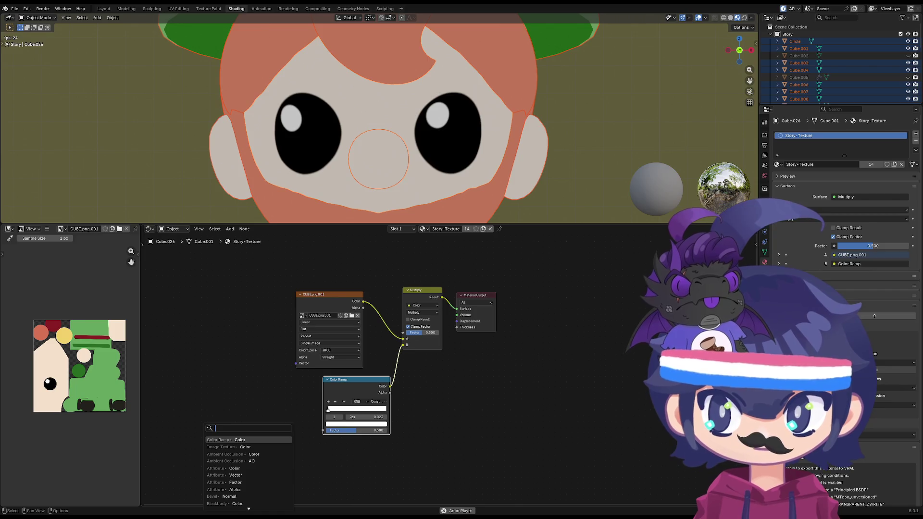
{"action": "type", "text": "shader"}
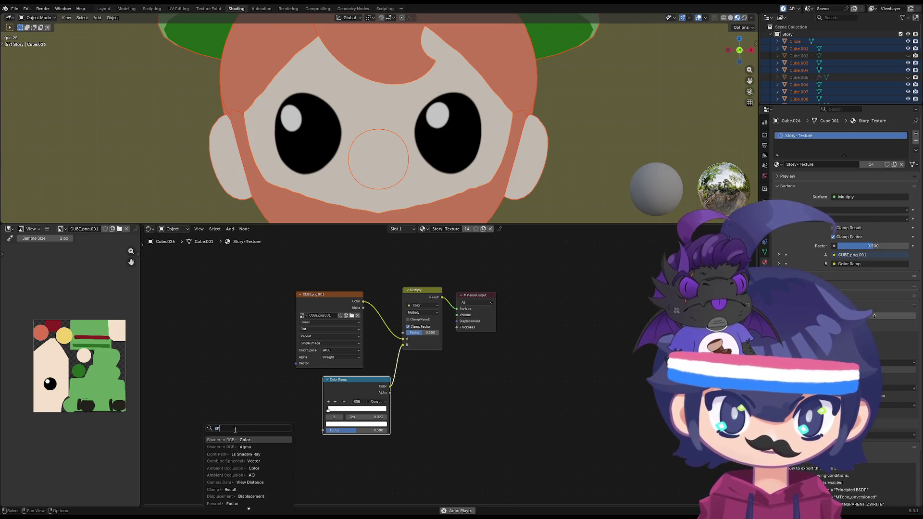
{"action": "left_click", "coordinate": [239, 440]}
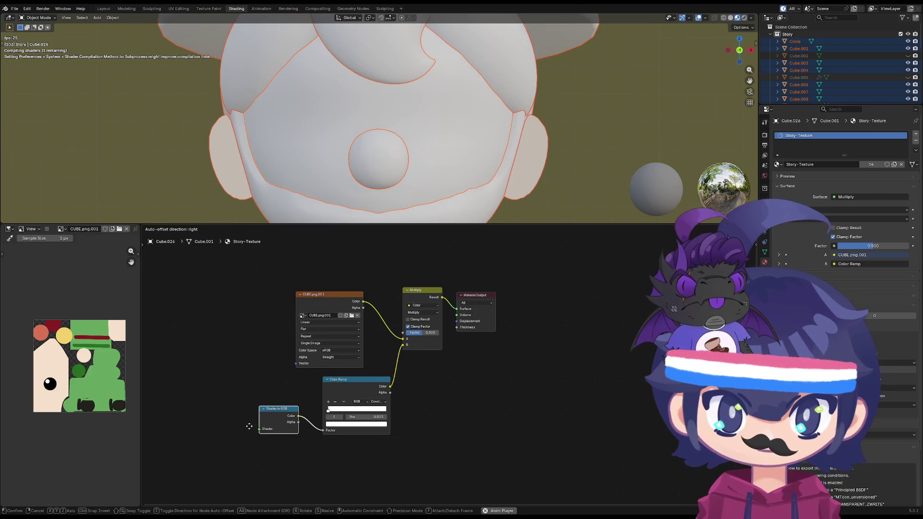
{"action": "left_click_drag", "start_coordinate": [258, 429], "coordinate": [230, 426]}
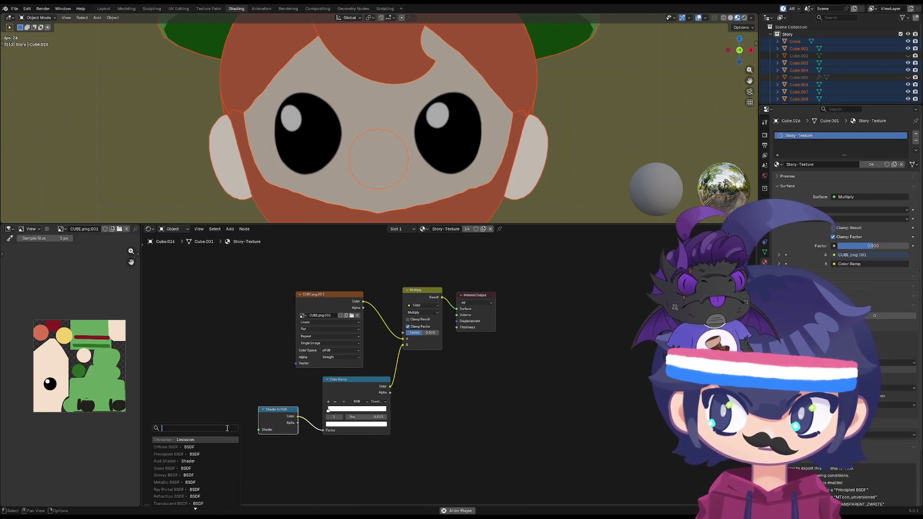
{"action": "key", "text": "Down"}
{"action": "key", "text": "Return"}
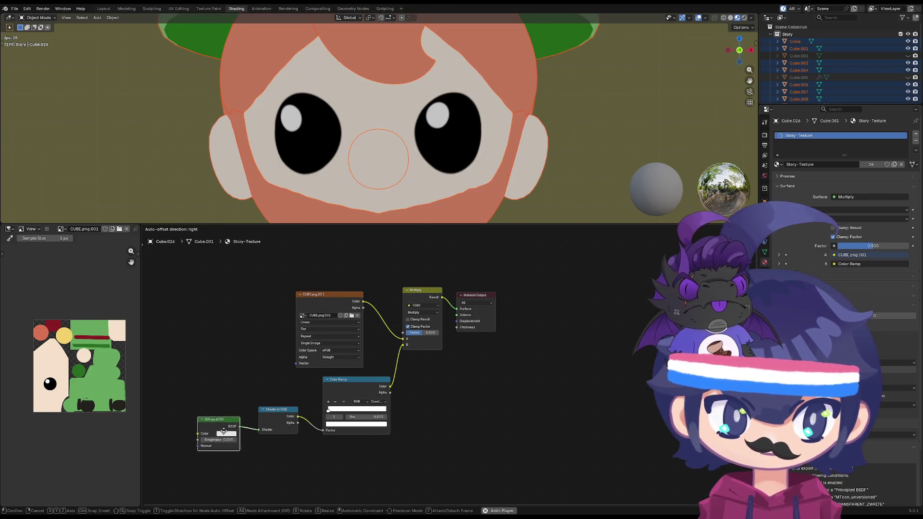
{"action": "left_click", "coordinate": [223, 430]}
{"action": "scroll", "coordinate": [284, 176], "scroll_direction": "down", "scroll_amount": 5}
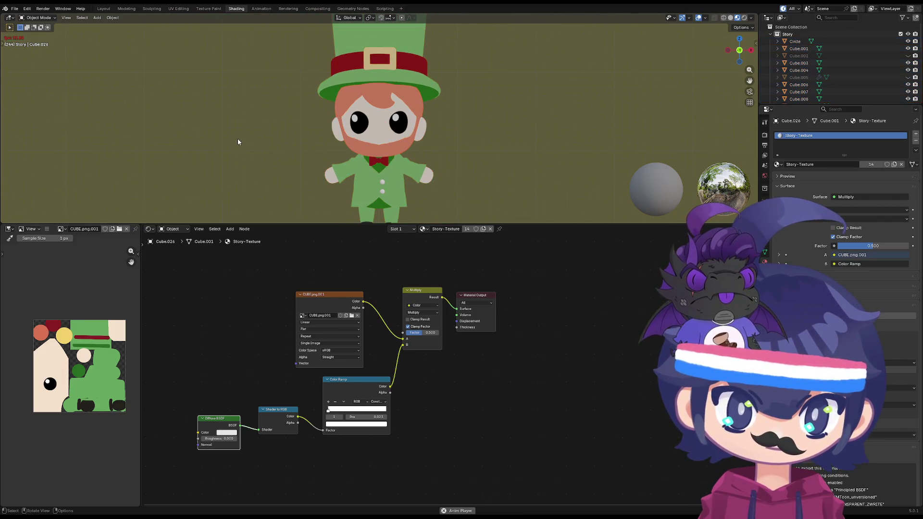
- Collapse the Shader Editor so the 3D view fills the screen
{"action": "scroll", "coordinate": [229, 190], "scroll_direction": "down", "scroll_amount": 2}
{"action": "mouse_move", "coordinate": [228, 191]}
{"action": "middle_mouse_down"}
{"action": "mouse_move", "coordinate": [238, 178]}
{"action": "mouse_move", "coordinate": [160, 187]}
{"action": "mouse_move", "coordinate": [257, 198]}
{"action": "mouse_move", "coordinate": [306, 188]}
{"action": "mouse_move", "coordinate": [287, 212]}
{"action": "mouse_move", "coordinate": [229, 185]}
{"action": "mouse_move", "coordinate": [249, 191]}
{"action": "mouse_move", "coordinate": [231, 176]}
{"action": "mouse_move", "coordinate": [217, 181]}
{"action": "mouse_move", "coordinate": [273, 194]}
{"action": "middle_mouse_up"}
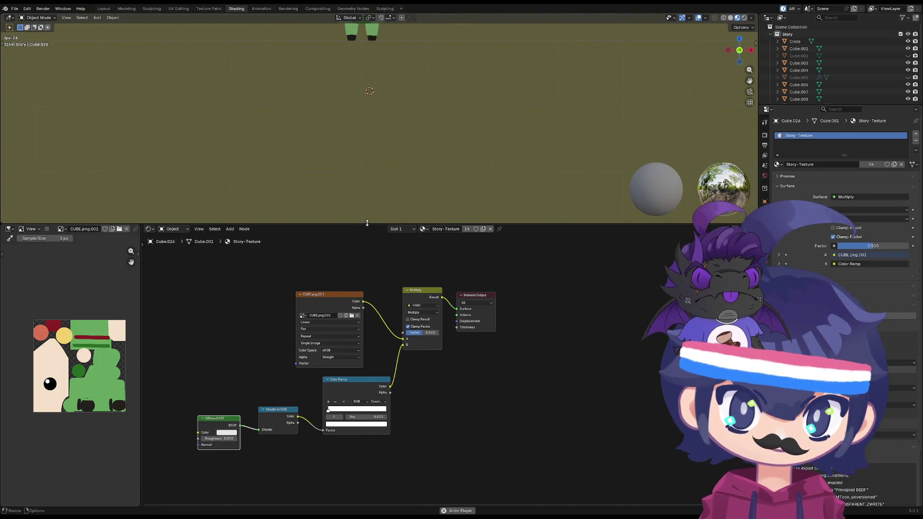
{"action": "left_click_drag", "start_coordinate": [367, 222], "coordinate": [367, 497]}
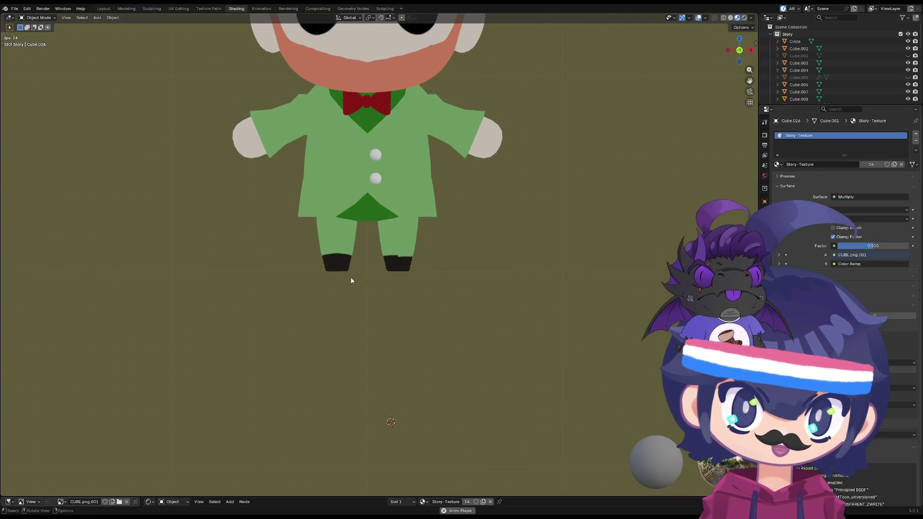
{"action": "scroll", "coordinate": [331, 232], "scroll_direction": "up", "scroll_amount": 3}
{"action": "scroll", "coordinate": [289, 286], "scroll_direction": "up", "scroll_amount": 3}
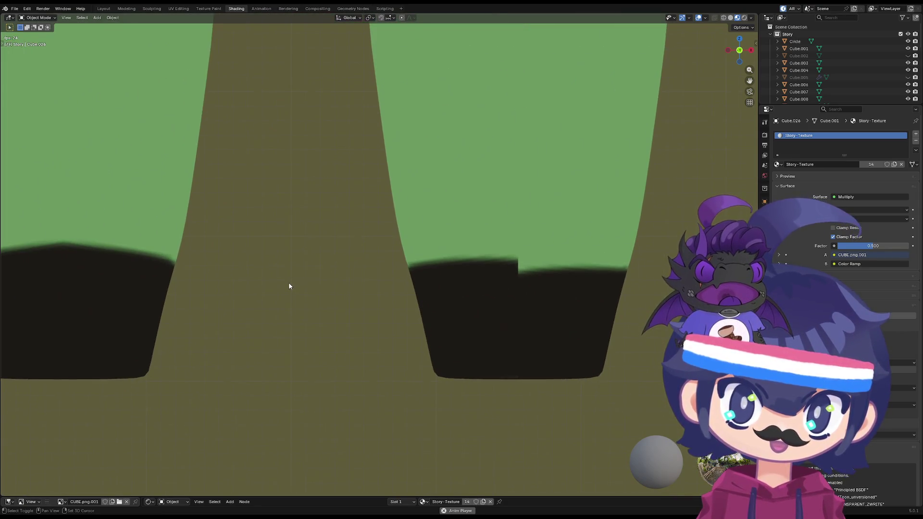
- Select the legs mesh Cube.001 and enter Edit Mode, zooming in on the legs
{"action": "left_click", "coordinate": [263, 303]}
{"action": "key", "text": "Tab"}
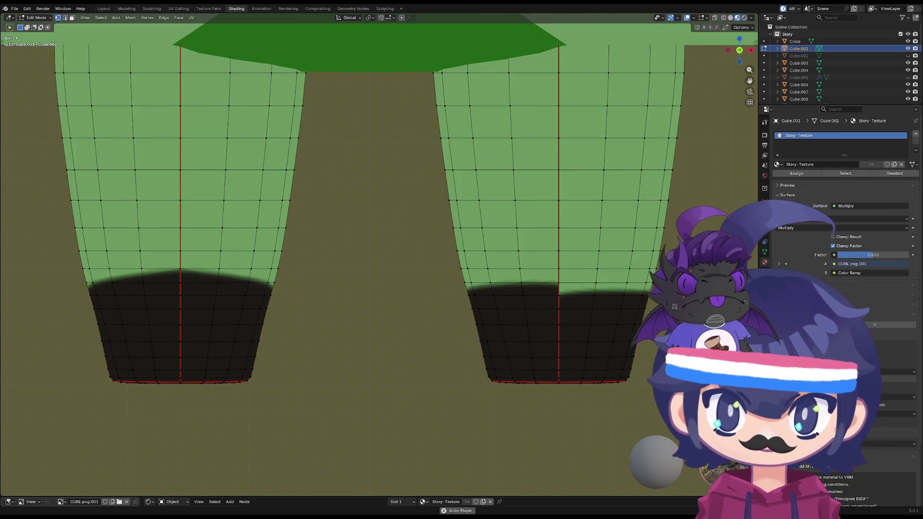
{"action": "scroll", "coordinate": [269, 168], "scroll_direction": "down", "scroll_amount": 6}
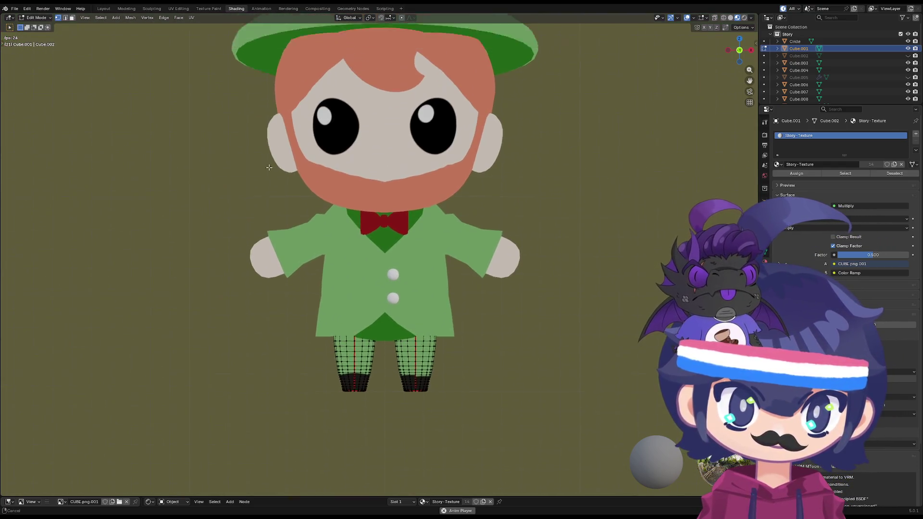
{"action": "scroll", "coordinate": [269, 167], "scroll_direction": "down", "scroll_amount": 3}
{"action": "scroll", "coordinate": [240, 255], "scroll_direction": "up", "scroll_amount": 3}
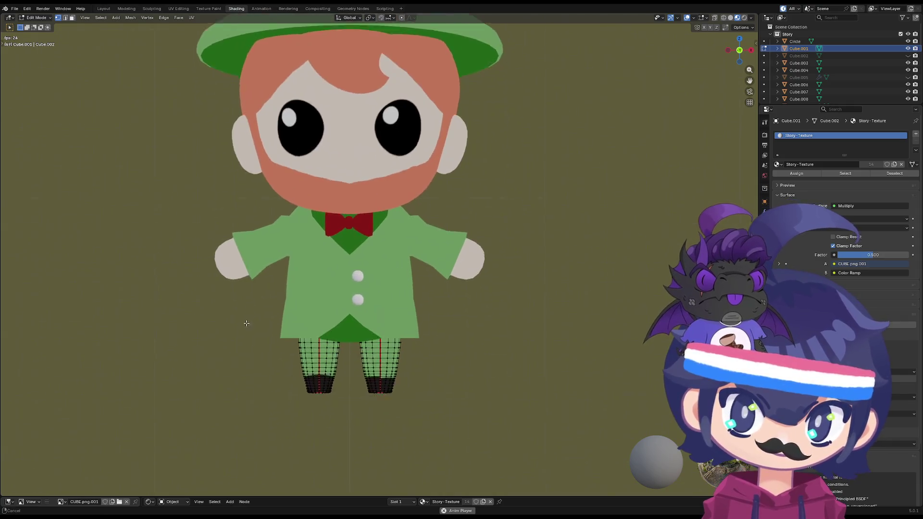
{"action": "scroll", "coordinate": [247, 323], "scroll_direction": "up", "scroll_amount": 3}
{"action": "scroll", "coordinate": [264, 326], "scroll_direction": "up", "scroll_amount": 4}
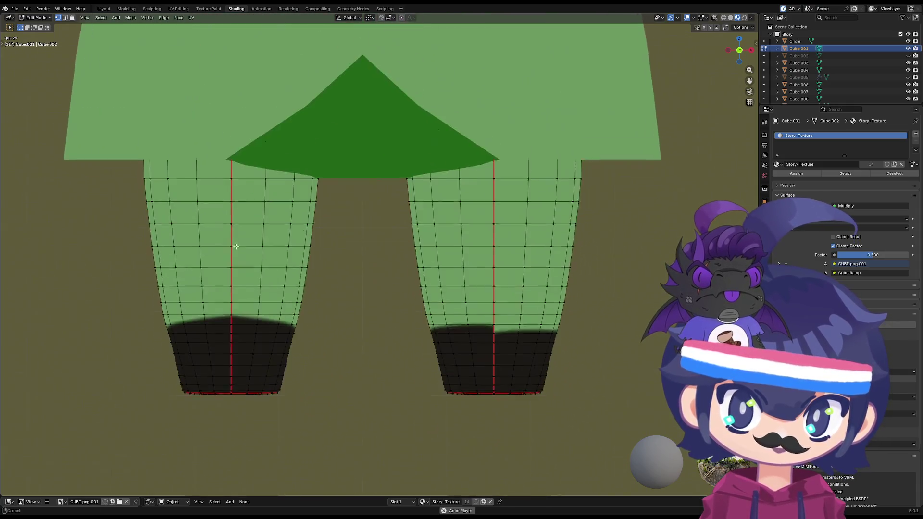
{"action": "scroll", "coordinate": [157, 336], "scroll_direction": "up", "scroll_amount": 3}
{"action": "scroll", "coordinate": [229, 274], "scroll_direction": "down", "scroll_amount": 2}
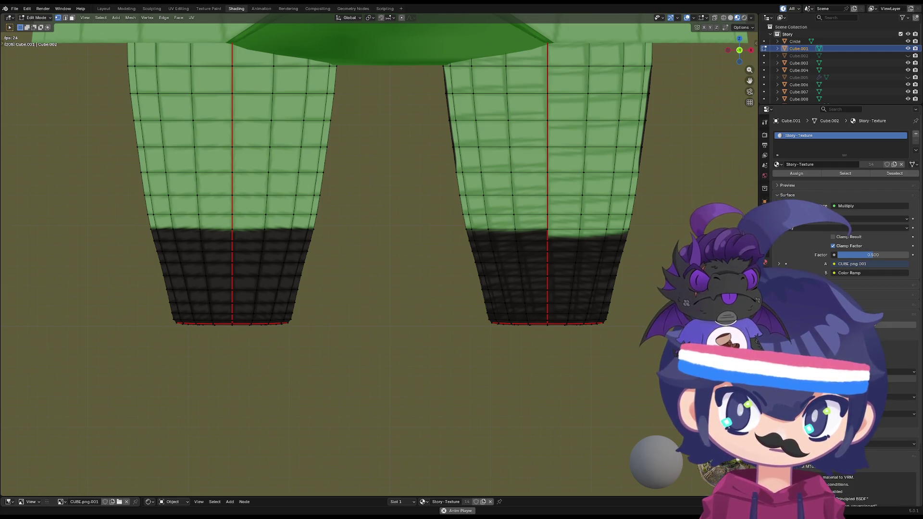
- Inspect the toon-shaded legs from angled and front views, then rewind to the first frame
{"action": "mouse_move", "coordinate": [336, 328]}
{"action": "middle_mouse_down"}
{"action": "mouse_move", "coordinate": [543, 254]}
{"action": "mouse_move", "coordinate": [583, 250]}
{"action": "mouse_move", "coordinate": [438, 277]}
{"action": "middle_mouse_up"}
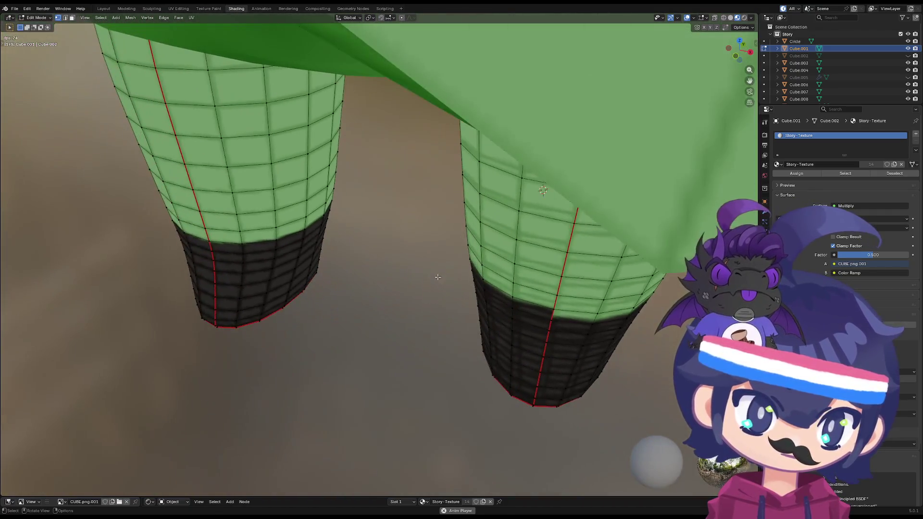
{"action": "key", "text": "KP_1"}
{"action": "scroll", "coordinate": [465, 220], "scroll_direction": "up", "scroll_amount": 2}
{"action": "mouse_move", "coordinate": [485, 243]}
{"action": "middle_mouse_down", "text": "shift"}
{"action": "mouse_move", "coordinate": [405, 323]}
{"action": "mouse_move", "coordinate": [410, 367]}
{"action": "mouse_move", "coordinate": [352, 512]}
{"action": "middle_mouse_up", "text": "shift"}
{"action": "middle_click_drag", "start_coordinate": [363, 376], "coordinate": [411, 380]}
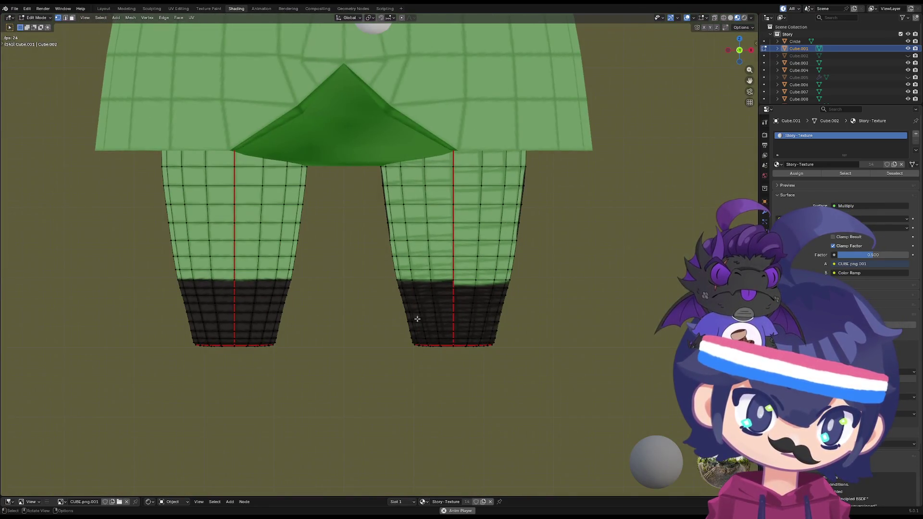
{"action": "scroll", "coordinate": [417, 319], "scroll_direction": "up", "scroll_amount": 3}
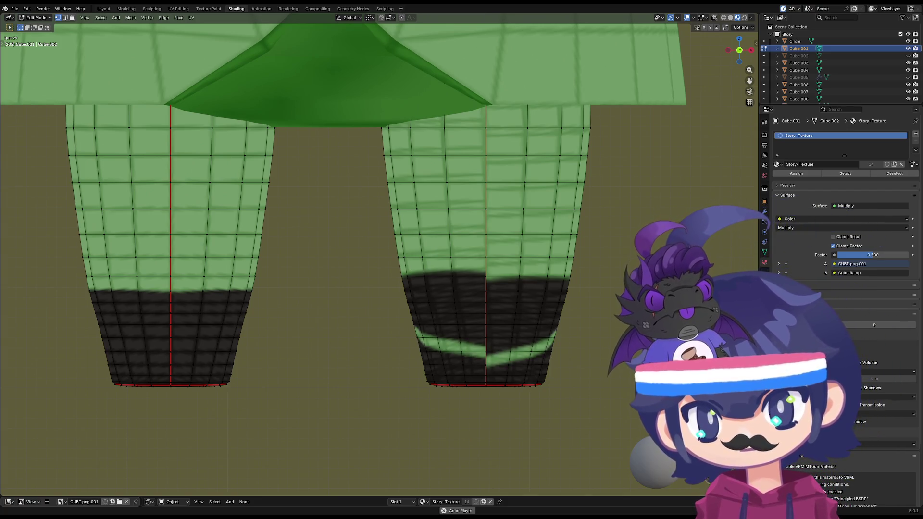
{"action": "key", "text": "shift+Left"}
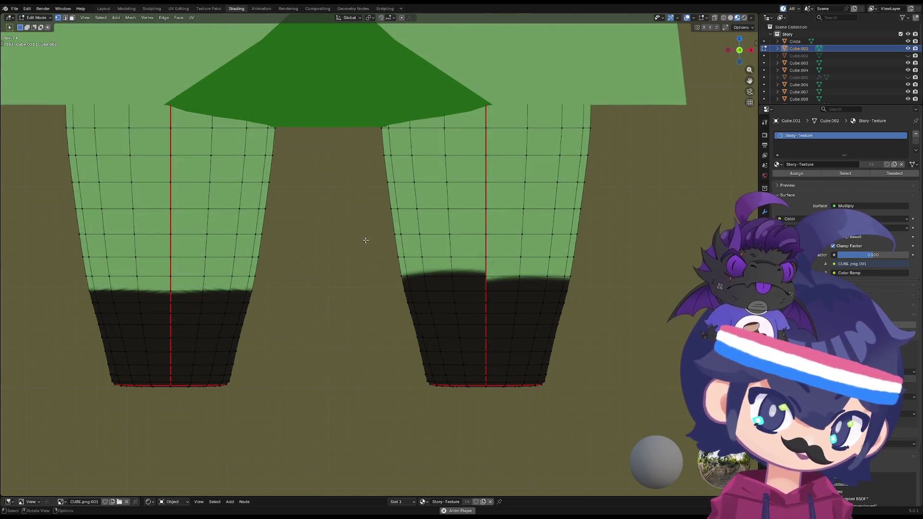
{"action": "scroll", "coordinate": [406, 246], "scroll_direction": "up", "scroll_amount": 2}
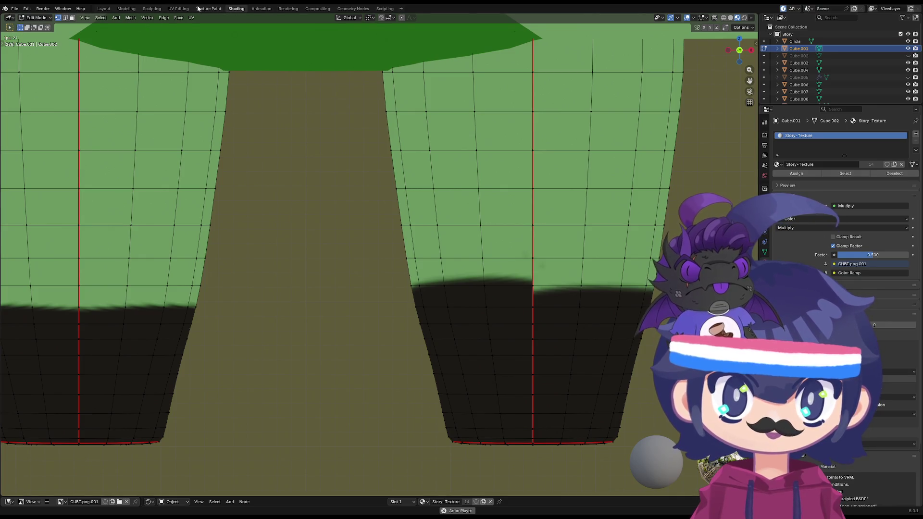
- In UV Editing, select the right leg's lower boot faces and a seam edge
{"action": "left_click", "coordinate": [178, 8]}
{"action": "middle_click_drag", "start_coordinate": [510, 428], "coordinate": [510, 211], "text": "shift"}
{"action": "scroll", "coordinate": [510, 211], "scroll_direction": "up", "scroll_amount": 6}
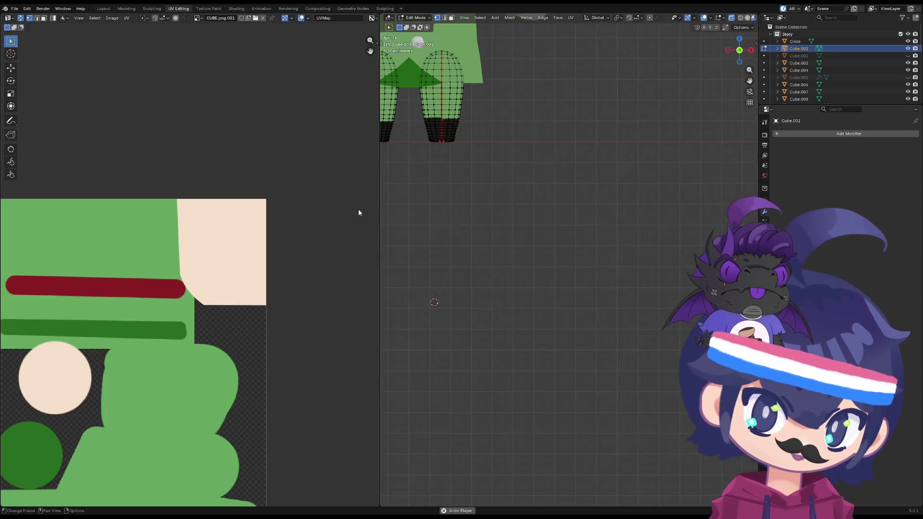
{"action": "scroll", "coordinate": [511, 212], "scroll_direction": "down", "scroll_amount": 4}
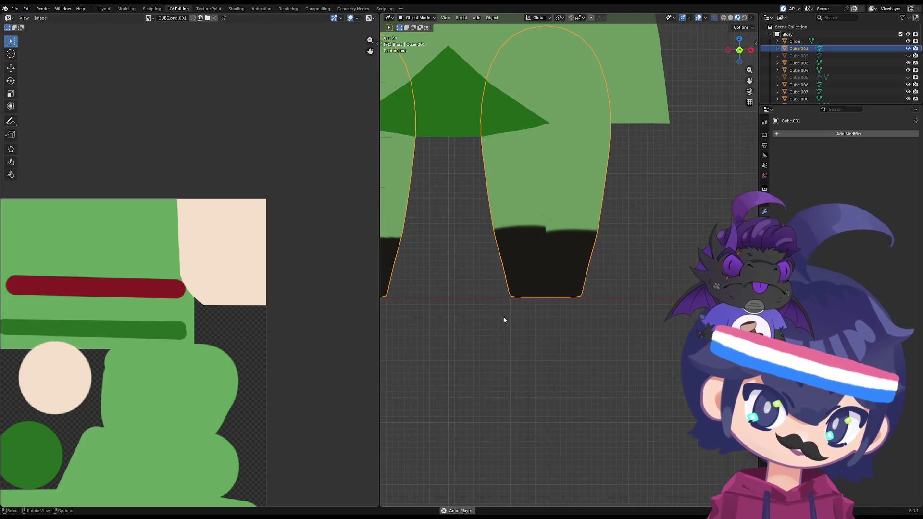
{"action": "key", "text": "l"}
{"action": "scroll", "coordinate": [150, 353], "scroll_direction": "down", "scroll_amount": 5}
{"action": "scroll", "coordinate": [318, 375], "scroll_direction": "up", "scroll_amount": 10}
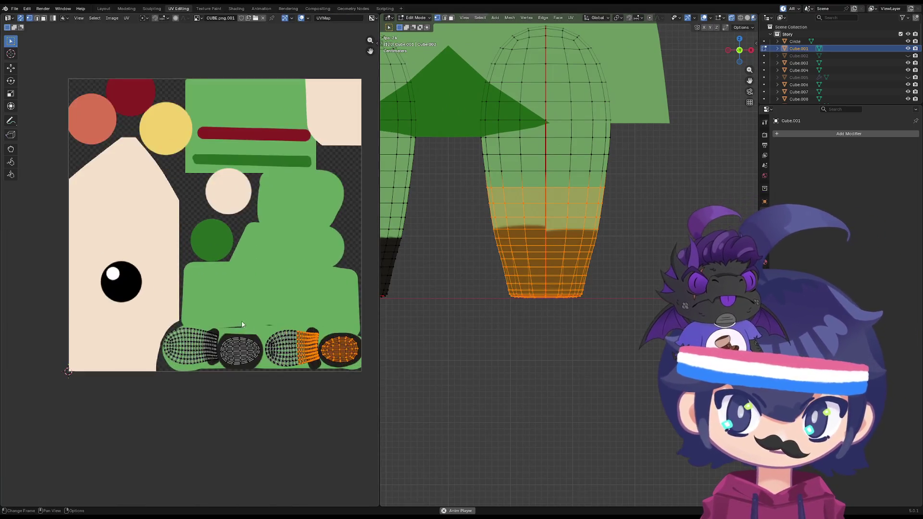
{"action": "scroll", "coordinate": [318, 376], "scroll_direction": "up", "scroll_amount": 5}
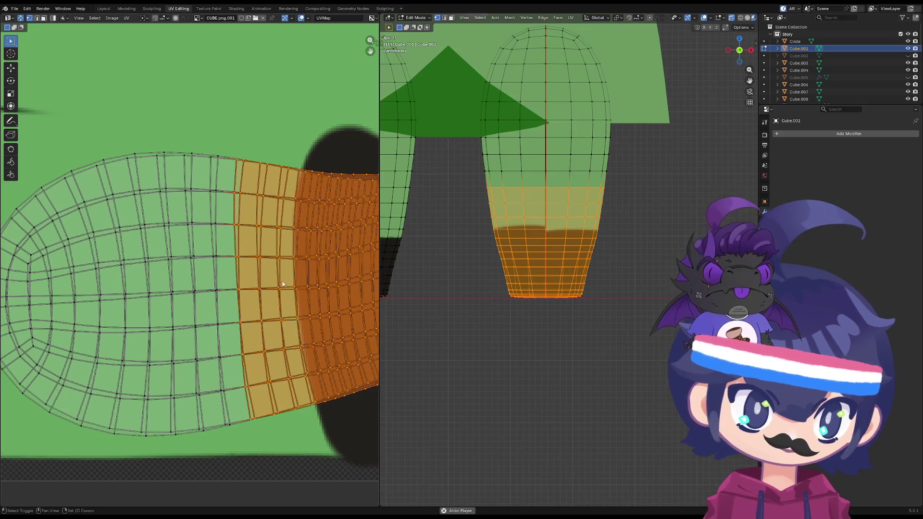
{"action": "scroll", "coordinate": [526, 190], "scroll_direction": "up", "scroll_amount": 6}
{"action": "scroll", "coordinate": [526, 190], "scroll_direction": "up", "scroll_amount": 2}
{"action": "left_click", "coordinate": [527, 232]}
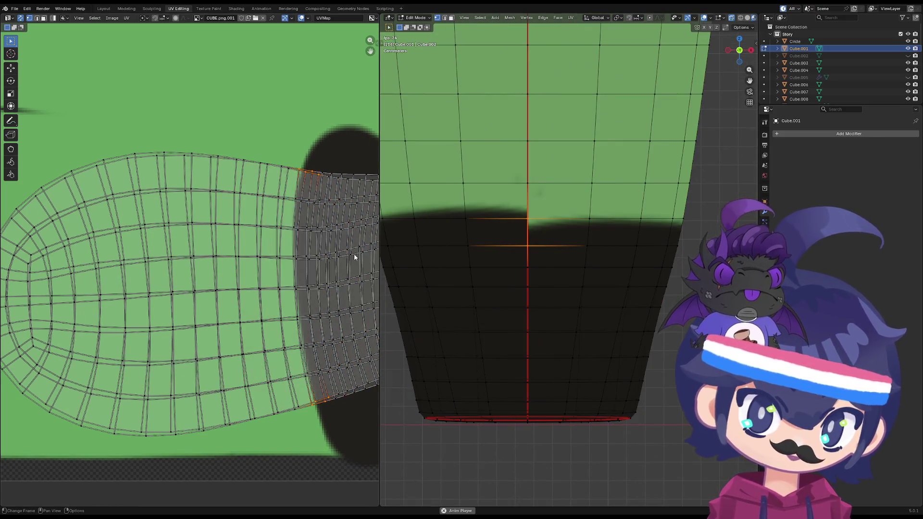
{"action": "scroll", "coordinate": [264, 214], "scroll_direction": "up", "scroll_amount": 6}
{"action": "scroll", "coordinate": [295, 183], "scroll_direction": "up", "scroll_amount": 3}
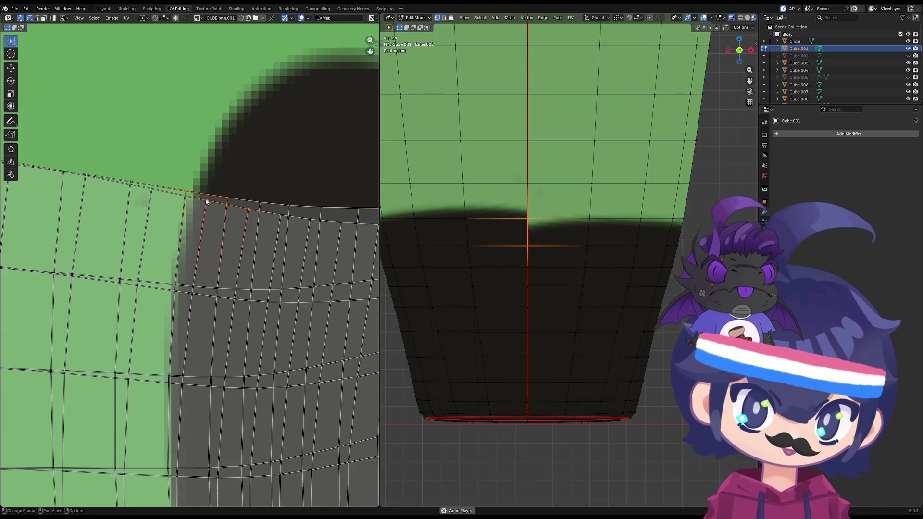
- Move the first several seam UV points along the boot edge with G
{"action": "left_click", "coordinate": [190, 223]}
{"action": "left_click", "coordinate": [200, 201]}
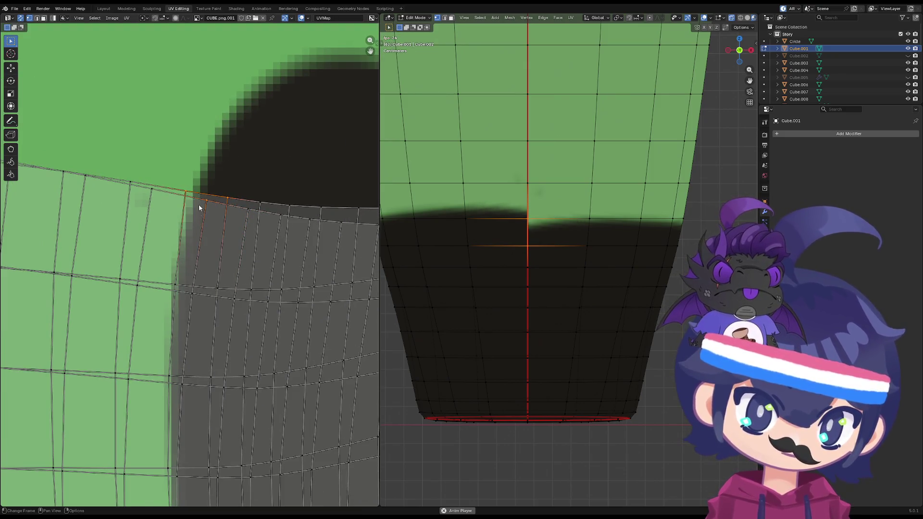
{"action": "key", "text": "g"}
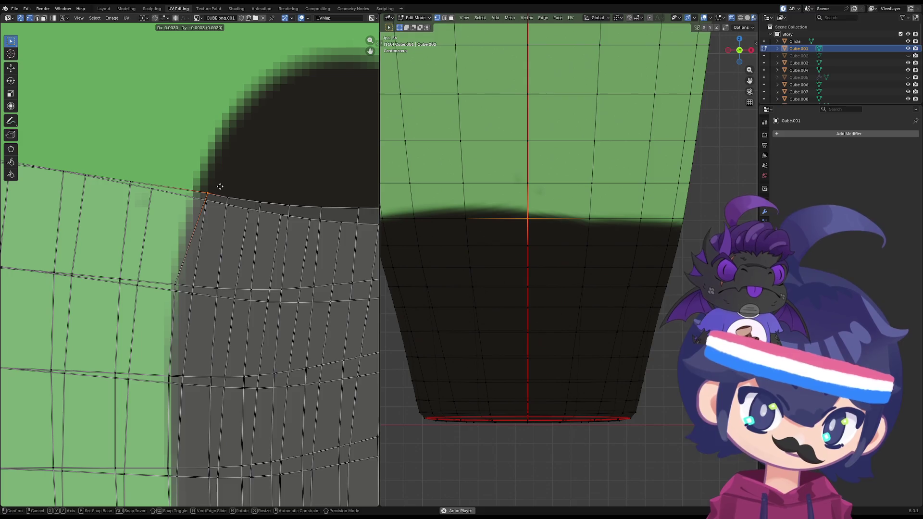
{"action": "left_click", "coordinate": [219, 191]}
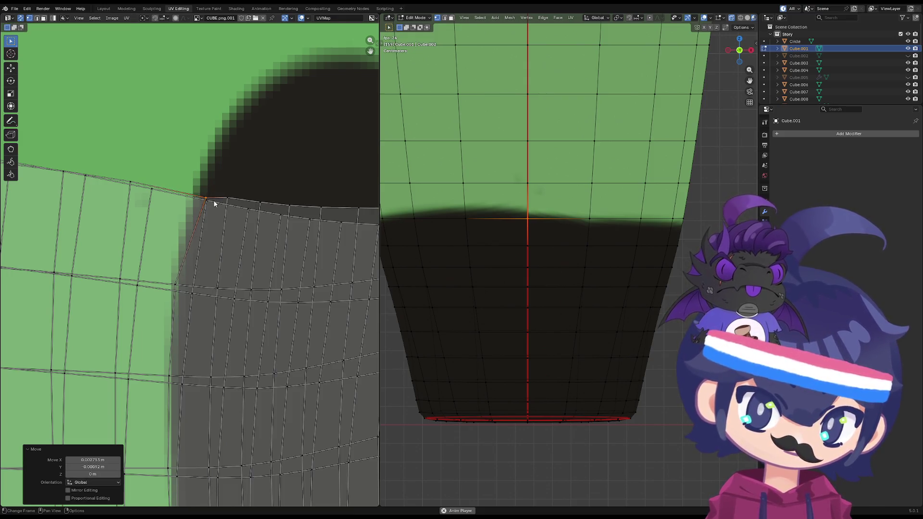
{"action": "left_click", "coordinate": [214, 202]}
{"action": "key", "text": "g"}
{"action": "left_click", "coordinate": [207, 195]}
{"action": "key", "text": "g"}
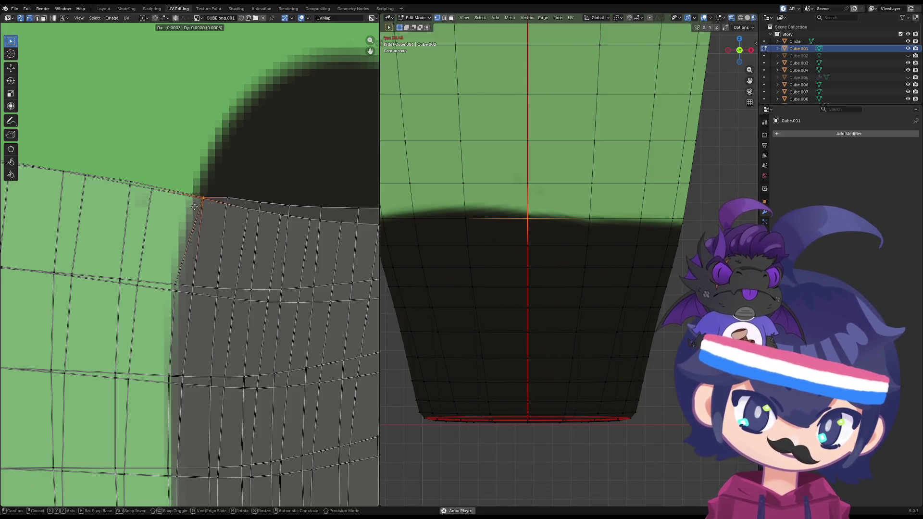
{"action": "left_click", "coordinate": [243, 208]}
{"action": "scroll", "coordinate": [223, 200], "scroll_direction": "down", "scroll_amount": 1}
{"action": "scroll", "coordinate": [241, 250], "scroll_direction": "down", "scroll_amount": 2, "text": "shift"}
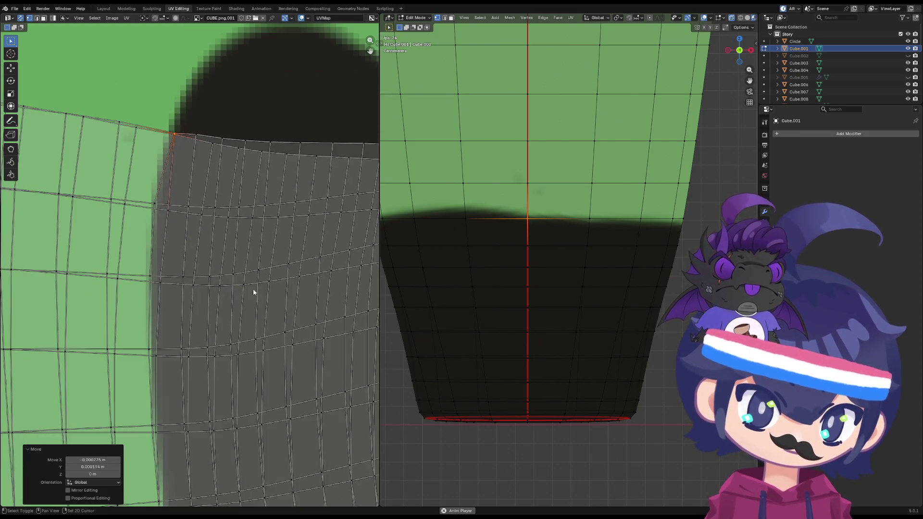
{"action": "scroll", "coordinate": [253, 292], "scroll_direction": "down", "scroll_amount": 1, "text": "shift"}
{"action": "left_click", "coordinate": [154, 182]}
{"action": "key", "text": "g"}
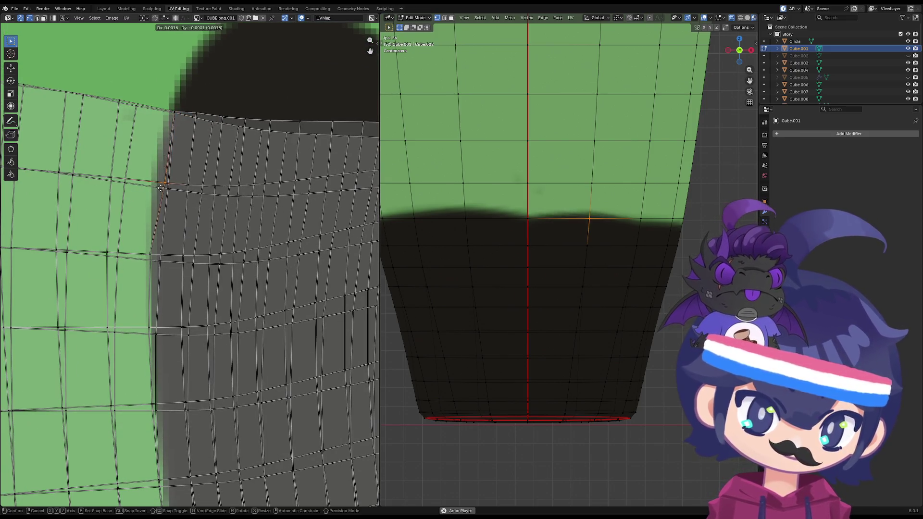
{"action": "left_click", "coordinate": [167, 187]}
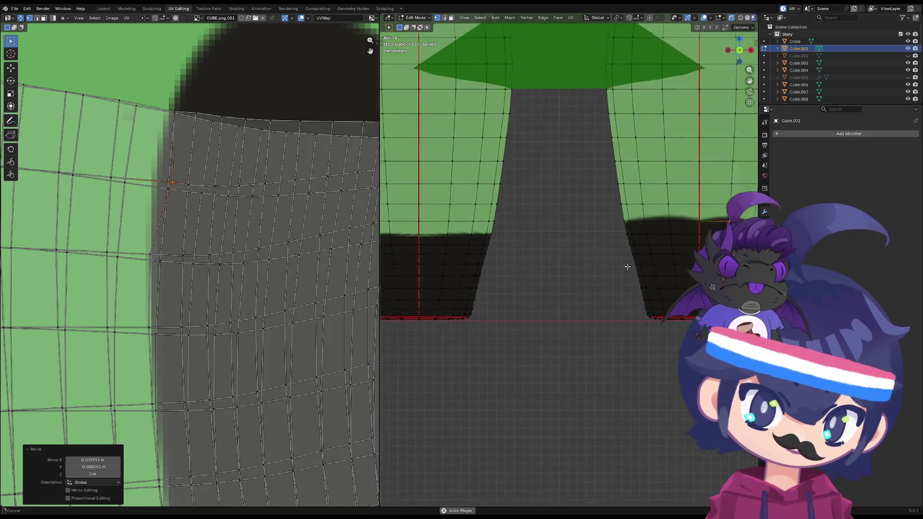
- Nudge further seam UV vertices left and down onto the boot boundary
{"action": "scroll", "coordinate": [175, 180], "scroll_direction": "up", "scroll_amount": 2}
{"action": "scroll", "coordinate": [169, 217], "scroll_direction": "up", "scroll_amount": 1, "text": "shift"}
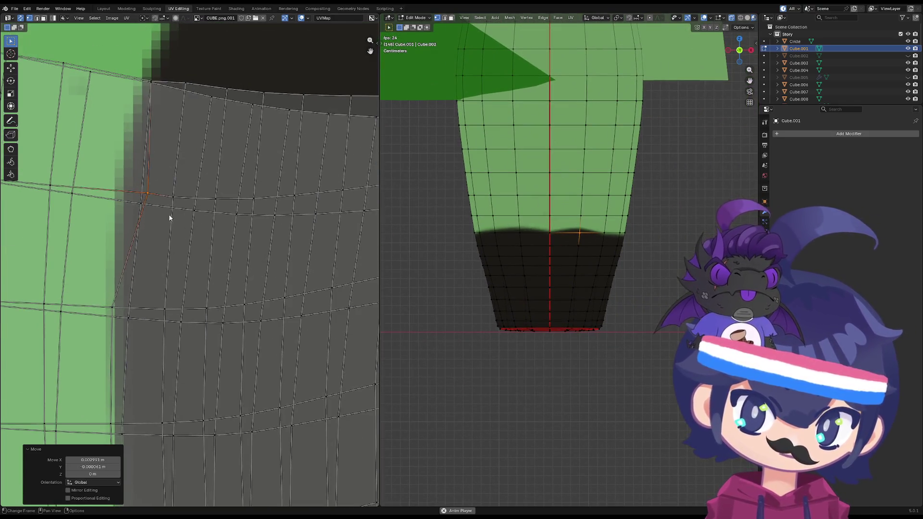
{"action": "key", "text": "g"}
{"action": "left_click", "coordinate": [140, 216]}
{"action": "key", "text": "g"}
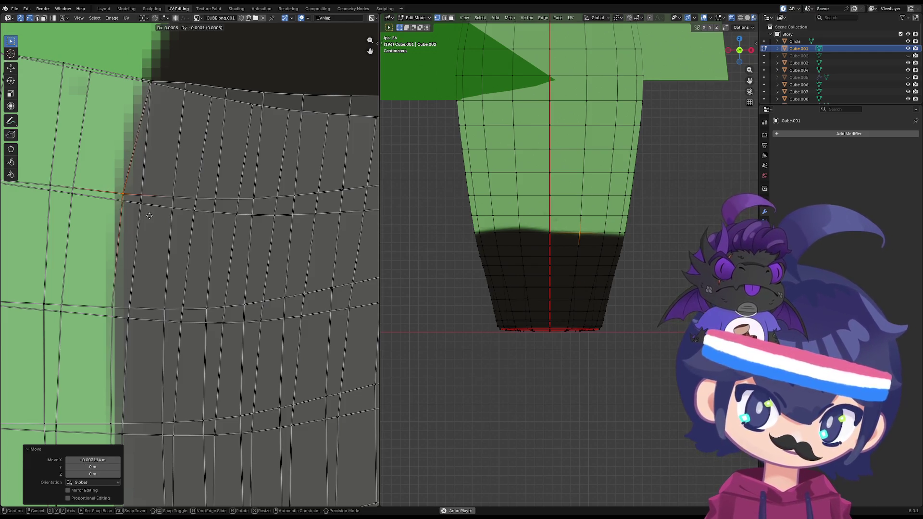
{"action": "left_click", "coordinate": [150, 215]}
{"action": "scroll", "coordinate": [197, 395], "scroll_direction": "down", "scroll_amount": 2, "text": "shift"}
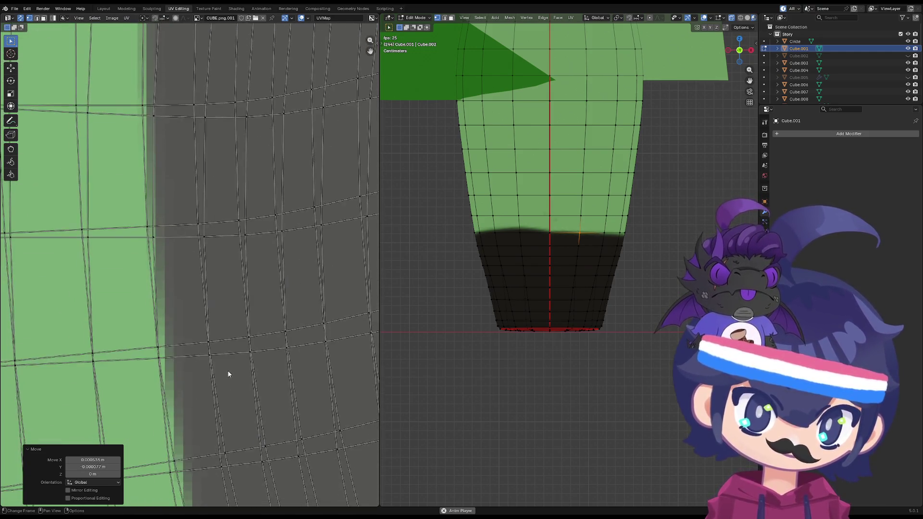
{"action": "scroll", "coordinate": [224, 289], "scroll_direction": "down", "scroll_amount": 2}
{"action": "scroll", "coordinate": [192, 313], "scroll_direction": "up", "scroll_amount": 2}
{"action": "left_click", "coordinate": [168, 334]}
{"action": "key", "text": "g"}
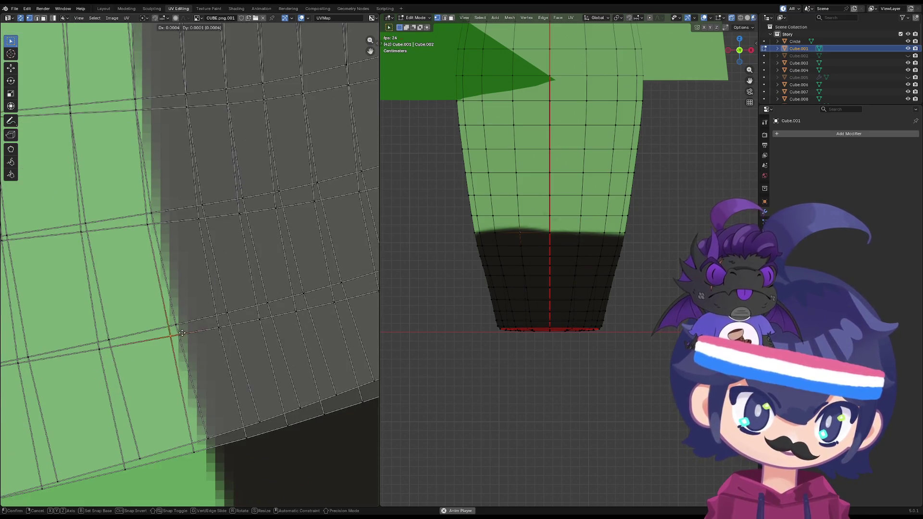
{"action": "left_click", "coordinate": [183, 324]}
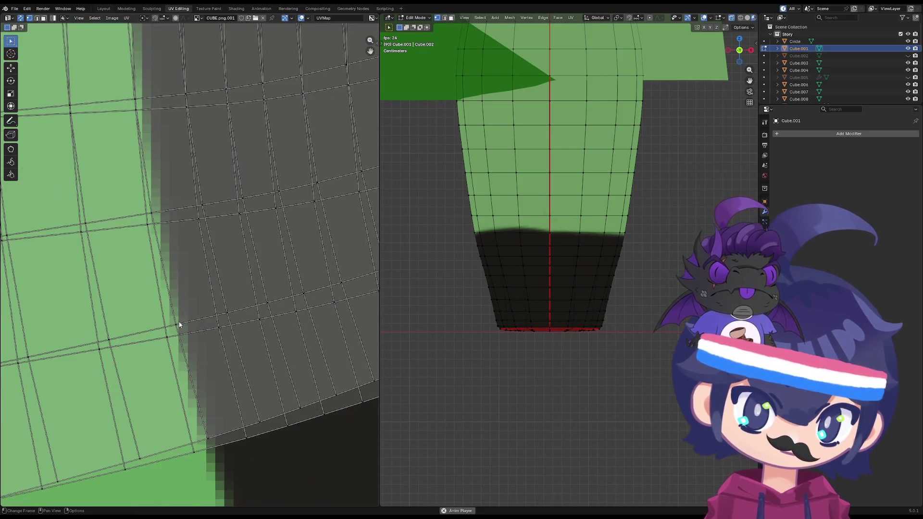
- Adjust the UVs of leg vertices at the boot line to even out the boot top edge
{"action": "left_click", "coordinate": [520, 243]}
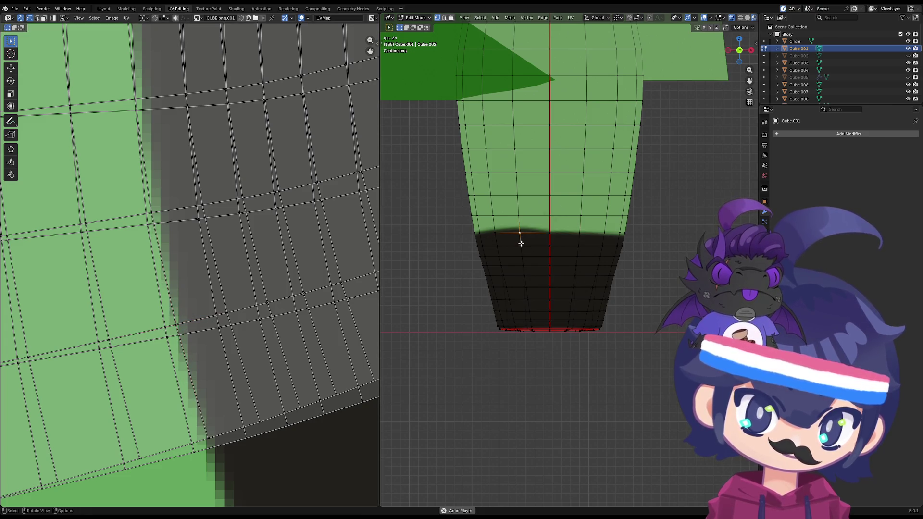
{"action": "key", "text": "g"}
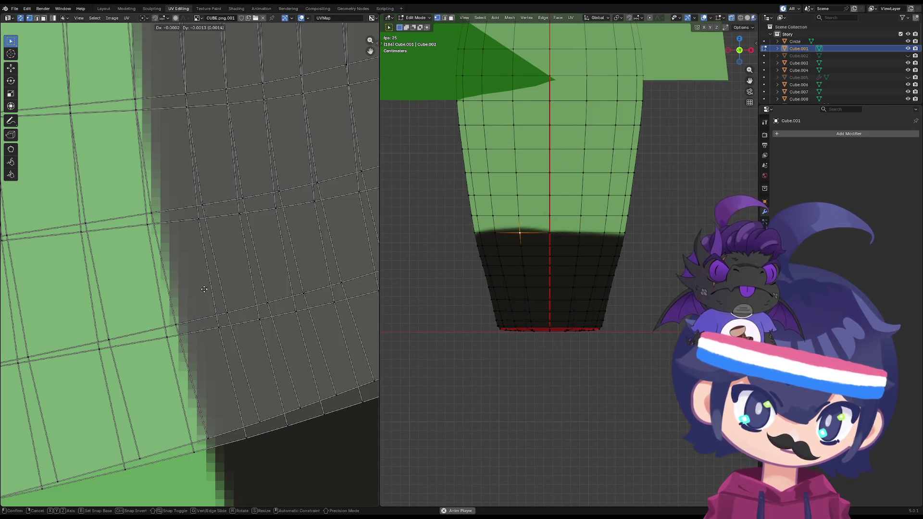
{"action": "left_click", "coordinate": [181, 290]}
{"action": "scroll", "coordinate": [181, 291], "scroll_direction": "down", "scroll_amount": 3}
{"action": "scroll", "coordinate": [192, 186], "scroll_direction": "up", "scroll_amount": 4}
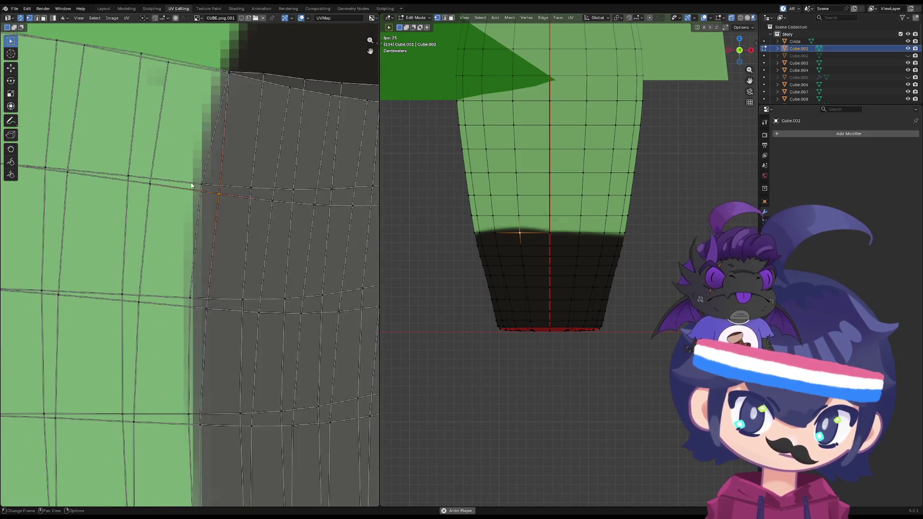
{"action": "key", "text": "g"}
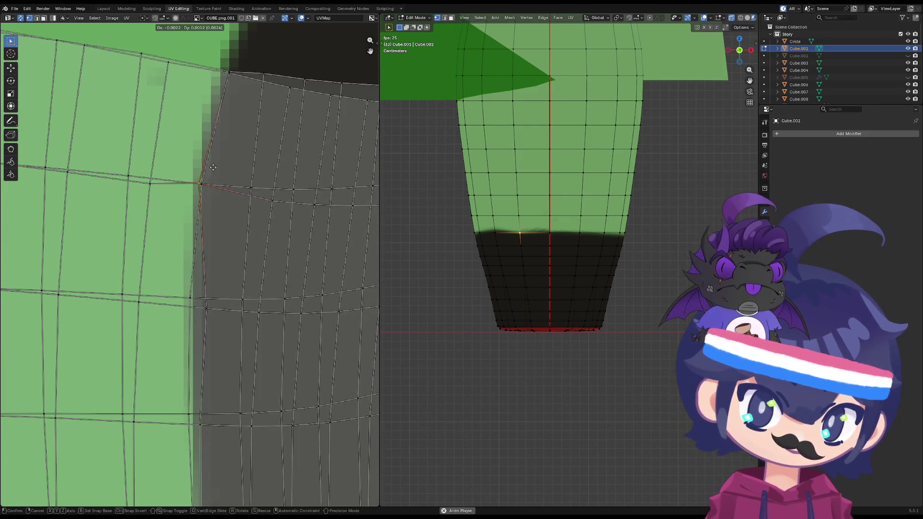
{"action": "left_click", "coordinate": [213, 168]}
{"action": "left_click", "coordinate": [191, 298]}
{"action": "key", "text": "g"}
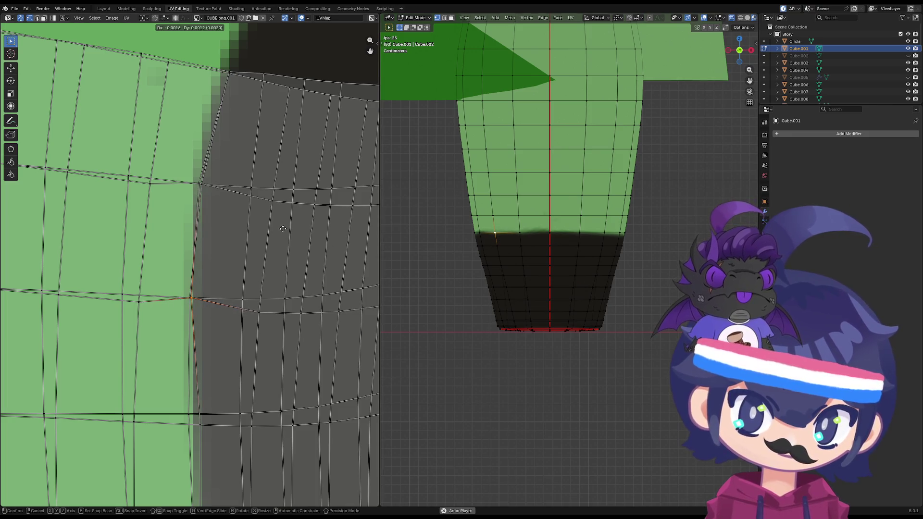
{"action": "left_click", "coordinate": [283, 229]}
{"action": "scroll", "coordinate": [217, 158], "scroll_direction": "up", "scroll_amount": 4, "text": "shift"}
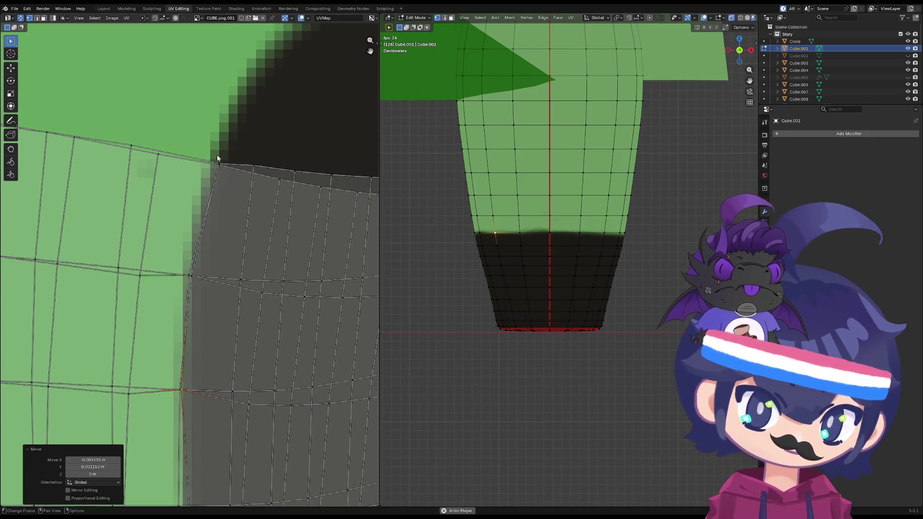
{"action": "scroll", "coordinate": [228, 226], "scroll_direction": "down", "scroll_amount": 1}
{"action": "scroll", "coordinate": [220, 188], "scroll_direction": "down", "scroll_amount": 3, "text": "shift"}
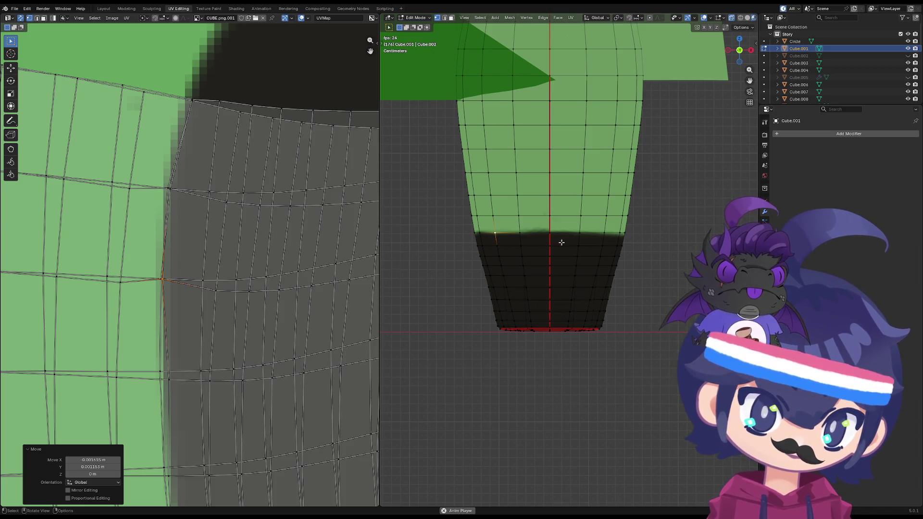
- Check the evened boot seam in Object Mode from side and back, then re-enter Edit Mode
{"action": "scroll", "coordinate": [561, 242], "scroll_direction": "down", "scroll_amount": 5}
{"action": "mouse_move", "coordinate": [561, 242]}
{"action": "middle_mouse_down"}
{"action": "mouse_move", "coordinate": [501, 247]}
{"action": "mouse_move", "coordinate": [492, 239]}
{"action": "mouse_move", "coordinate": [491, 247]}
{"action": "middle_mouse_up"}
{"action": "key", "text": "Tab"}
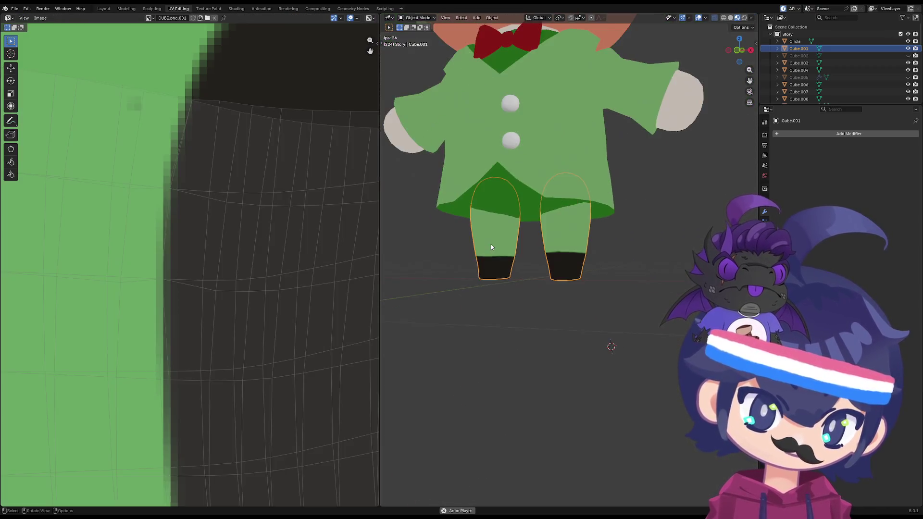
{"action": "scroll", "coordinate": [491, 247], "scroll_direction": "down", "scroll_amount": 4}
{"action": "scroll", "coordinate": [461, 287], "scroll_direction": "up", "scroll_amount": 2}
{"action": "middle_click_drag", "start_coordinate": [494, 297], "coordinate": [542, 270]}
{"action": "scroll", "coordinate": [542, 269], "scroll_direction": "up", "scroll_amount": 4}
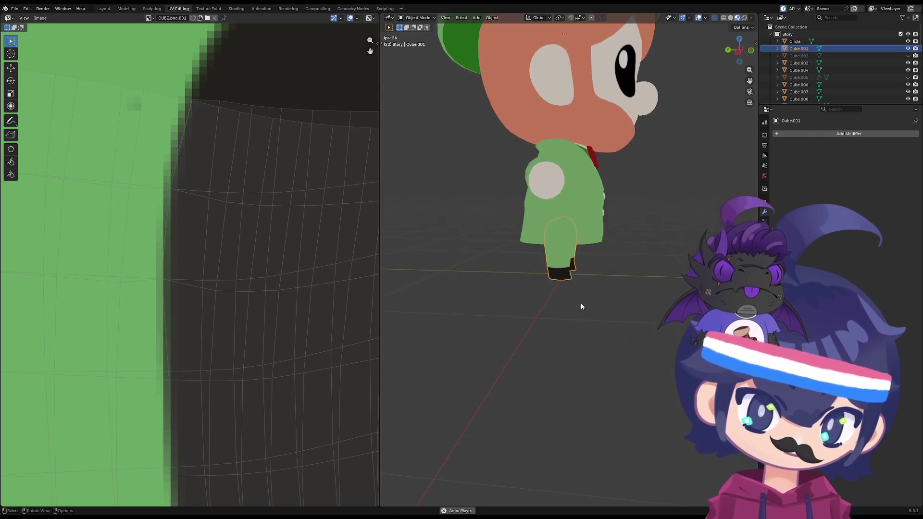
{"action": "mouse_move", "coordinate": [581, 306]}
{"action": "middle_mouse_down"}
{"action": "mouse_move", "coordinate": [645, 289]}
{"action": "mouse_move", "coordinate": [601, 288]}
{"action": "middle_mouse_up"}
{"action": "scroll", "coordinate": [581, 344], "scroll_direction": "up", "scroll_amount": 5}
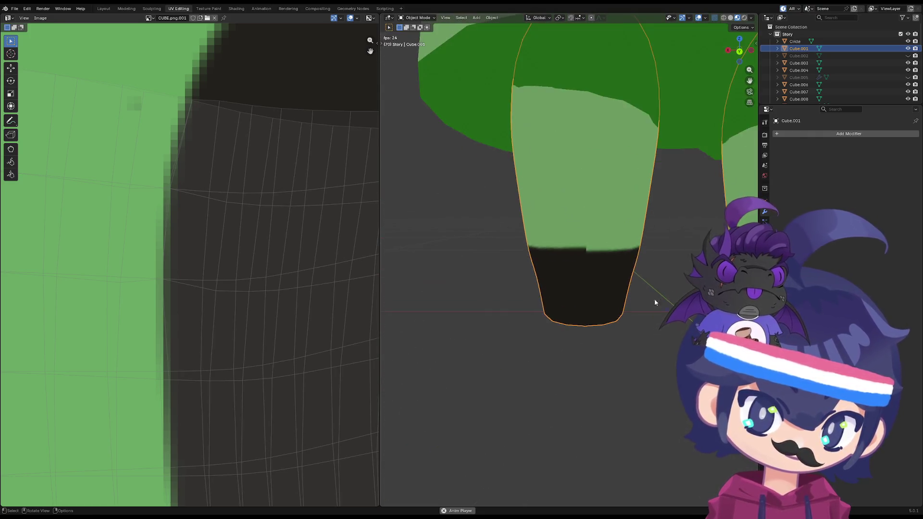
{"action": "scroll", "coordinate": [543, 283], "scroll_direction": "down", "scroll_amount": 3}
{"action": "scroll", "coordinate": [525, 282], "scroll_direction": "up", "scroll_amount": 1}
{"action": "key", "text": "Tab"}
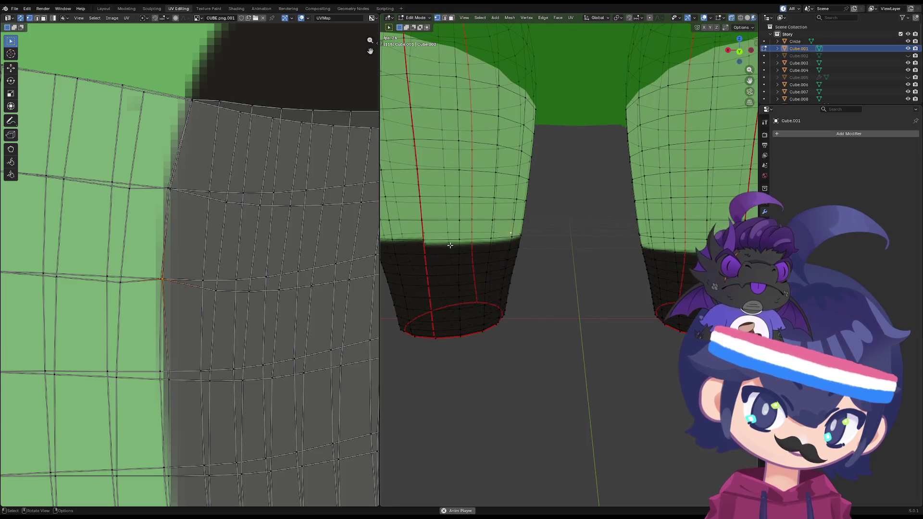
- Align the lower seam UV vertices up the column so the boot band edge runs evenly
{"action": "scroll", "coordinate": [243, 357], "scroll_direction": "down", "scroll_amount": 2}
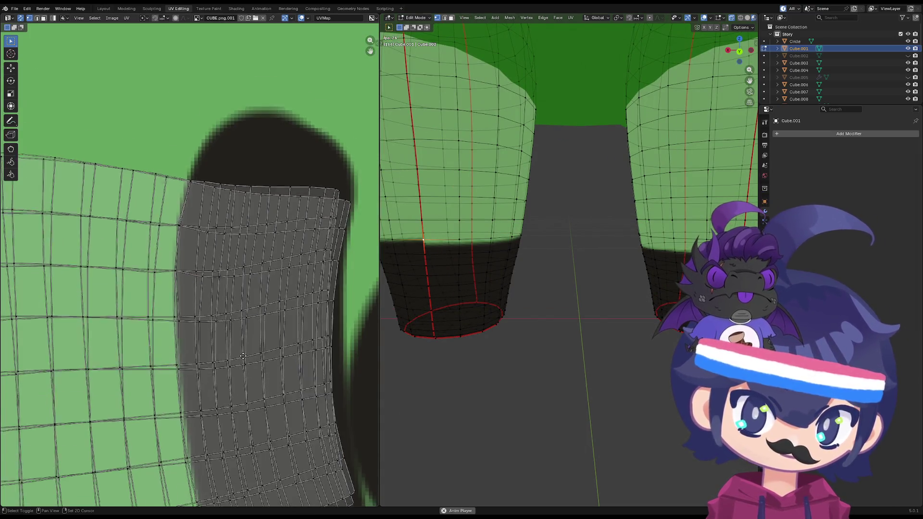
{"action": "scroll", "coordinate": [217, 380], "scroll_direction": "down", "scroll_amount": 5, "text": "shift"}
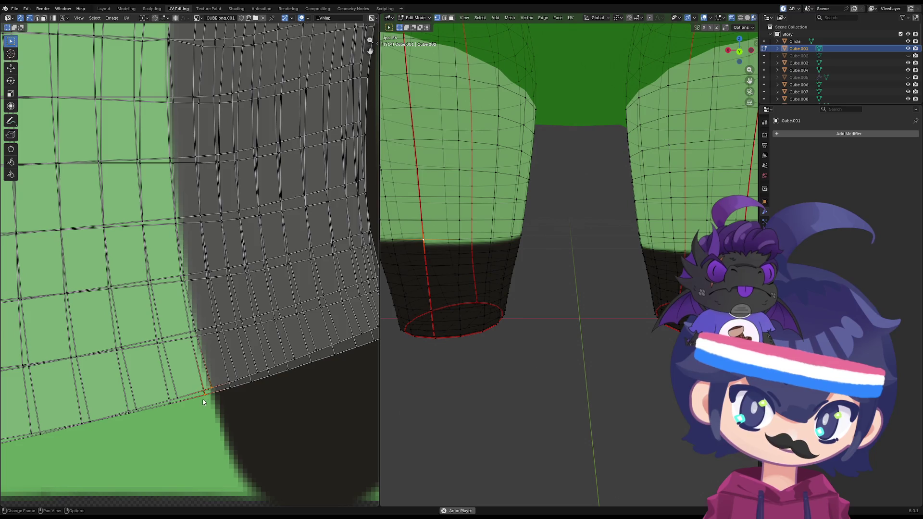
{"action": "left_click_drag", "start_coordinate": [203, 401], "coordinate": [207, 385]}
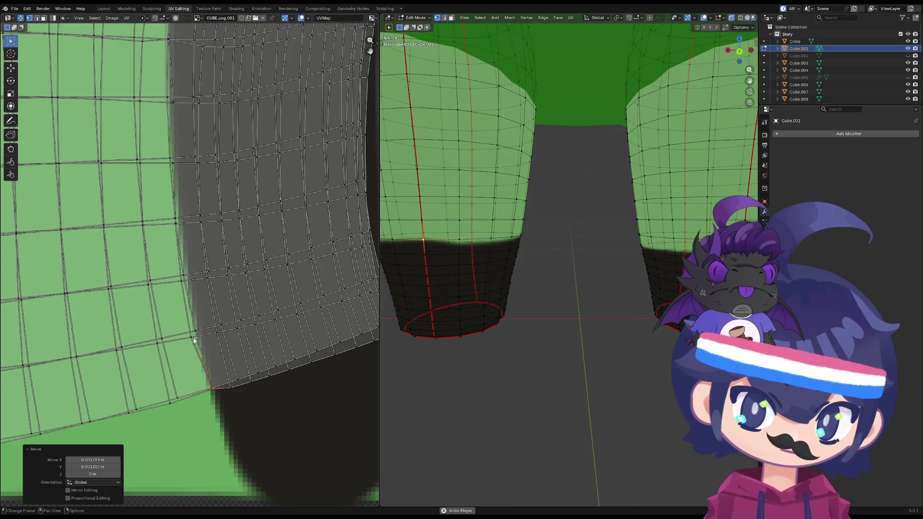
{"action": "left_click_drag", "start_coordinate": [194, 340], "coordinate": [195, 335]}
{"action": "left_click_drag", "start_coordinate": [186, 274], "coordinate": [188, 271]}
{"action": "left_click", "coordinate": [175, 219]}
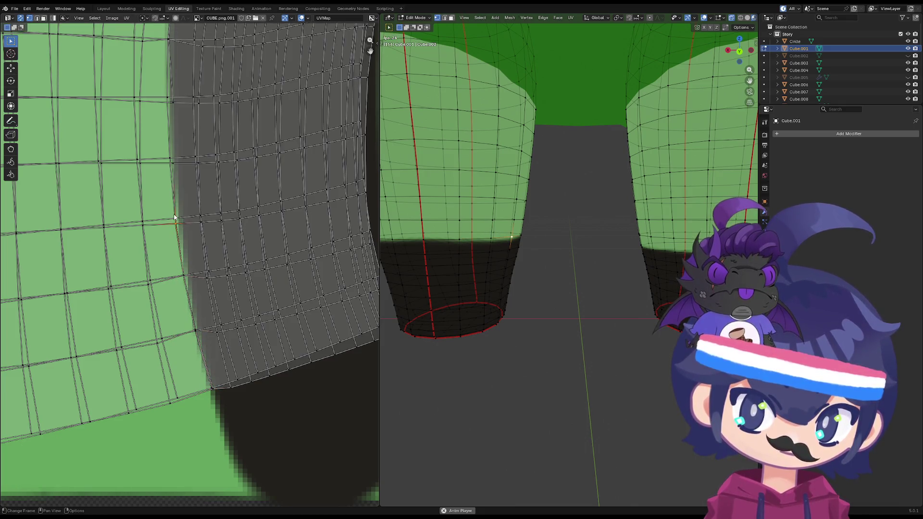
{"action": "left_click_drag", "start_coordinate": [175, 218], "coordinate": [177, 221]}
{"action": "left_click", "coordinate": [172, 165]}
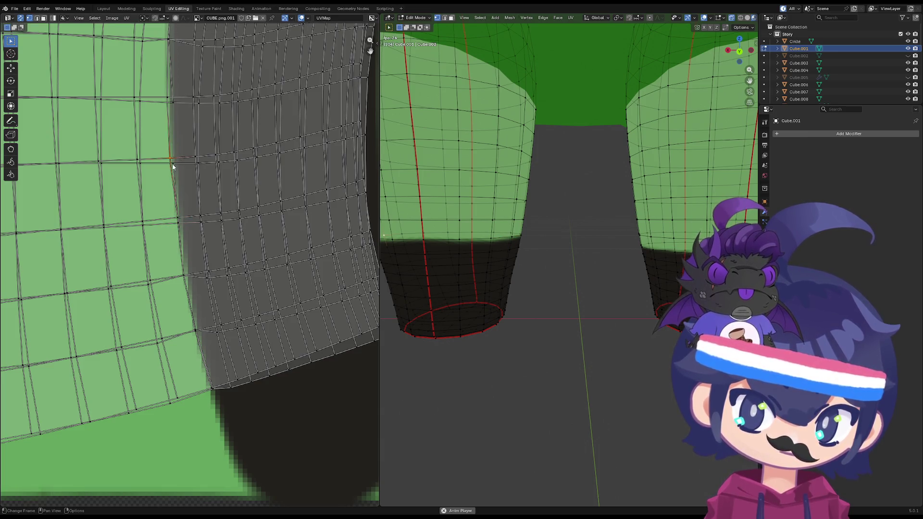
{"action": "left_click_drag", "start_coordinate": [173, 165], "coordinate": [171, 167]}
{"action": "middle_click_drag", "start_coordinate": [177, 103], "coordinate": [208, 181]}
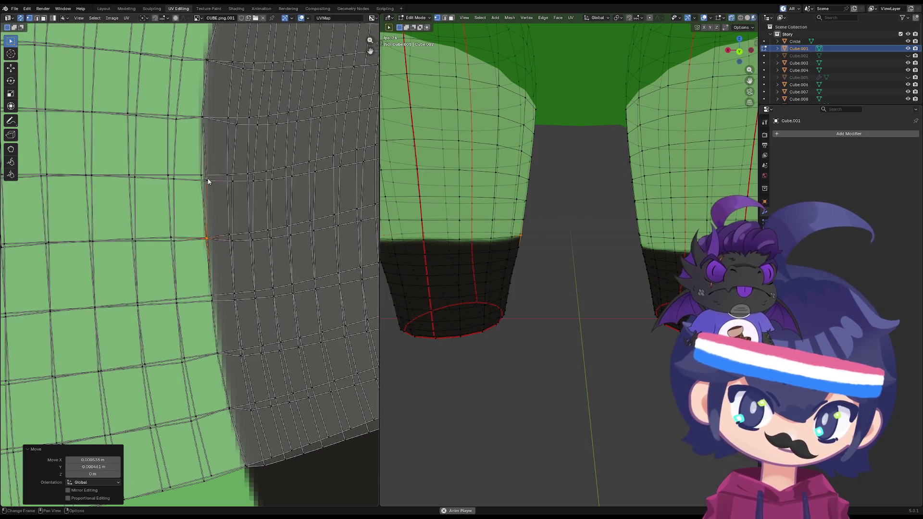
- Align the upper seam UV vertices up to the topmost one, then return to Object Mode
{"action": "left_click", "coordinate": [206, 179]}
{"action": "left_click_drag", "start_coordinate": [206, 179], "coordinate": [202, 188]}
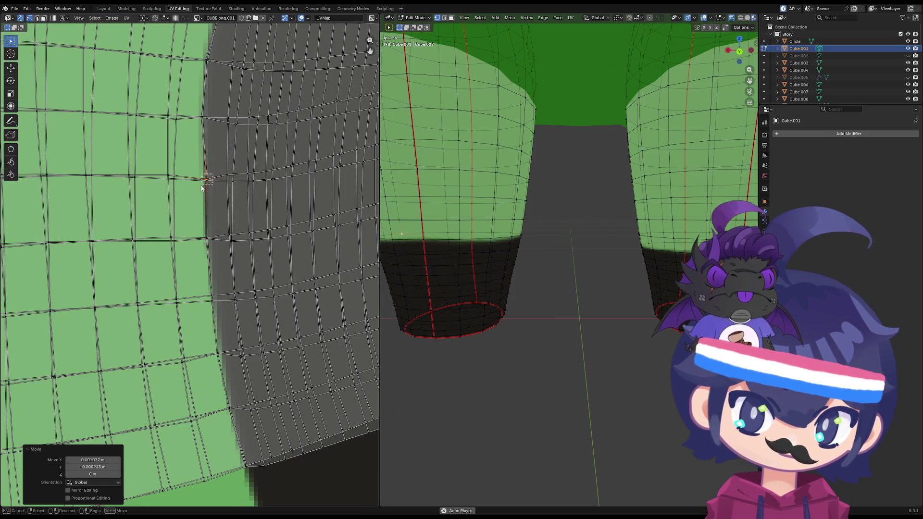
{"action": "left_click_drag", "start_coordinate": [205, 120], "coordinate": [203, 116]}
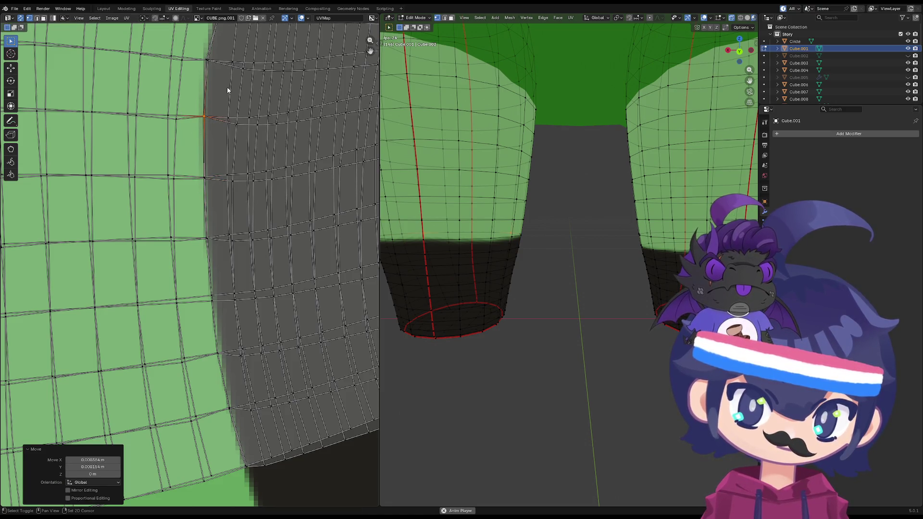
{"action": "middle_click_drag", "start_coordinate": [228, 90], "coordinate": [211, 109]}
{"action": "left_click_drag", "start_coordinate": [188, 136], "coordinate": [187, 143]}
{"action": "left_click_drag", "start_coordinate": [201, 81], "coordinate": [195, 94]}
{"action": "scroll", "coordinate": [571, 298], "scroll_direction": "down", "scroll_amount": 5}
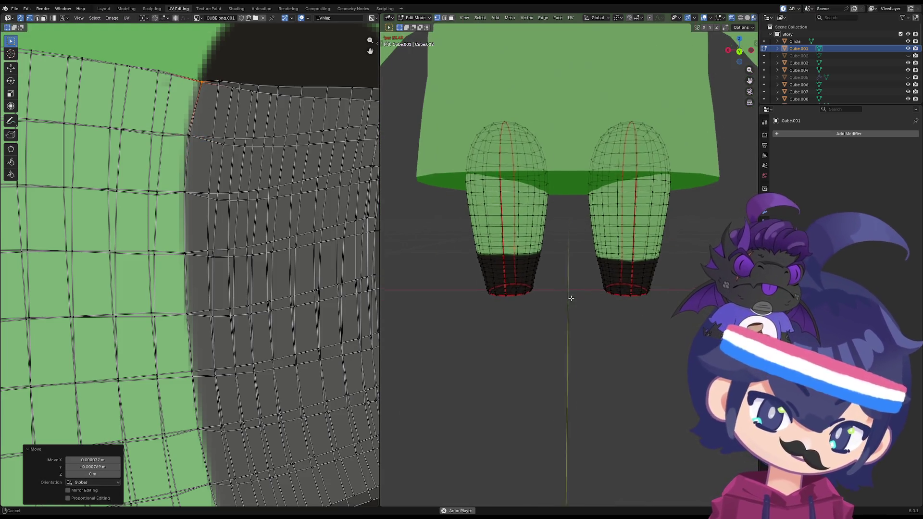
{"action": "key", "text": "Tab"}
{"action": "scroll", "coordinate": [560, 309], "scroll_direction": "up", "scroll_amount": 3}
{"action": "scroll", "coordinate": [561, 315], "scroll_direction": "up", "scroll_amount": 2}
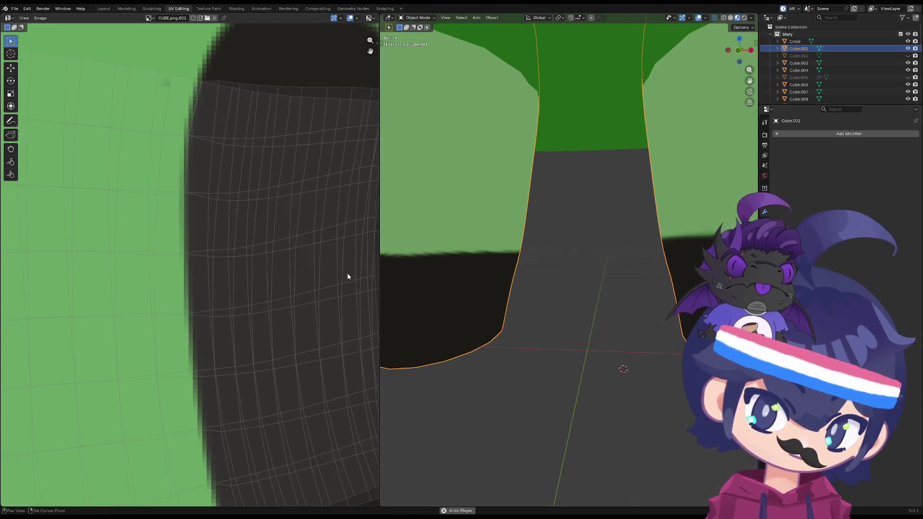
- Bring the leg UV island into view and select the dark strip at the leg bottom in Edit Mode
{"action": "scroll", "coordinate": [277, 278], "scroll_direction": "down", "scroll_amount": 7}
{"action": "middle_click_drag", "start_coordinate": [290, 282], "coordinate": [176, 279]}
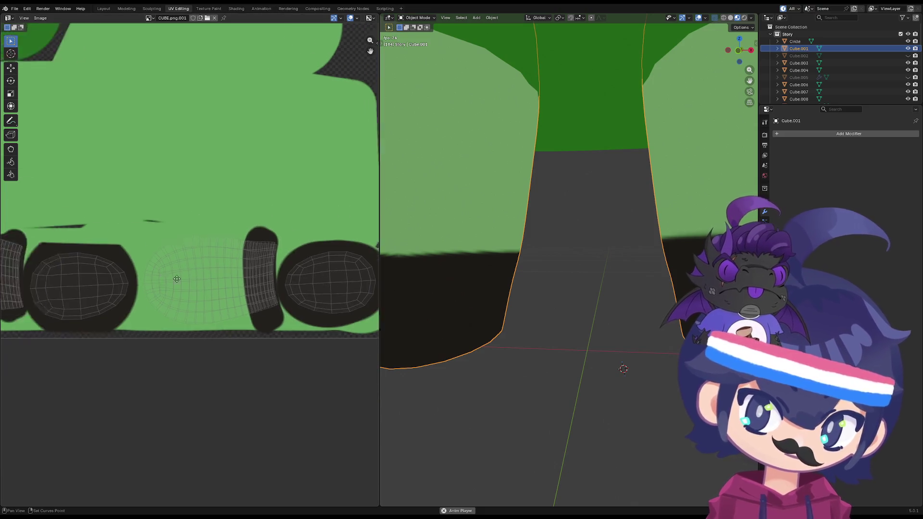
{"action": "scroll", "coordinate": [176, 278], "scroll_direction": "up", "scroll_amount": 3}
{"action": "middle_click_drag", "start_coordinate": [118, 307], "coordinate": [205, 290]}
{"action": "scroll", "coordinate": [206, 290], "scroll_direction": "up", "scroll_amount": 2}
{"action": "key", "text": "Tab"}
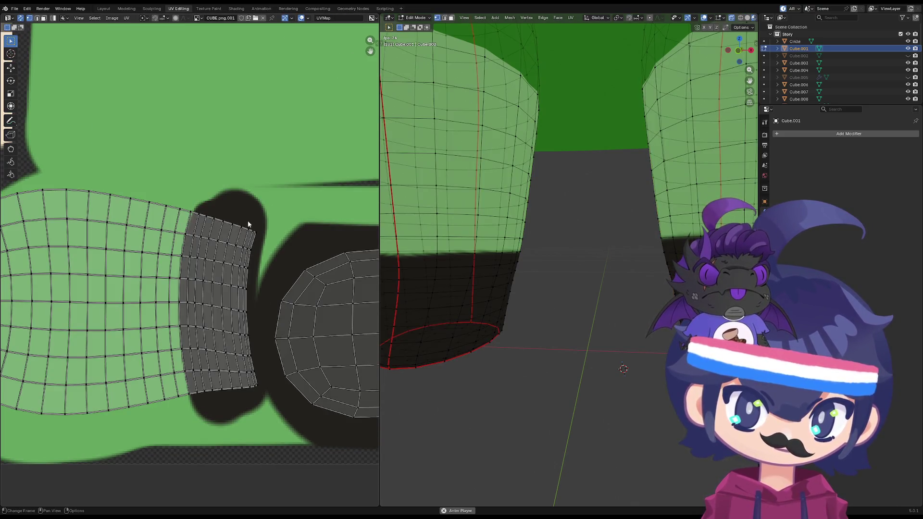
{"action": "mouse_move", "coordinate": [248, 223]}
{"action": "left_mouse_down"}
{"action": "mouse_move", "coordinate": [196, 330]}
{"action": "mouse_move", "coordinate": [184, 405]}
{"action": "left_mouse_up"}
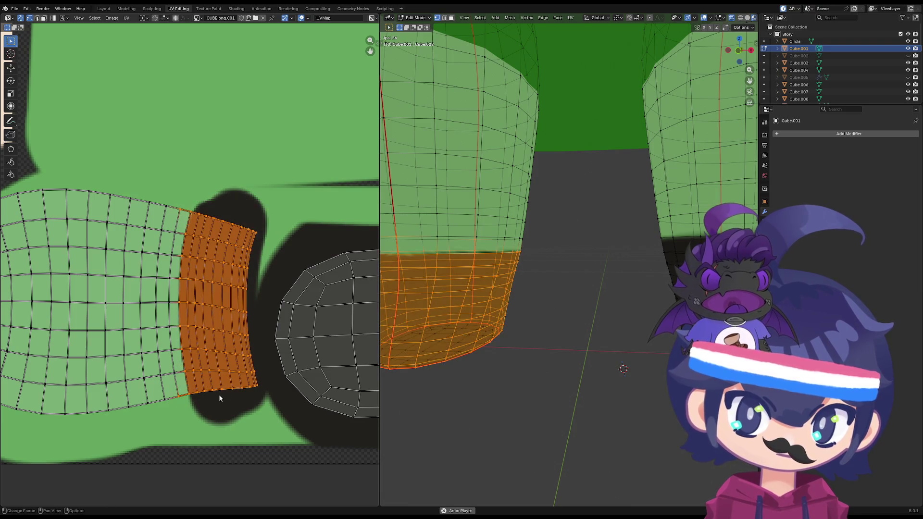
{"action": "middle_click_drag", "start_coordinate": [227, 366], "coordinate": [206, 361]}
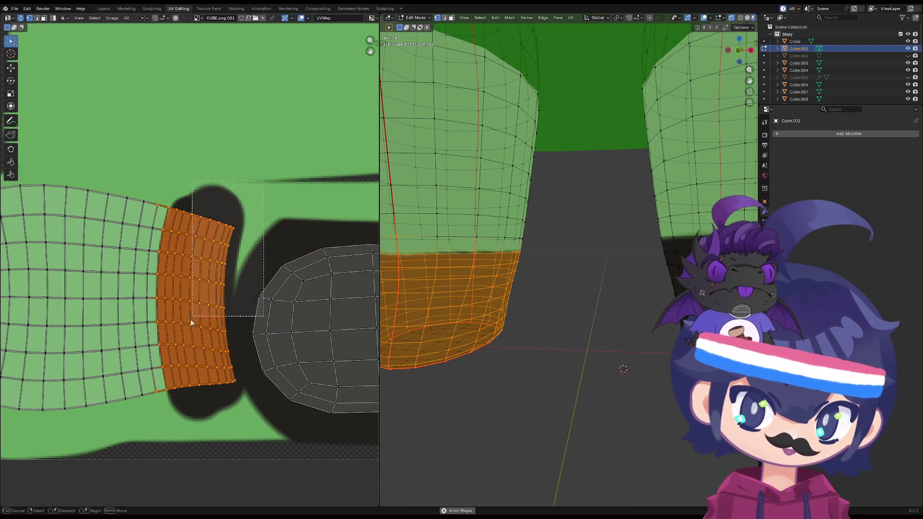
{"action": "left_click", "coordinate": [155, 388], "text": "alt+shift"}
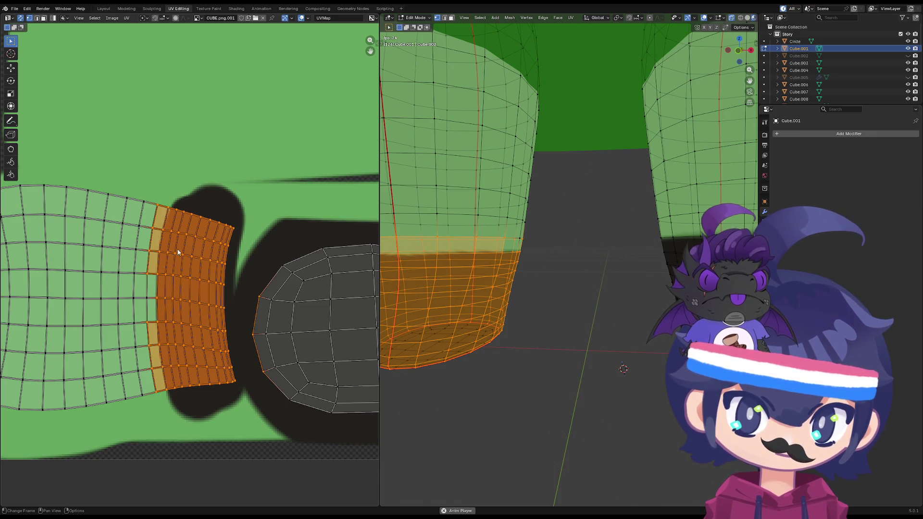
- Box-select the strip's edge faces, move them onto the texture's black boot area, and exit Edit Mode
{"action": "key", "text": "b"}
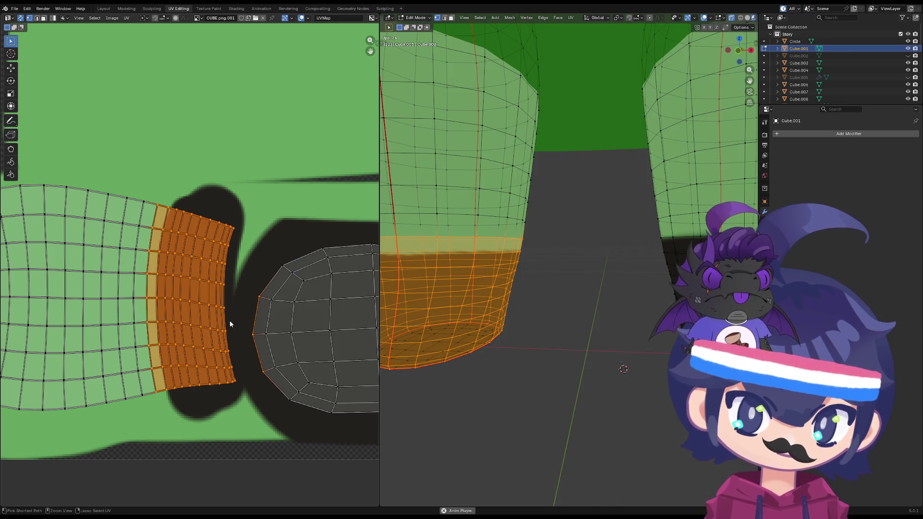
{"action": "left_click_drag", "start_coordinate": [279, 268], "coordinate": [249, 384]}
{"action": "key", "text": "g"}
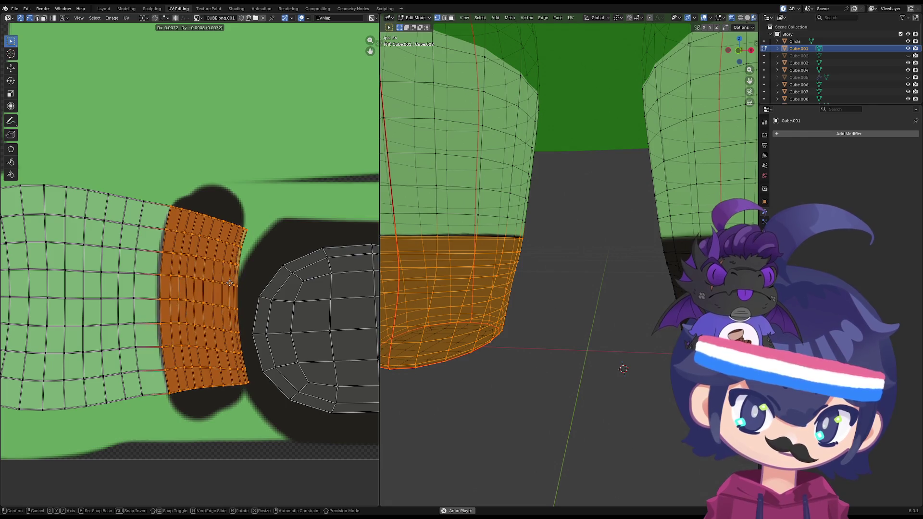
{"action": "left_click", "coordinate": [228, 282]}
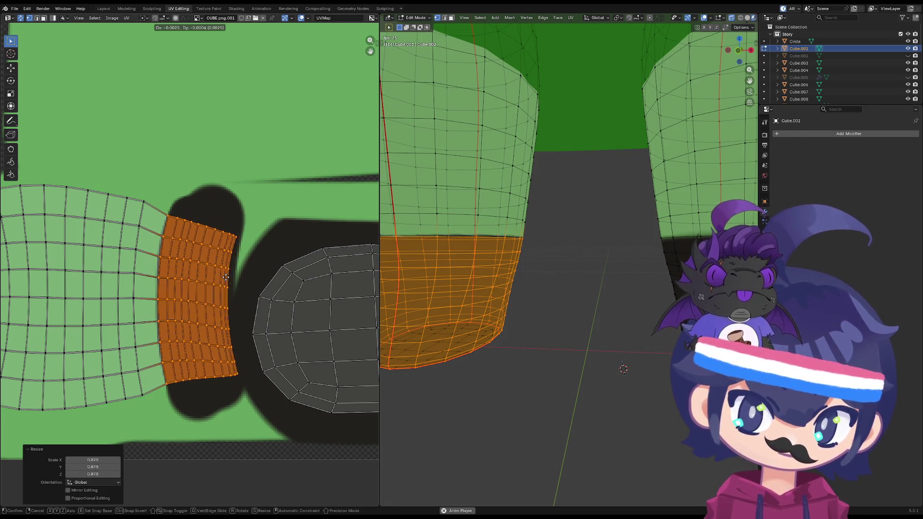
{"action": "key", "text": "Tab"}
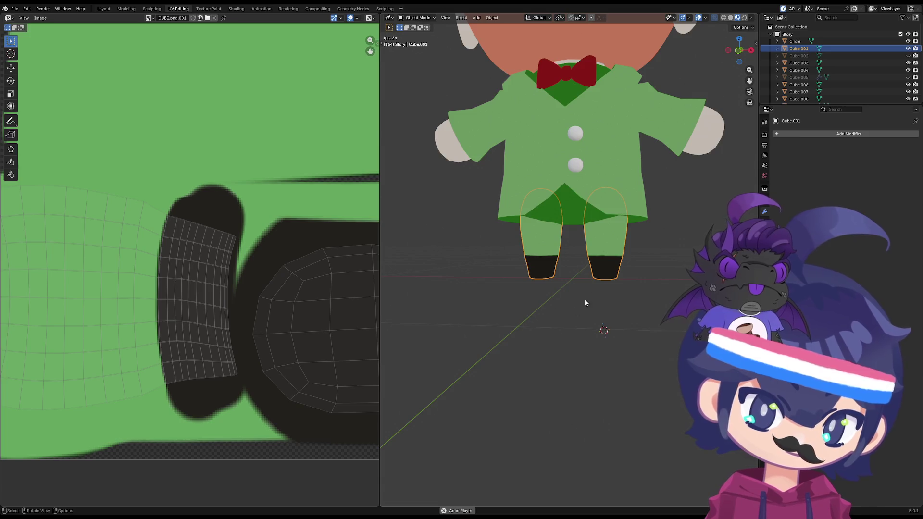
- Deselect the legs, frame the whole leprechaun in front orthographic view, and switch to the Layout workspace
{"action": "left_click", "coordinate": [504, 279]}
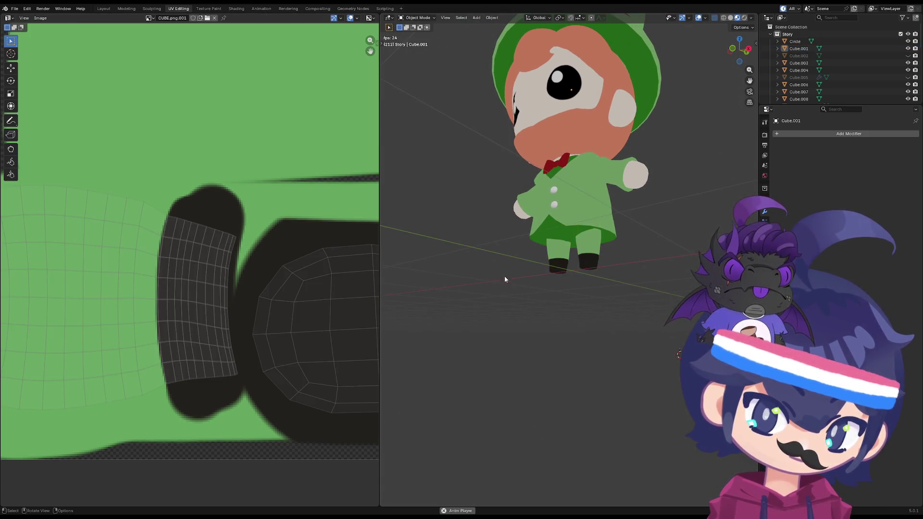
{"action": "mouse_move", "coordinate": [645, 316]}
{"action": "middle_mouse_down"}
{"action": "mouse_move", "coordinate": [607, 292]}
{"action": "mouse_move", "coordinate": [536, 277]}
{"action": "mouse_move", "coordinate": [523, 279]}
{"action": "mouse_move", "coordinate": [531, 290]}
{"action": "mouse_move", "coordinate": [508, 278]}
{"action": "mouse_move", "coordinate": [604, 310]}
{"action": "mouse_move", "coordinate": [543, 287]}
{"action": "mouse_move", "coordinate": [540, 297]}
{"action": "middle_mouse_up"}
{"action": "key", "text": "Escape"}
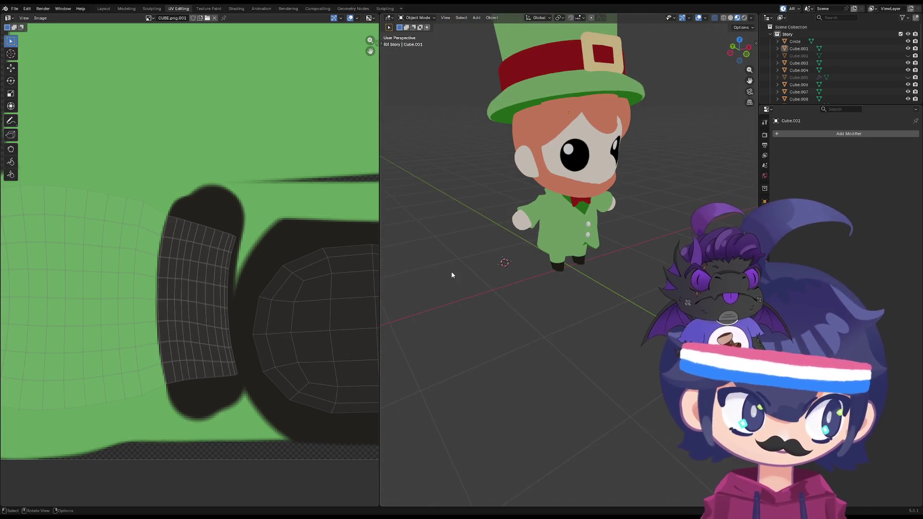
{"action": "key", "text": "KP_1"}
{"action": "scroll", "coordinate": [509, 269], "scroll_direction": "up", "scroll_amount": 2}
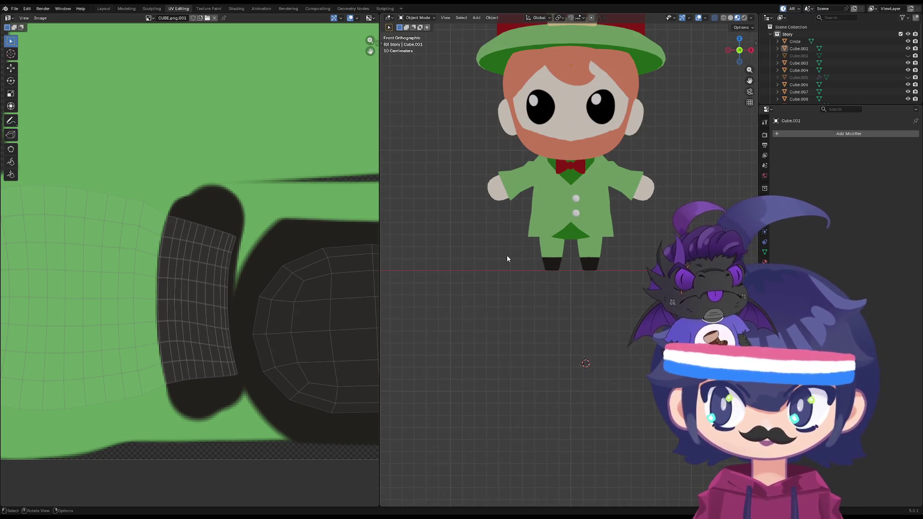
{"action": "scroll", "coordinate": [527, 237], "scroll_direction": "down", "scroll_amount": 3}
{"action": "scroll", "coordinate": [529, 241], "scroll_direction": "up", "scroll_amount": 2}
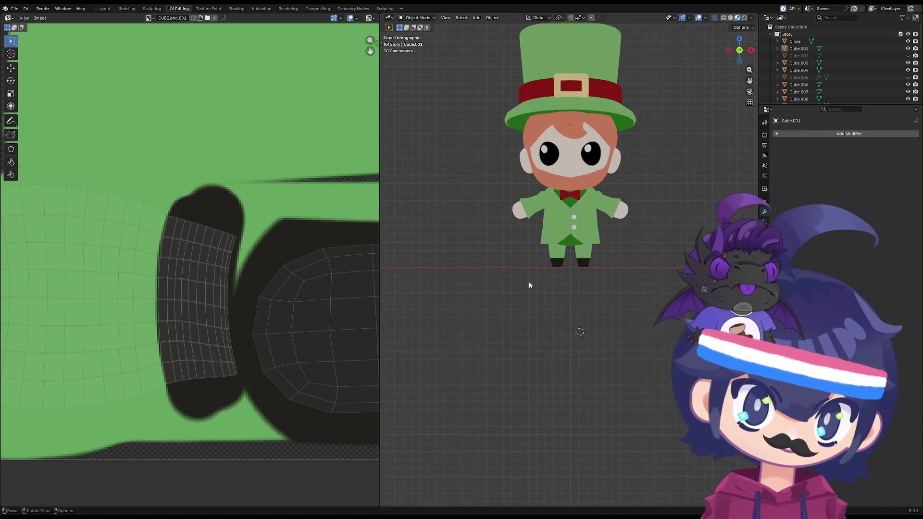
{"action": "middle_click_drag", "start_coordinate": [552, 181], "coordinate": [550, 235], "text": "shift"}
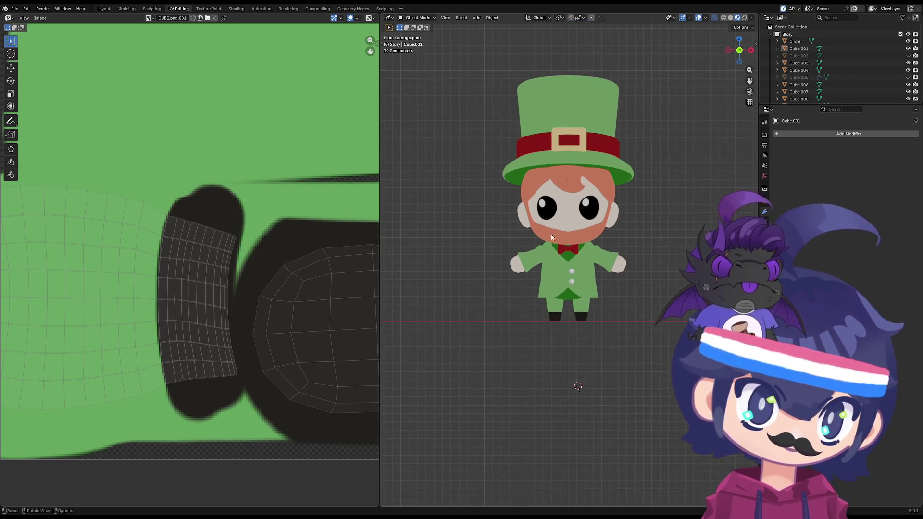
{"action": "mouse_move", "coordinate": [434, 278]}
{"action": "middle_mouse_down", "text": "ctrl"}
{"action": "mouse_move", "coordinate": [462, 233]}
{"action": "mouse_move", "coordinate": [429, 243]}
{"action": "middle_mouse_up", "text": "ctrl"}
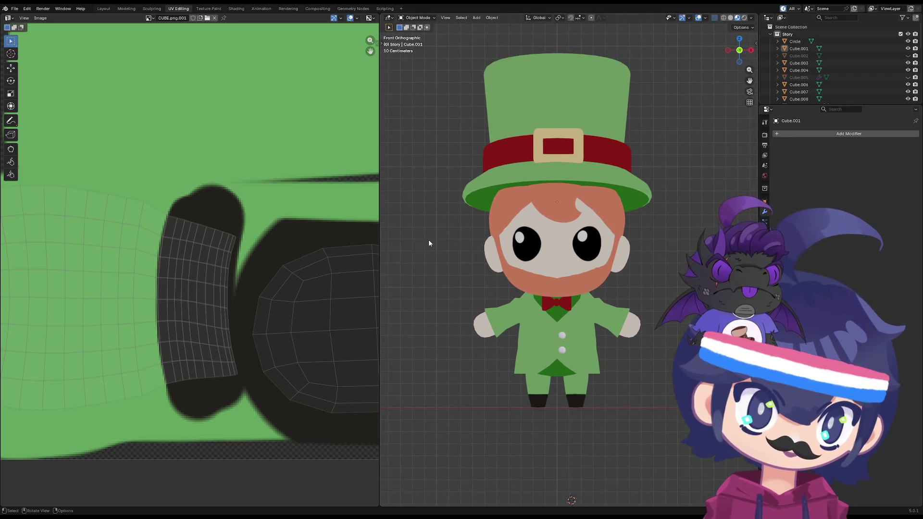
{"action": "left_click", "coordinate": [101, 10]}
{"action": "key", "text": "KP_1"}
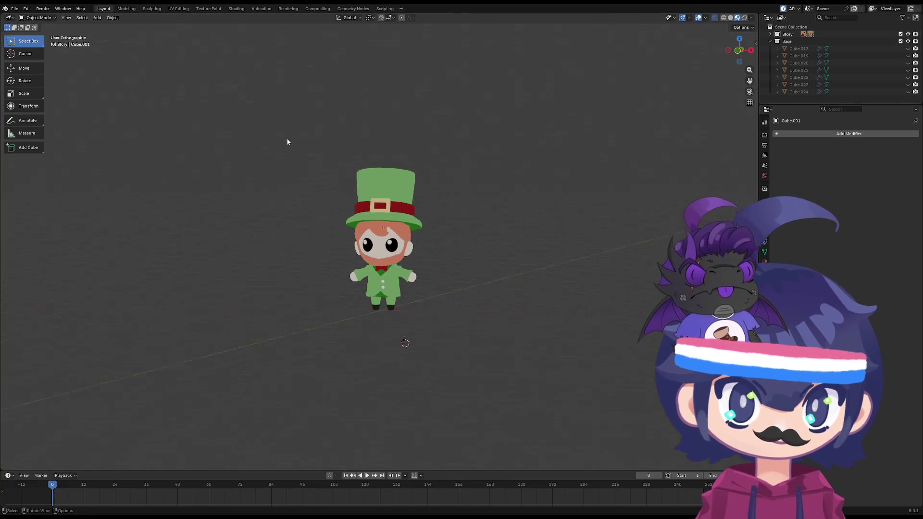
- Inspect the finished leprechaun from front and side, then select all its parts with A
{"action": "mouse_move", "coordinate": [342, 241]}
{"action": "middle_mouse_down", "text": "ctrl"}
{"action": "mouse_move", "coordinate": [344, 252]}
{"action": "mouse_move", "coordinate": [346, 230]}
{"action": "mouse_move", "coordinate": [345, 241]}
{"action": "mouse_move", "coordinate": [491, 234]}
{"action": "mouse_move", "coordinate": [424, 208]}
{"action": "mouse_move", "coordinate": [384, 163]}
{"action": "mouse_move", "coordinate": [327, 154]}
{"action": "mouse_move", "coordinate": [379, 228]}
{"action": "middle_mouse_up", "text": "ctrl"}
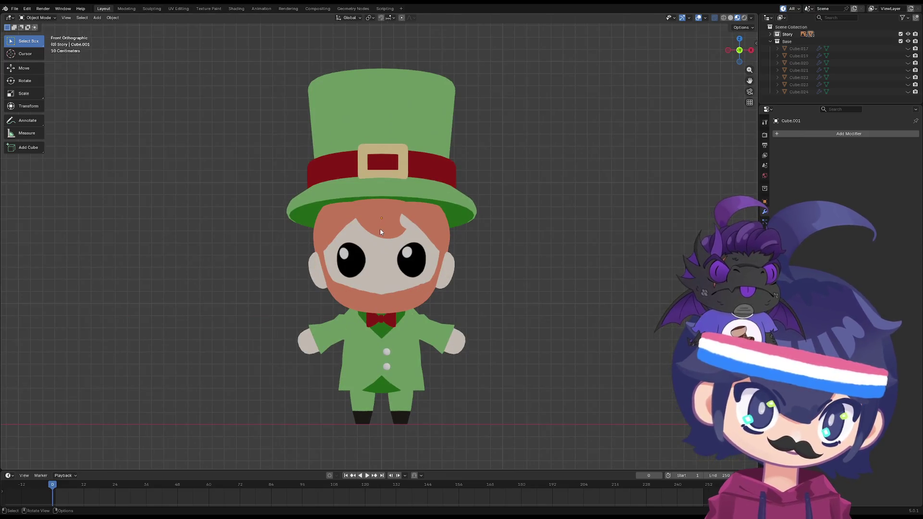
{"action": "scroll", "coordinate": [372, 227], "scroll_direction": "up", "scroll_amount": 1}
{"action": "scroll", "coordinate": [368, 221], "scroll_direction": "down", "scroll_amount": 2}
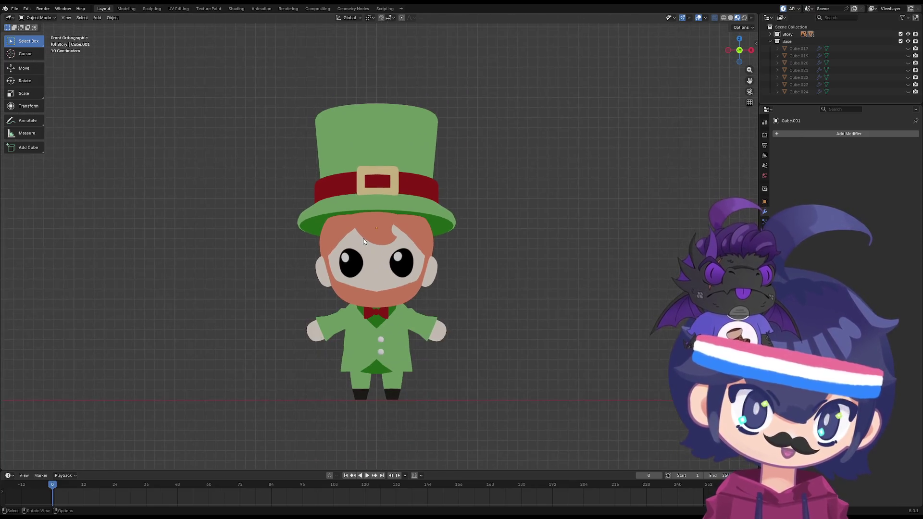
{"action": "scroll", "coordinate": [363, 238], "scroll_direction": "up", "scroll_amount": 1}
{"action": "scroll", "coordinate": [357, 238], "scroll_direction": "up", "scroll_amount": 1}
{"action": "mouse_move", "coordinate": [357, 237]}
{"action": "middle_mouse_down", "text": "shift"}
{"action": "mouse_move", "coordinate": [351, 226]}
{"action": "mouse_move", "coordinate": [385, 214]}
{"action": "mouse_move", "coordinate": [283, 187]}
{"action": "middle_mouse_up", "text": "shift"}
{"action": "scroll", "coordinate": [351, 226], "scroll_direction": "down", "scroll_amount": 1}
{"action": "key", "text": "grave"}
{"action": "left_click", "coordinate": [323, 161]}
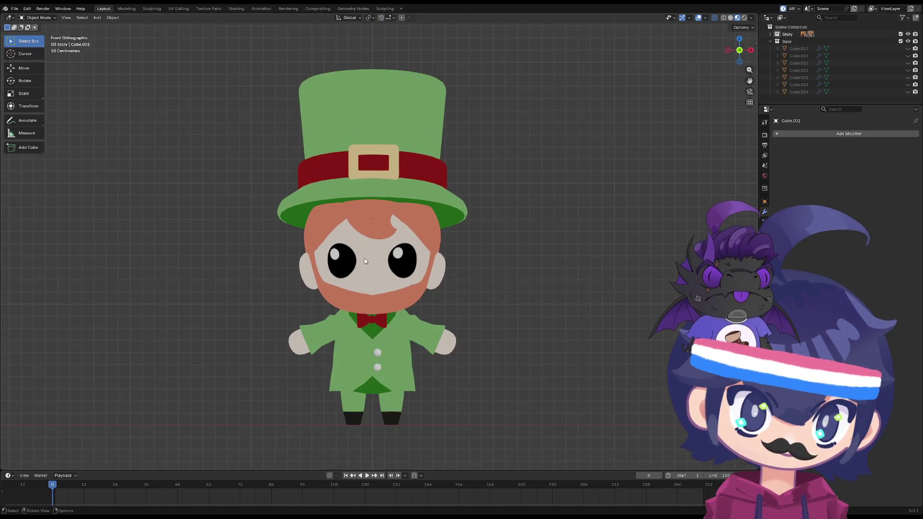
{"action": "scroll", "coordinate": [360, 240], "scroll_direction": "up", "scroll_amount": 1}
{"action": "scroll", "coordinate": [359, 237], "scroll_direction": "down", "scroll_amount": 2}
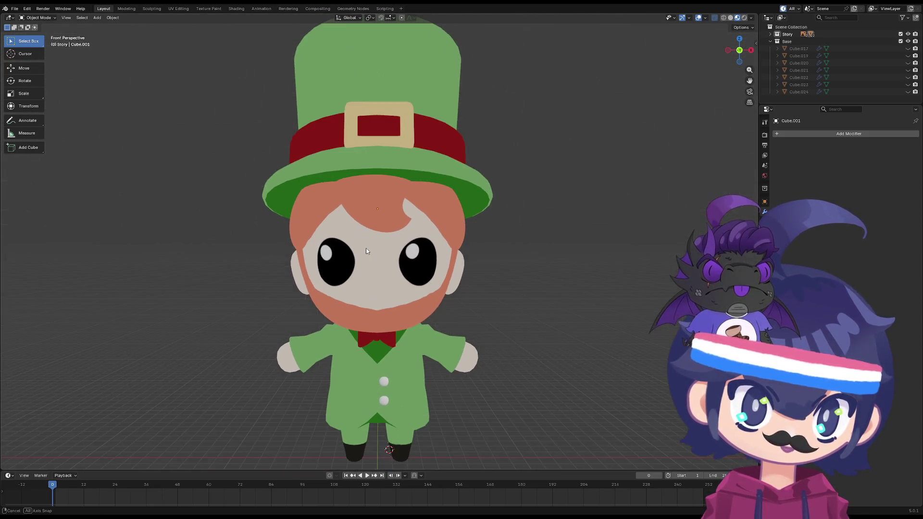
{"action": "key", "text": "a"}
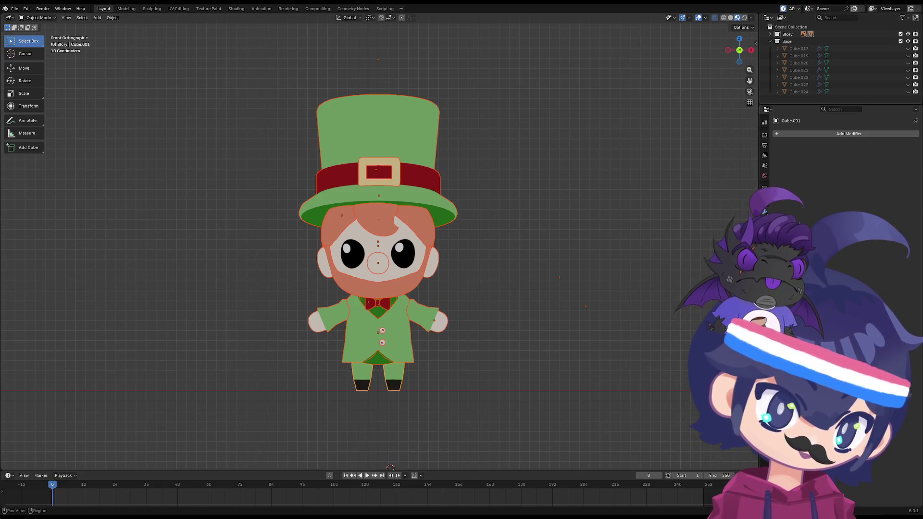
- Add a Solidify modifier to the leg piece Cube.001 and show its Story-Texture material settings
{"action": "left_click", "coordinate": [800, 134]}
{"action": "key", "text": "space"}
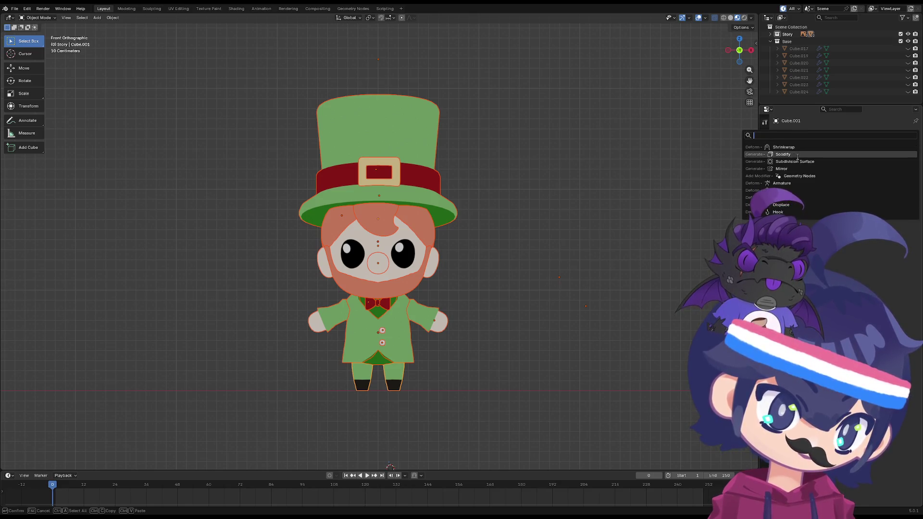
{"action": "left_click", "coordinate": [796, 154]}
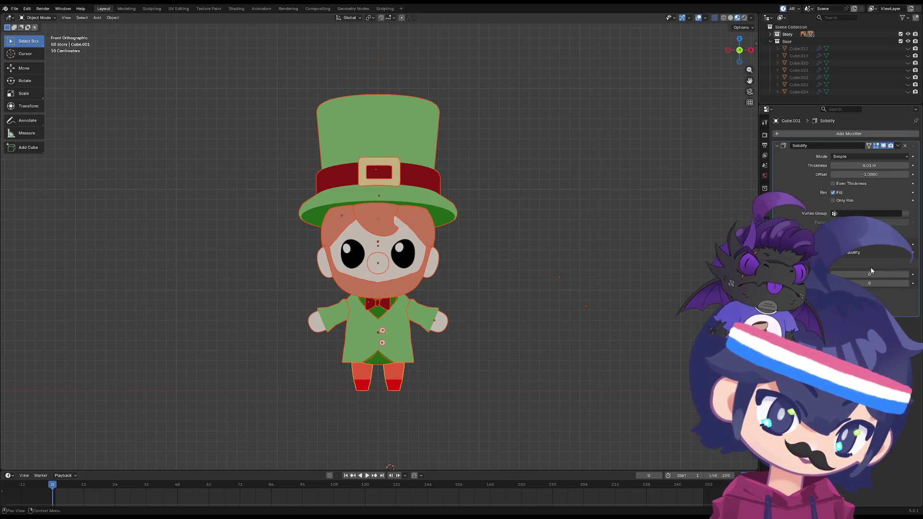
{"action": "left_click", "coordinate": [764, 262]}
{"action": "left_click", "coordinate": [764, 272]}
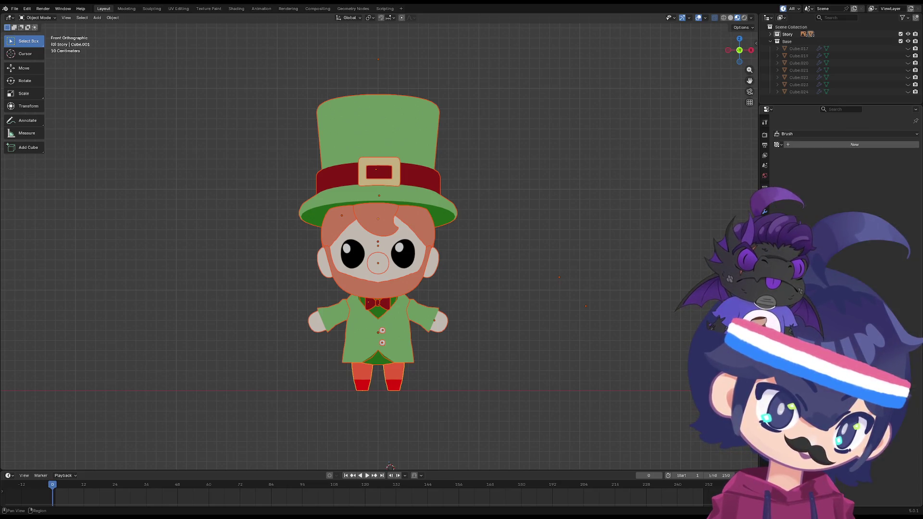
{"action": "left_click", "coordinate": [764, 262]}
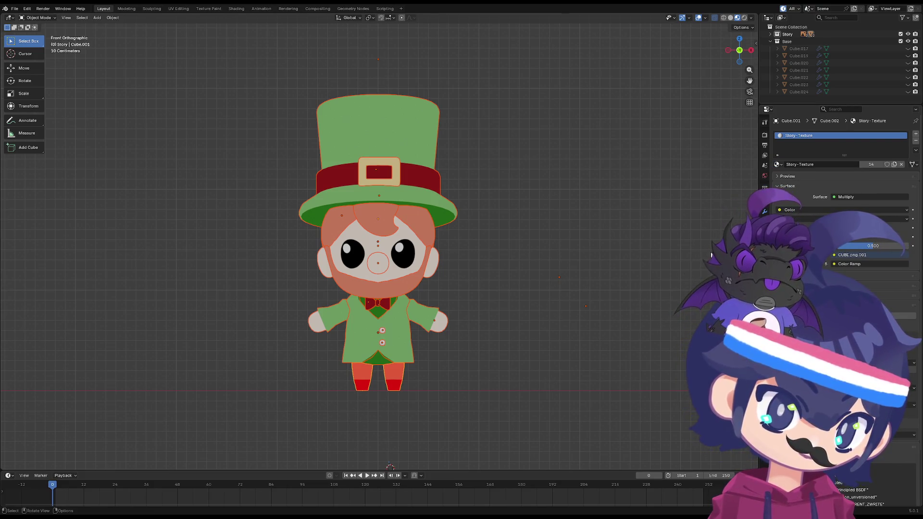
- Add a second material slot to the legs and fill it with the plain Material
{"action": "scroll", "coordinate": [378, 243], "scroll_direction": "up", "scroll_amount": 2}
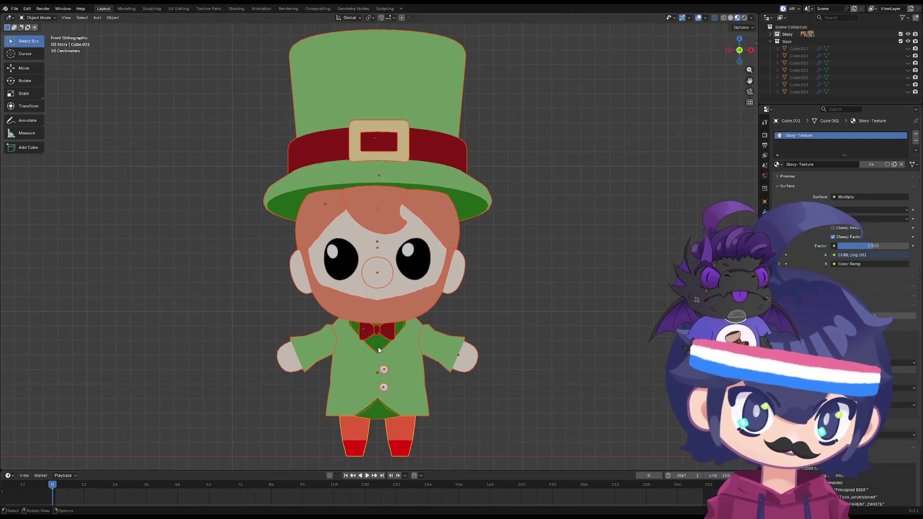
{"action": "left_click", "coordinate": [776, 165]}
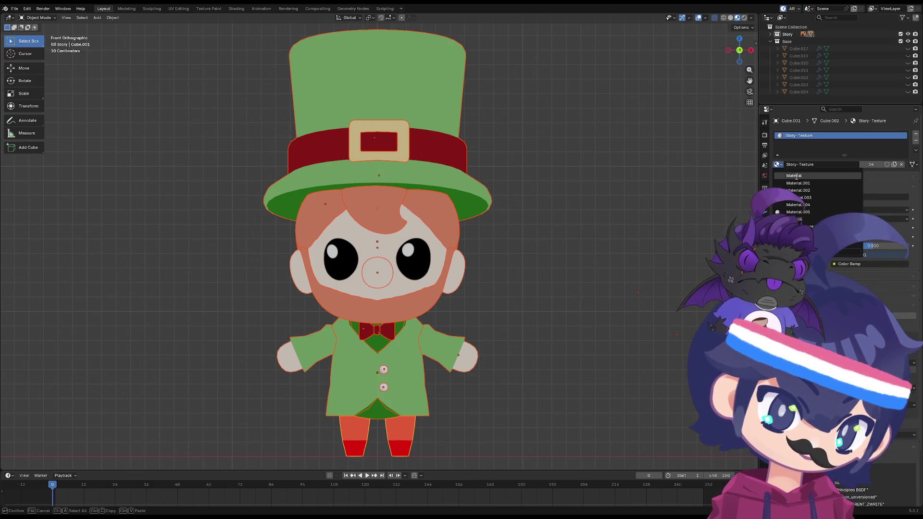
{"action": "left_click", "coordinate": [796, 176]}
{"action": "key", "text": "ctrl+z"}
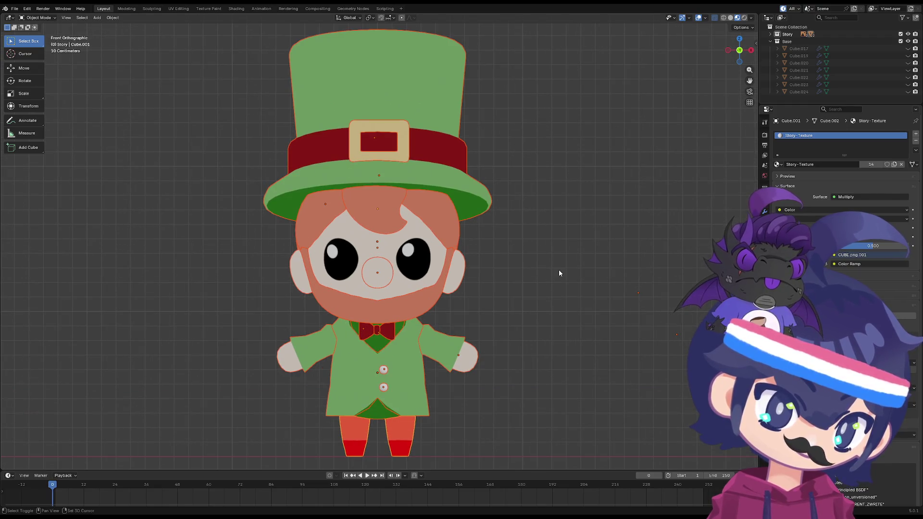
{"action": "middle_click_drag", "start_coordinate": [559, 270], "coordinate": [561, 256], "text": "shift"}
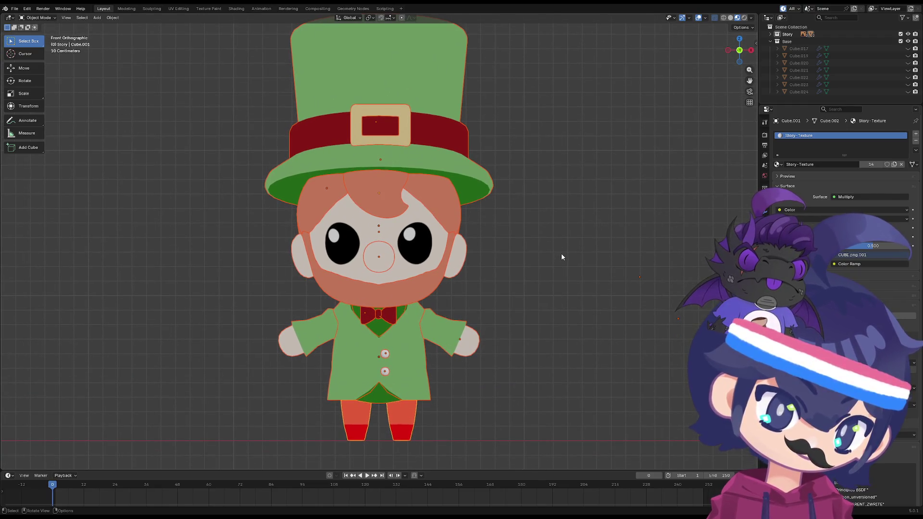
{"action": "left_click", "coordinate": [916, 135]}
{"action": "left_click", "coordinate": [778, 179]}
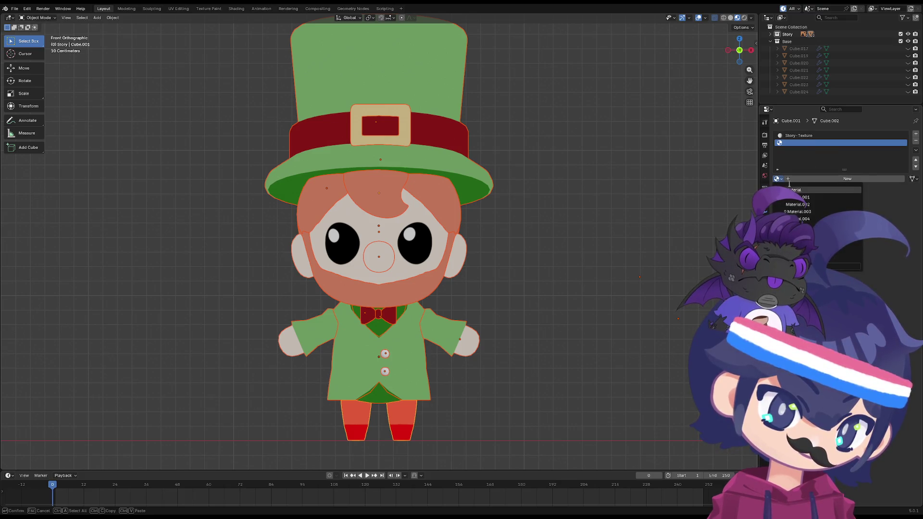
{"action": "left_click", "coordinate": [794, 190]}
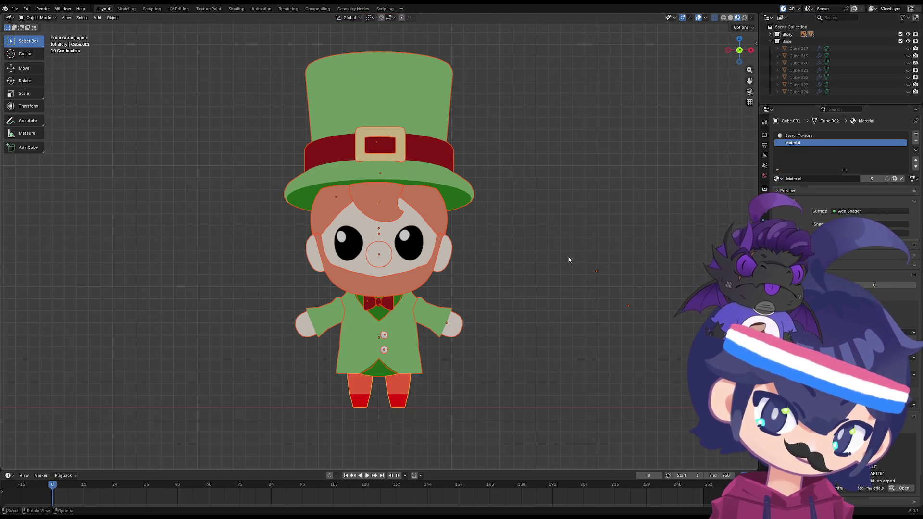
- Reselect the legs and make their second material slot active
{"action": "key", "text": "alt+a"}
{"action": "left_click", "coordinate": [401, 419]}
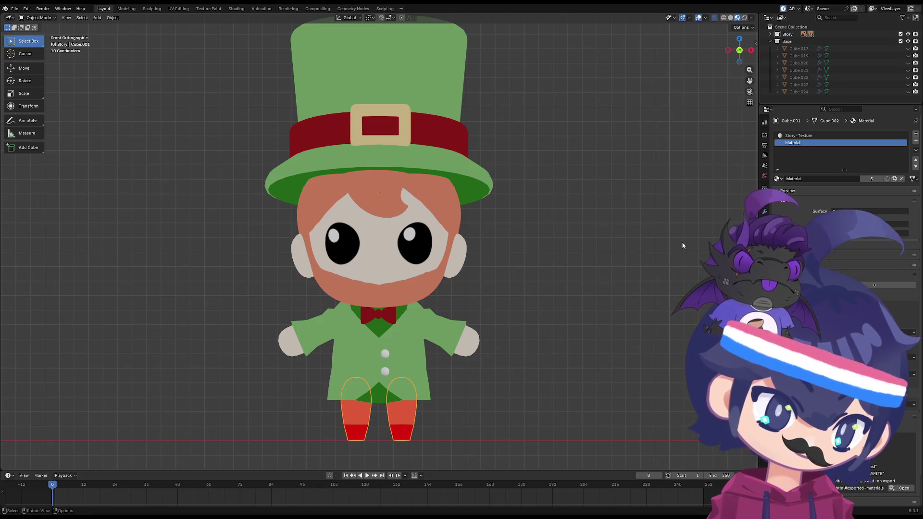
{"action": "left_click", "coordinate": [798, 136]}
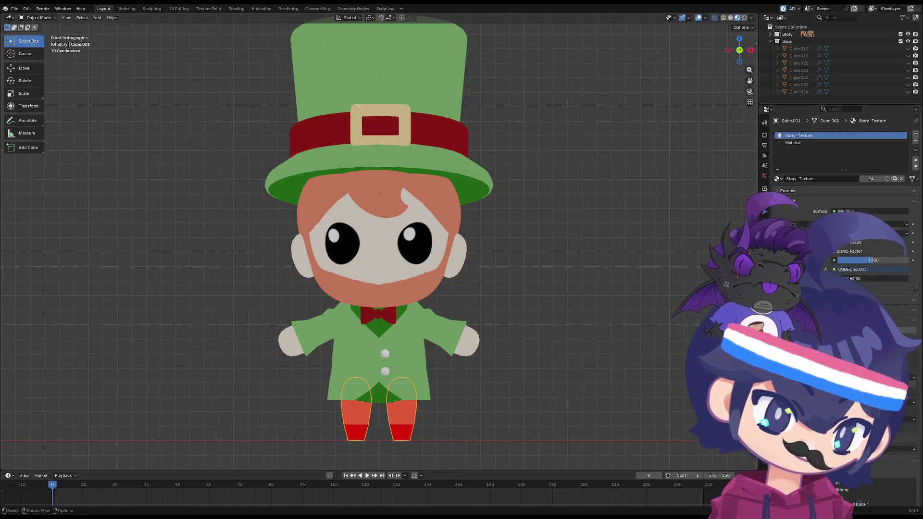
{"action": "left_click", "coordinate": [397, 380]}
{"action": "left_click", "coordinate": [401, 429]}
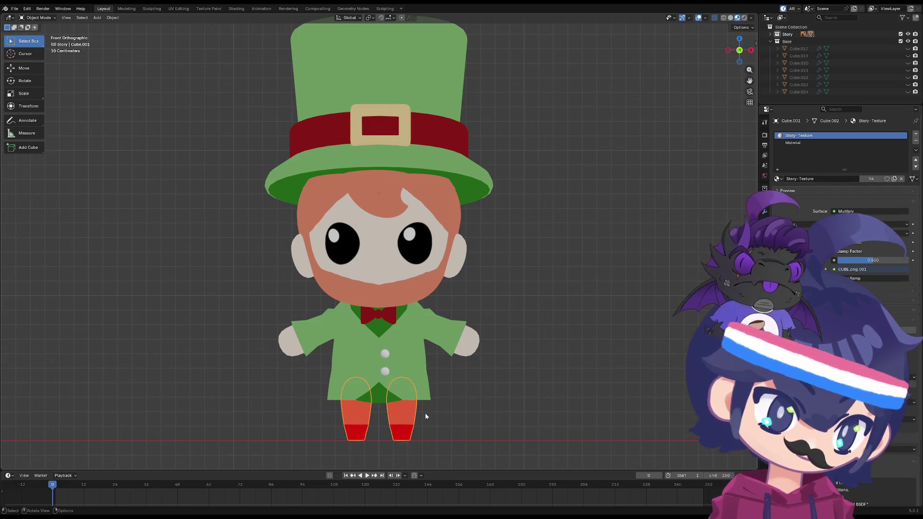
{"action": "scroll", "coordinate": [384, 418], "scroll_direction": "up", "scroll_amount": 4}
{"action": "scroll", "coordinate": [408, 360], "scroll_direction": "up", "scroll_amount": 1}
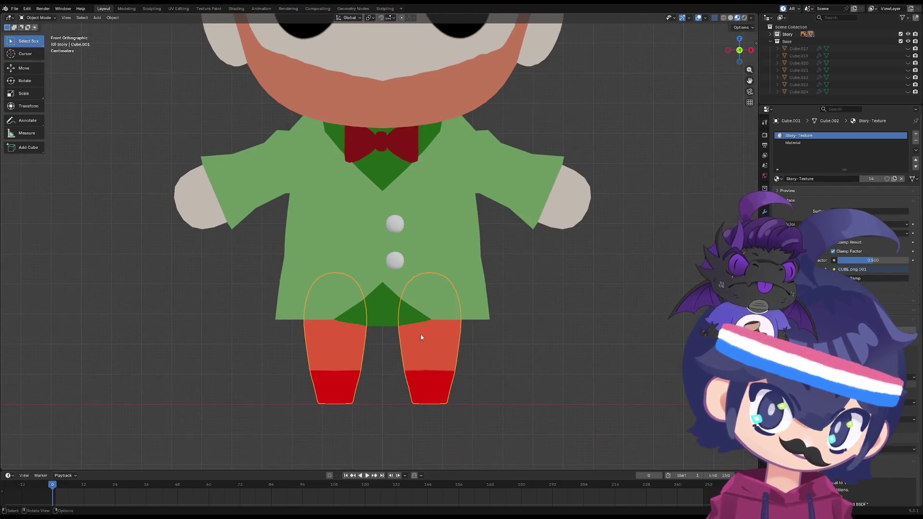
{"action": "left_click", "coordinate": [793, 143]}
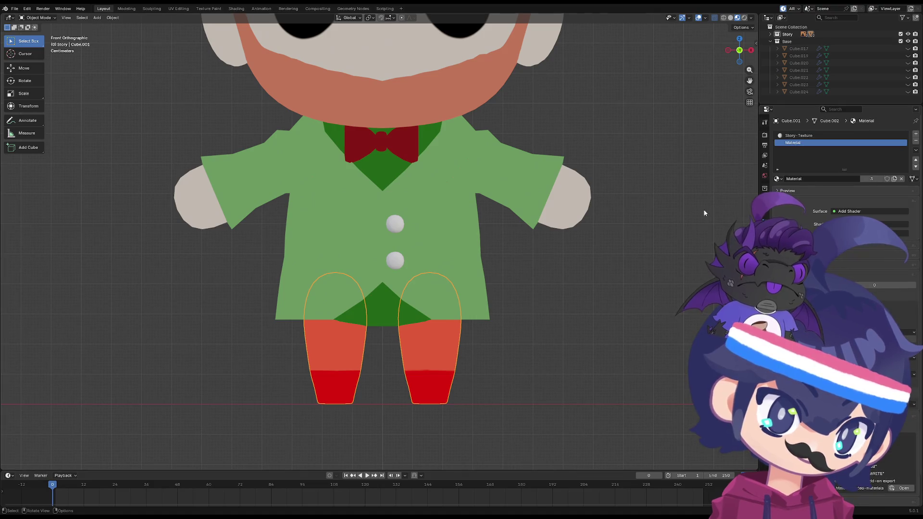
- Rename the second slot's material to 'Out'
{"action": "scroll", "coordinate": [608, 221], "scroll_direction": "down", "scroll_amount": 3}
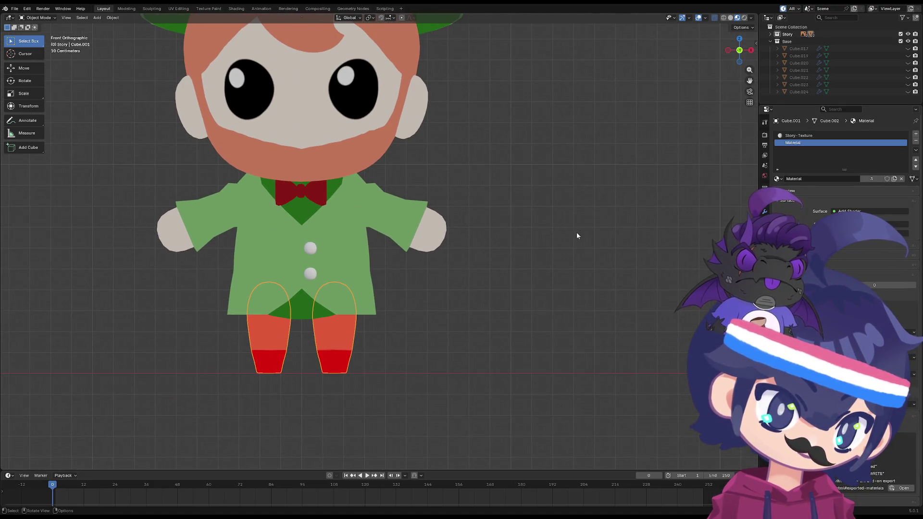
{"action": "scroll", "coordinate": [519, 252], "scroll_direction": "down", "scroll_amount": 3}
{"action": "scroll", "coordinate": [457, 288], "scroll_direction": "up", "scroll_amount": 2}
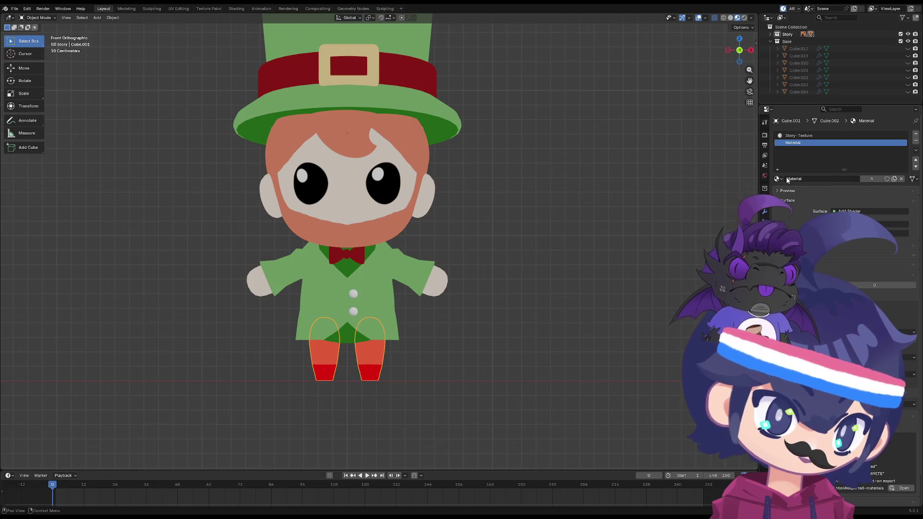
{"action": "scroll", "coordinate": [680, 203], "scroll_direction": "up", "scroll_amount": 2}
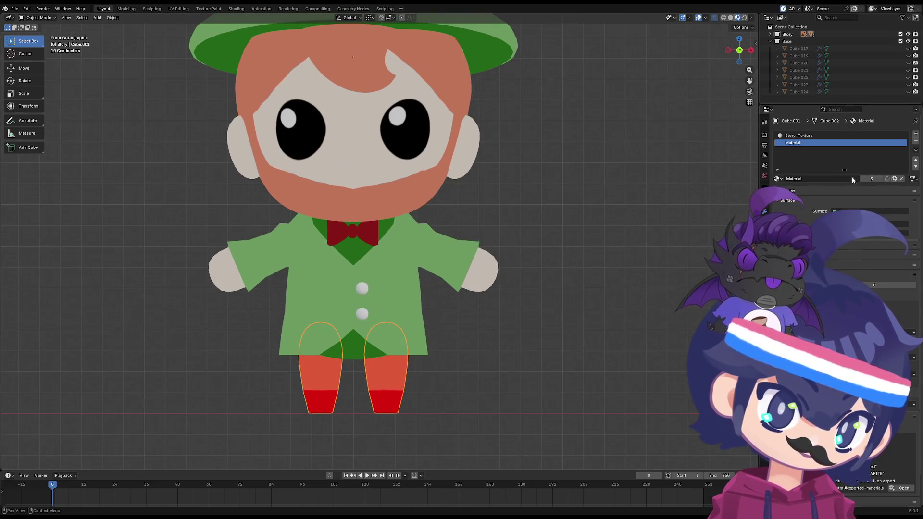
{"action": "double_click", "coordinate": [796, 179]}
{"action": "type", "text": "Out"}
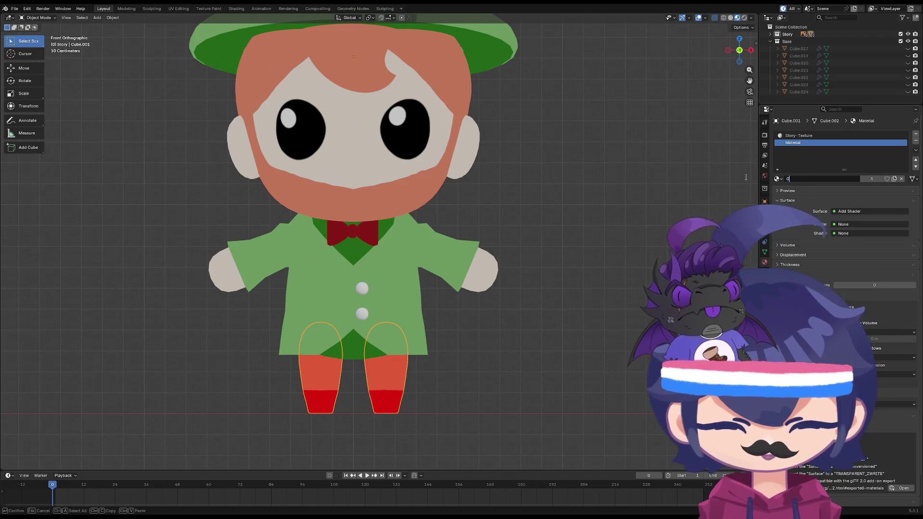
{"action": "key", "text": "Return"}
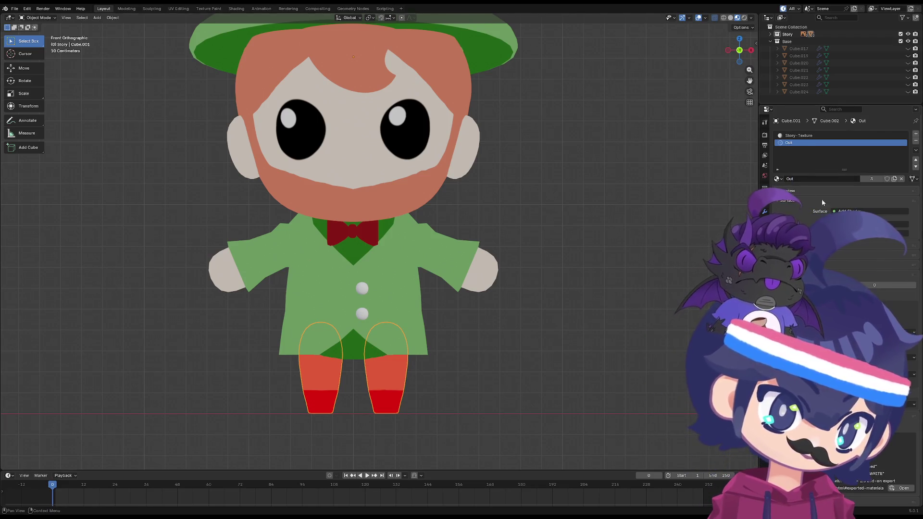
{"action": "scroll", "coordinate": [821, 199], "scroll_direction": "down", "scroll_amount": 2}
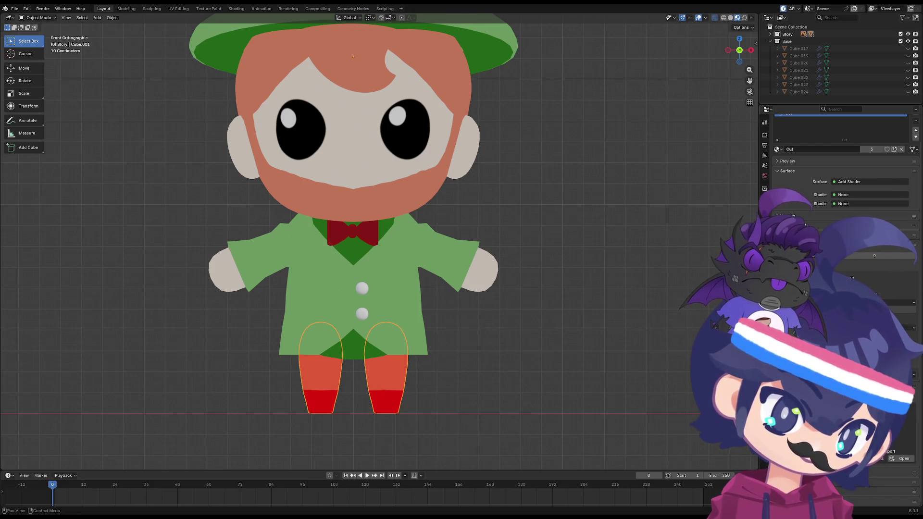
{"action": "scroll", "coordinate": [820, 199], "scroll_direction": "up", "scroll_amount": 2}
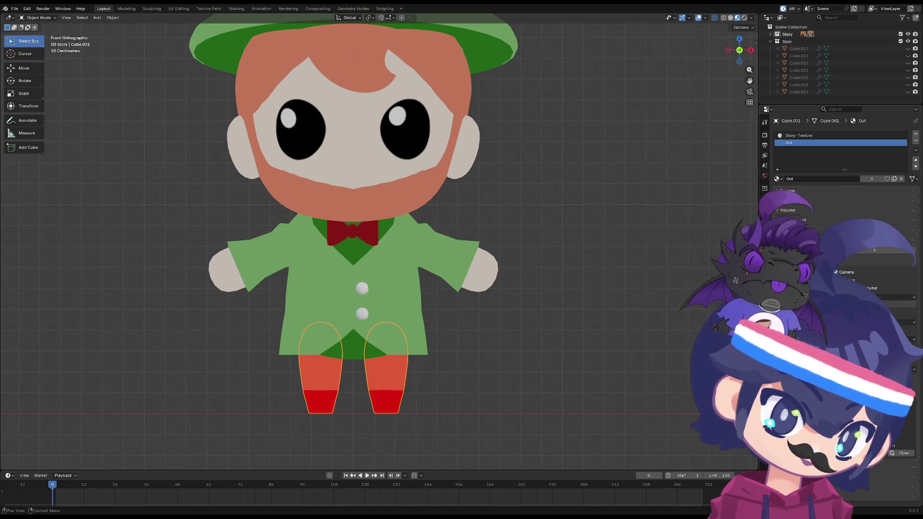
- Make the Out material a Background shader with pure black colour
{"action": "left_click", "coordinate": [815, 195]}
{"action": "left_click", "coordinate": [786, 193]}
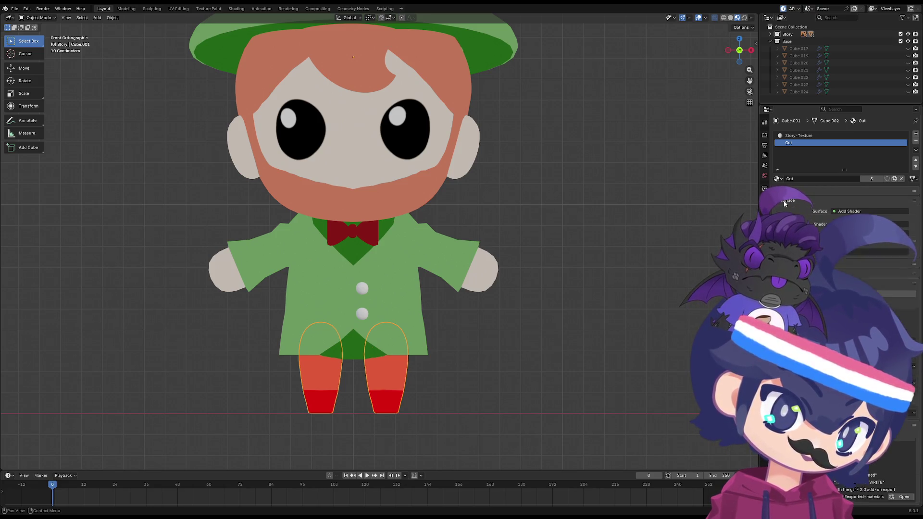
{"action": "left_click", "coordinate": [849, 211]}
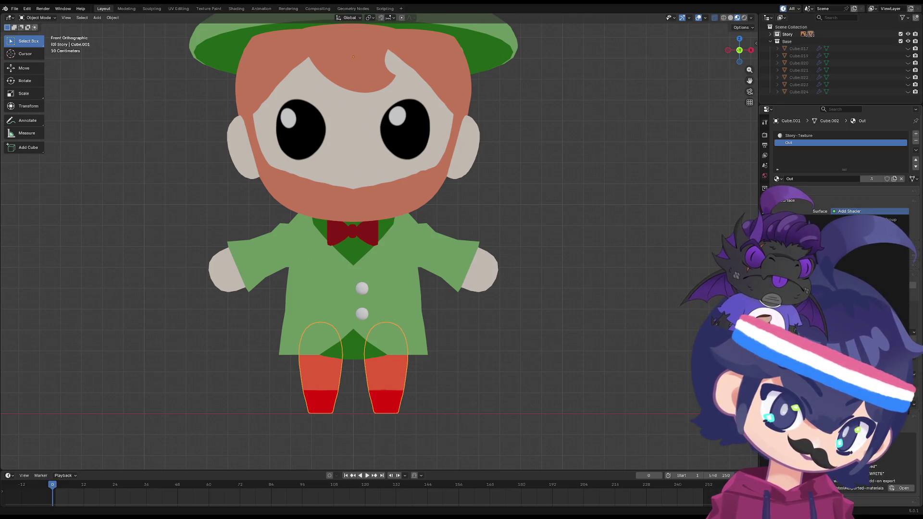
{"action": "left_click", "coordinate": [864, 245]}
{"action": "left_click", "coordinate": [894, 224]}
{"action": "left_click_drag", "start_coordinate": [899, 128], "coordinate": [903, 155]}
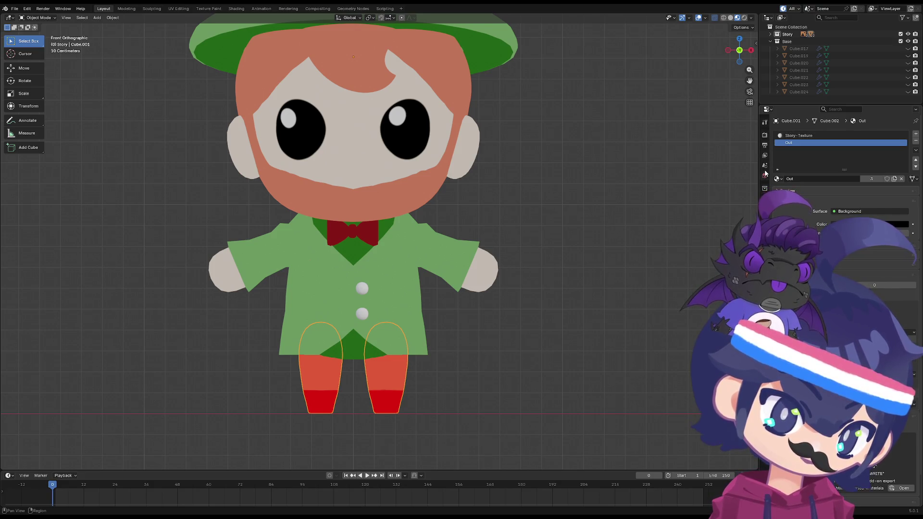
- Set the Solidify modifier's Material Offset to 1 so the shell uses Out
{"action": "left_click", "coordinate": [764, 208]}
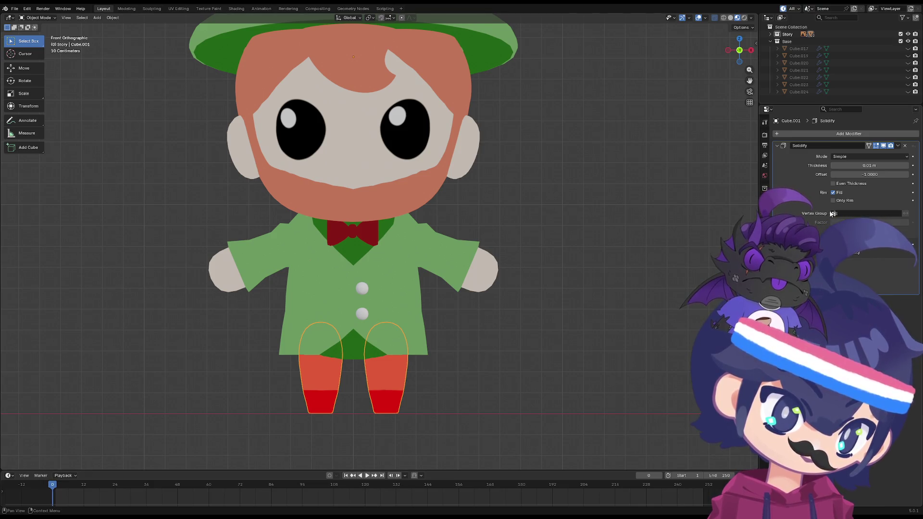
{"action": "left_click", "coordinate": [798, 262]}
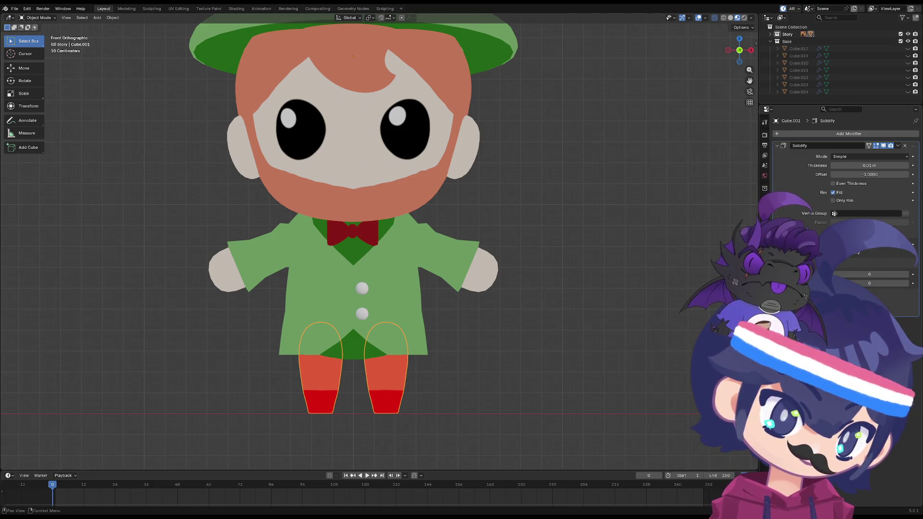
{"action": "left_click", "coordinate": [906, 274]}
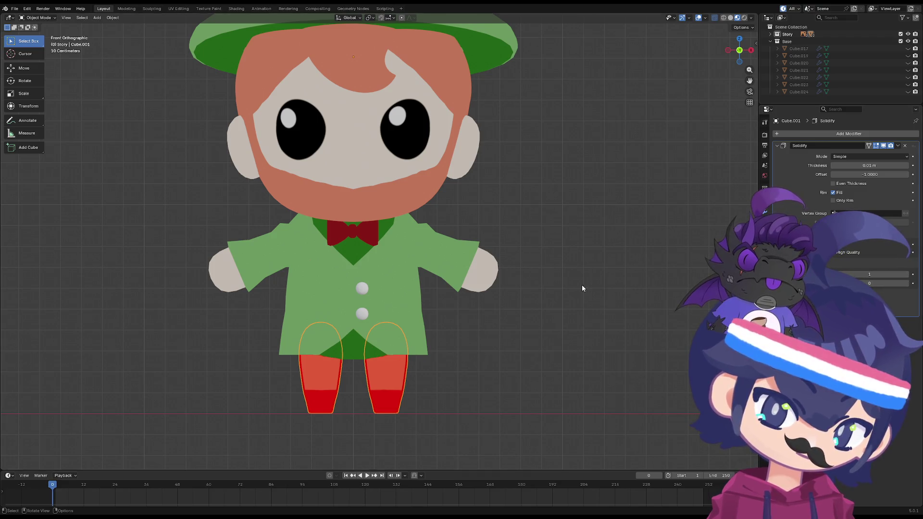
{"action": "left_click", "coordinate": [614, 278]}
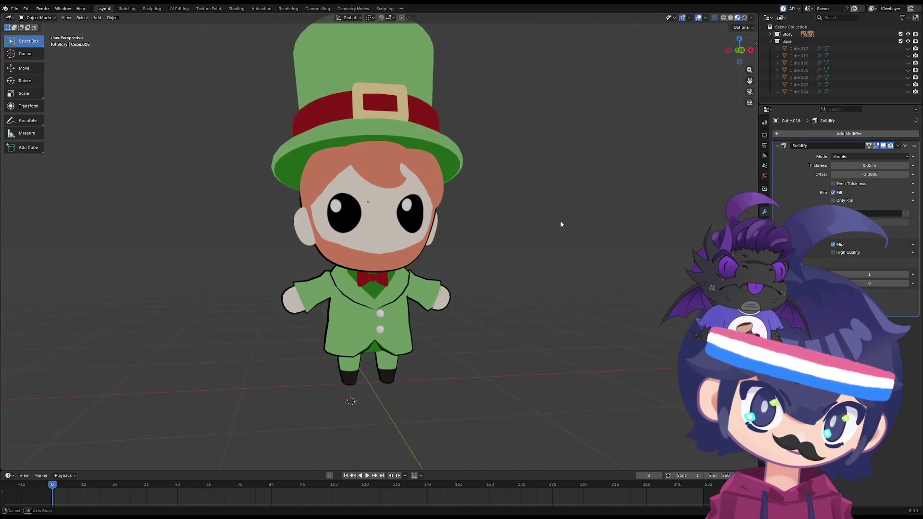
- Select the ear and orbit to look down on the character
{"action": "mouse_move", "coordinate": [561, 220]}
{"action": "middle_mouse_down"}
{"action": "mouse_move", "coordinate": [591, 225]}
{"action": "mouse_move", "coordinate": [577, 234]}
{"action": "mouse_move", "coordinate": [487, 226]}
{"action": "mouse_move", "coordinate": [520, 220]}
{"action": "mouse_move", "coordinate": [344, 228]}
{"action": "middle_mouse_up"}
{"action": "left_click", "coordinate": [344, 228]}
{"action": "scroll", "coordinate": [419, 239], "scroll_direction": "up", "scroll_amount": 5}
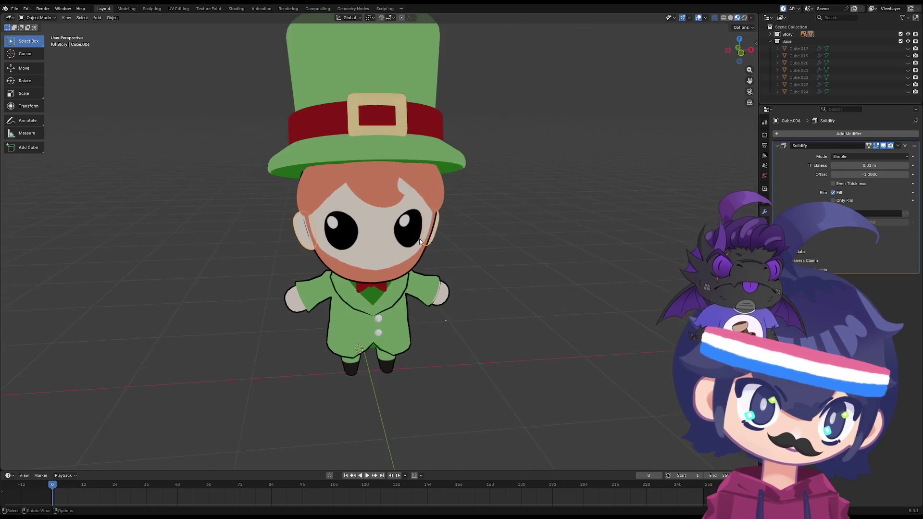
{"action": "scroll", "coordinate": [406, 232], "scroll_direction": "down", "scroll_amount": 4}
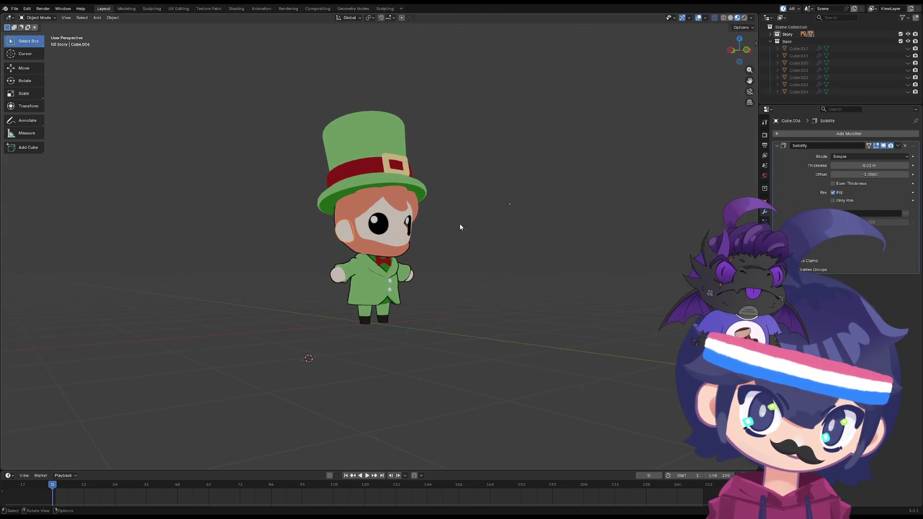
{"action": "scroll", "coordinate": [459, 224], "scroll_direction": "up", "scroll_amount": 4}
{"action": "middle_click_drag", "start_coordinate": [460, 224], "coordinate": [430, 233]}
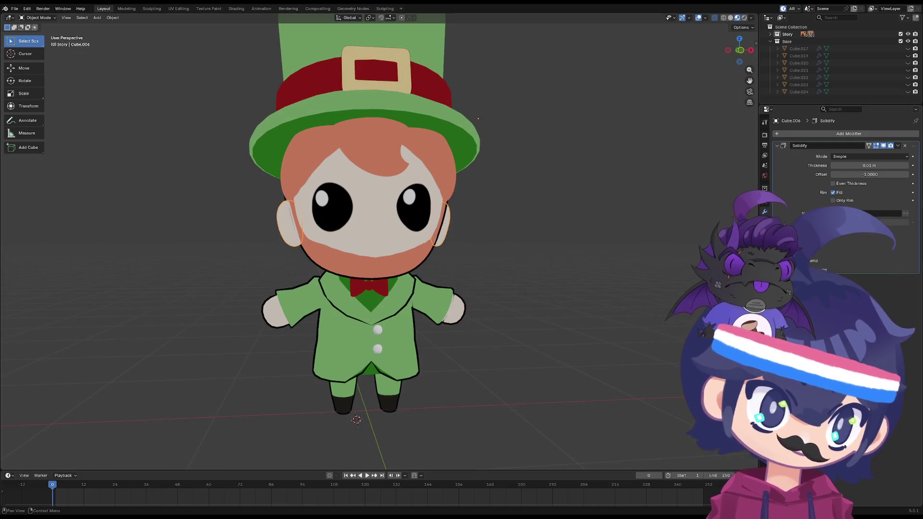
- Add a second material slot on the ears holding the Out material, then return to the Solidify modifier
{"action": "left_click", "coordinate": [764, 265]}
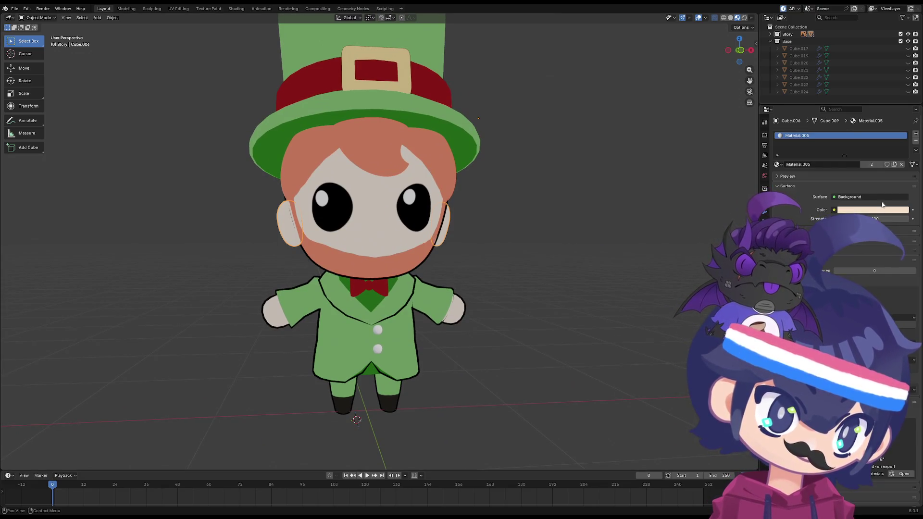
{"action": "left_click", "coordinate": [915, 133]}
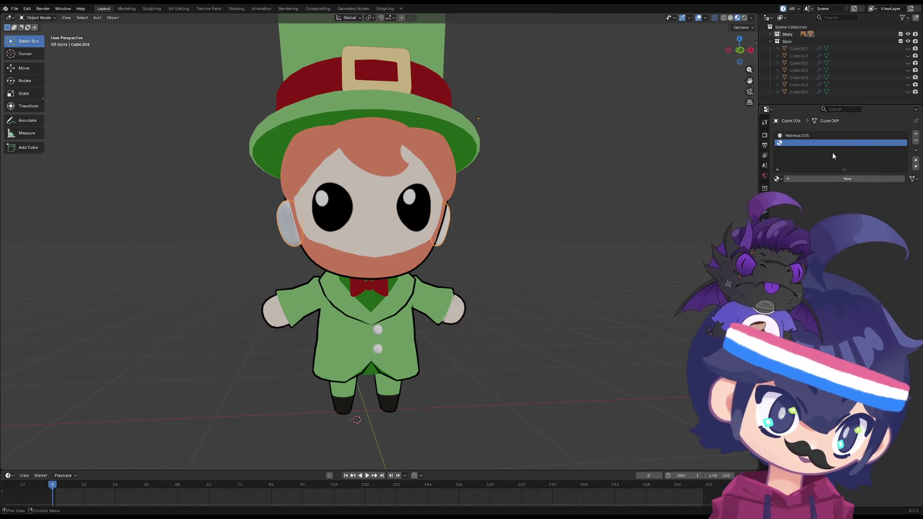
{"action": "left_click", "coordinate": [777, 179]}
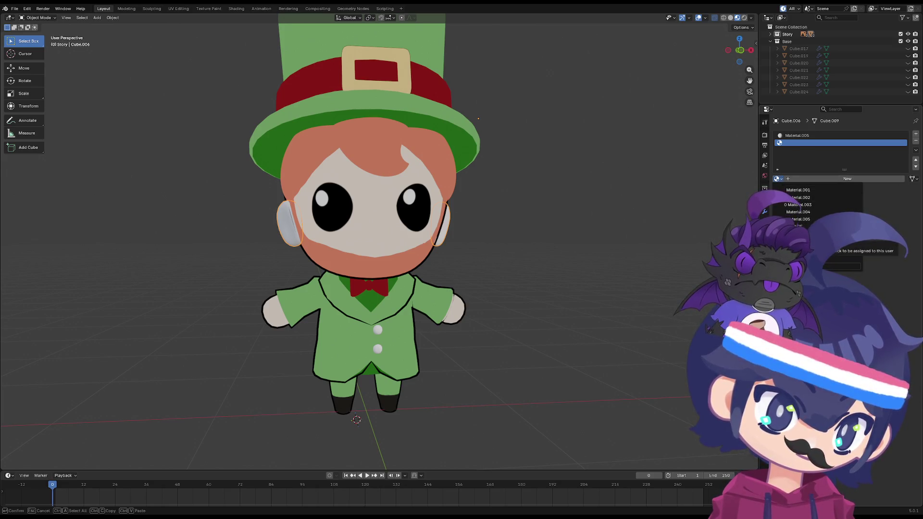
{"action": "left_click", "coordinate": [798, 233]}
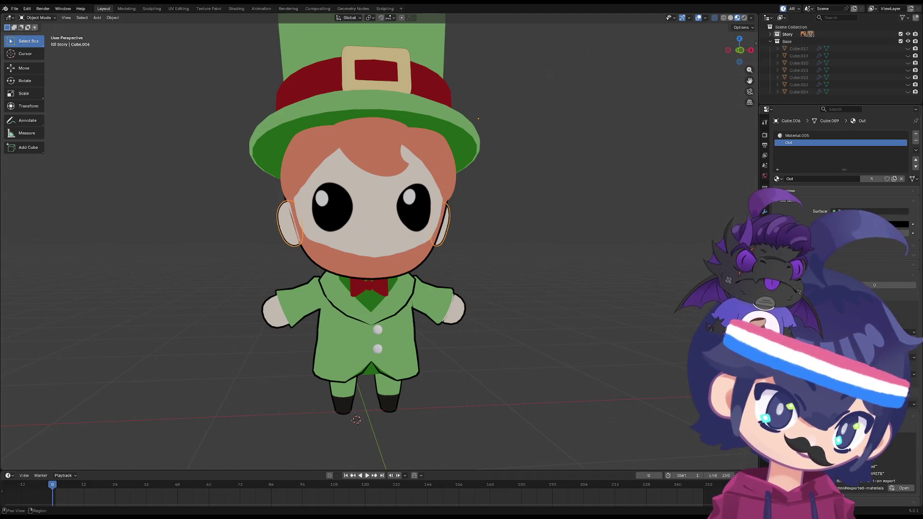
{"action": "left_click", "coordinate": [765, 212]}
{"action": "left_click_drag", "start_coordinate": [869, 165], "coordinate": [869, 166]}
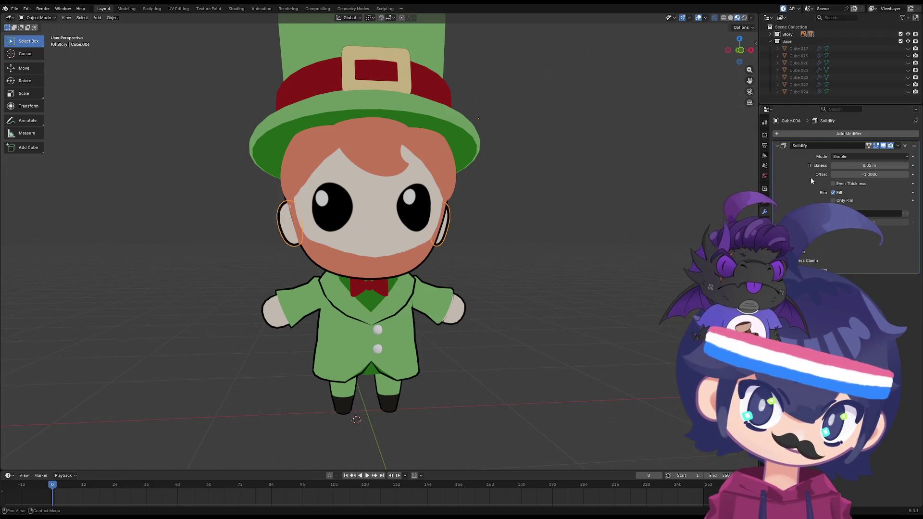
{"action": "scroll", "coordinate": [356, 240], "scroll_direction": "down", "scroll_amount": 3}
- Orbit to a side view, select the nose, and show its material settings
{"action": "mouse_move", "coordinate": [356, 240]}
{"action": "middle_mouse_down"}
{"action": "mouse_move", "coordinate": [442, 246]}
{"action": "mouse_move", "coordinate": [411, 266]}
{"action": "mouse_move", "coordinate": [385, 259]}
{"action": "mouse_move", "coordinate": [388, 232]}
{"action": "mouse_move", "coordinate": [454, 252]}
{"action": "mouse_move", "coordinate": [472, 241]}
{"action": "mouse_move", "coordinate": [464, 210]}
{"action": "mouse_move", "coordinate": [419, 218]}
{"action": "mouse_move", "coordinate": [358, 255]}
{"action": "mouse_move", "coordinate": [452, 240]}
{"action": "mouse_move", "coordinate": [369, 233]}
{"action": "mouse_move", "coordinate": [506, 231]}
{"action": "mouse_move", "coordinate": [385, 245]}
{"action": "mouse_move", "coordinate": [369, 249]}
{"action": "mouse_move", "coordinate": [370, 262]}
{"action": "middle_mouse_up"}
{"action": "scroll", "coordinate": [442, 246], "scroll_direction": "up", "scroll_amount": 4}
{"action": "scroll", "coordinate": [364, 241], "scroll_direction": "up", "scroll_amount": 4}
{"action": "left_click", "coordinate": [380, 222]}
{"action": "scroll", "coordinate": [507, 231], "scroll_direction": "down", "scroll_amount": 4}
{"action": "scroll", "coordinate": [369, 249], "scroll_direction": "up", "scroll_amount": 4}
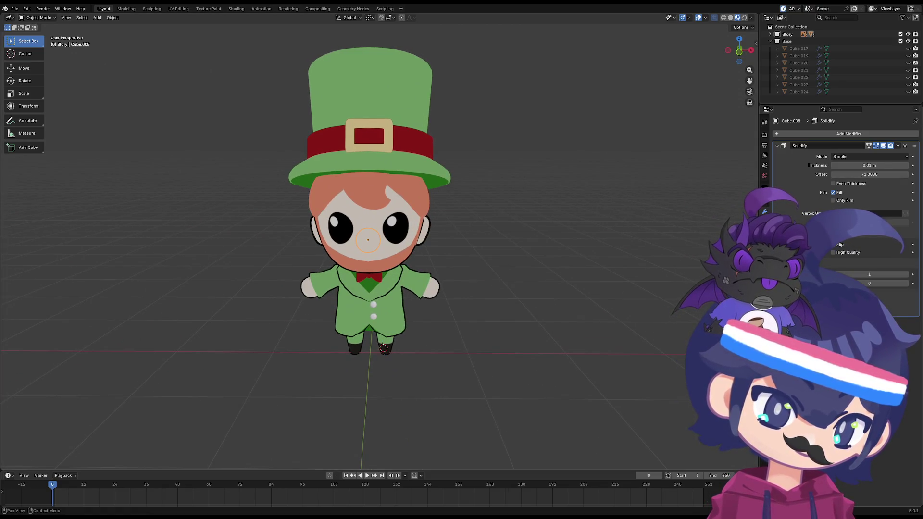
{"action": "left_click", "coordinate": [764, 264]}
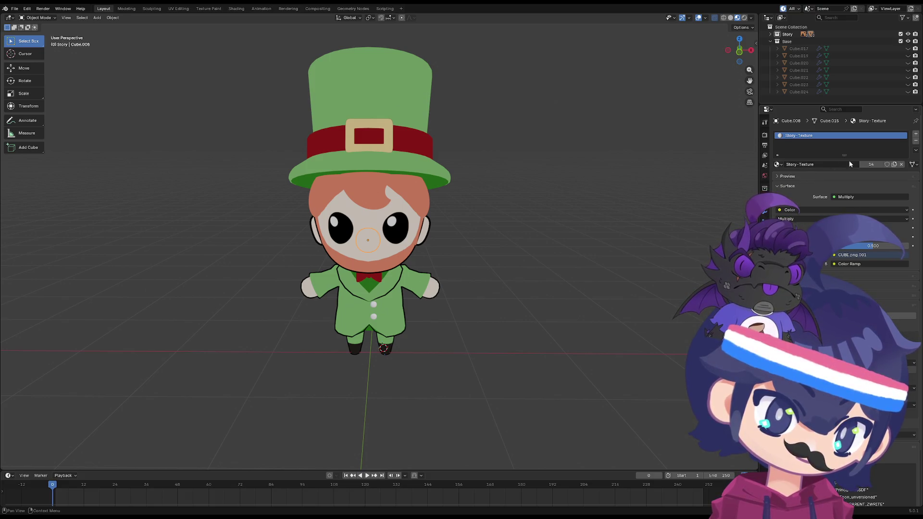
- Add a new material slot on the nose holding the Out material
{"action": "left_click", "coordinate": [915, 134]}
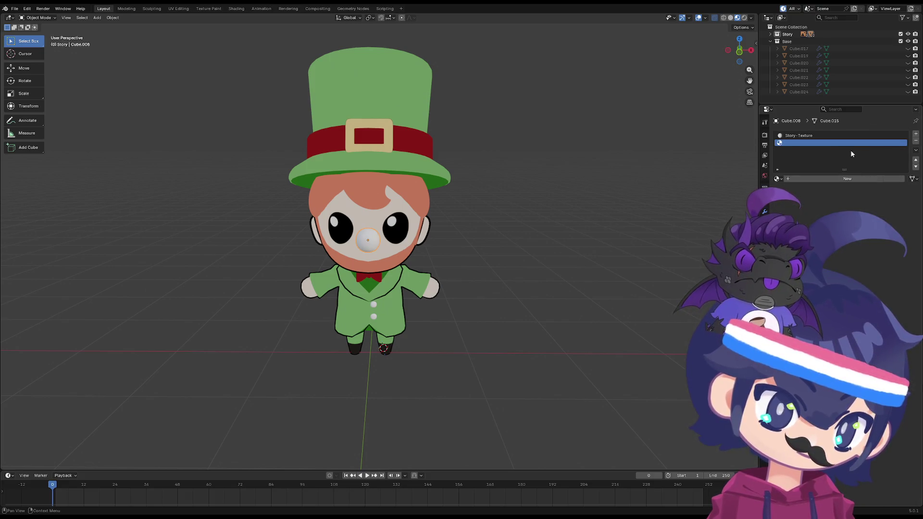
{"action": "left_click", "coordinate": [777, 179]}
{"action": "left_click", "coordinate": [783, 206]}
{"action": "scroll", "coordinate": [471, 250], "scroll_direction": "up", "scroll_amount": 4}
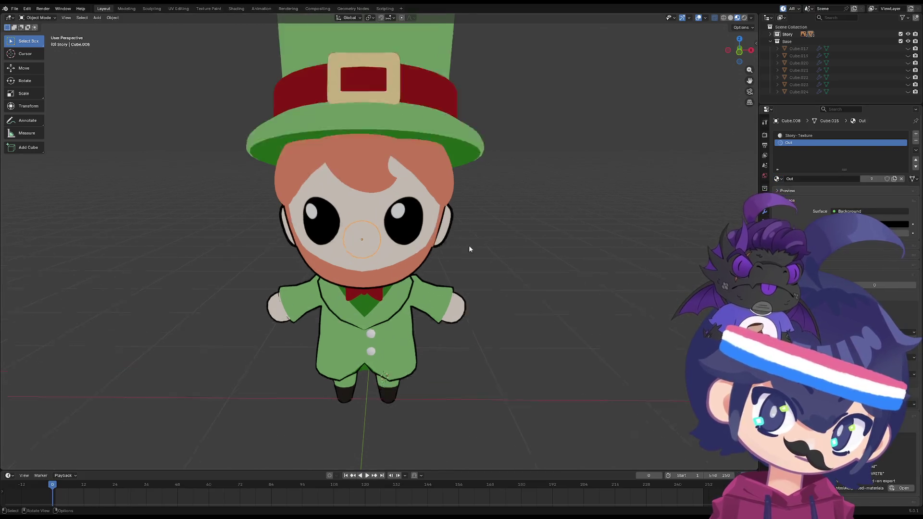
{"action": "left_click", "coordinate": [764, 212]}
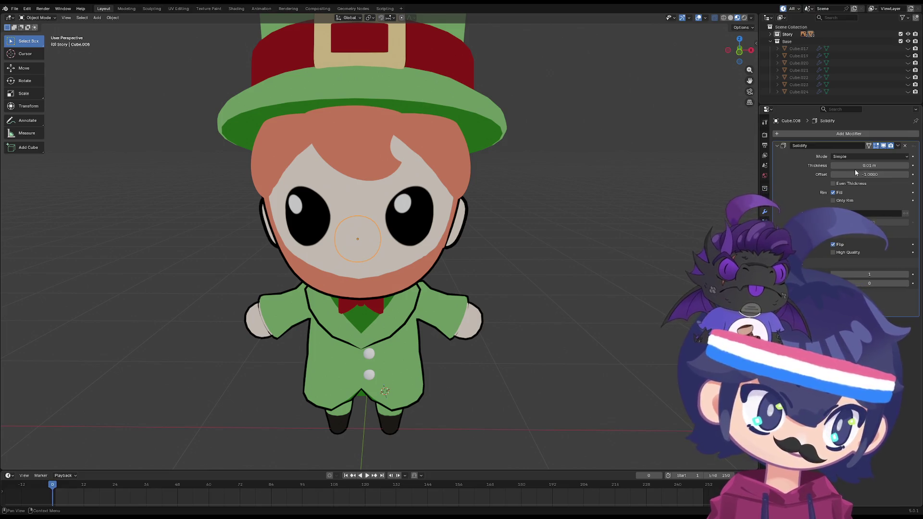
- Tune the nose's Solidify outline thickness, first thickening then thinning the shell
{"action": "mouse_move", "coordinate": [855, 170]}
{"action": "left_mouse_down"}
{"action": "mouse_move", "coordinate": [889, 165]}
{"action": "mouse_move", "coordinate": [879, 165]}
{"action": "left_mouse_up"}
{"action": "scroll", "coordinate": [501, 220], "scroll_direction": "up", "scroll_amount": 3}
{"action": "scroll", "coordinate": [596, 229], "scroll_direction": "down", "scroll_amount": 5}
{"action": "mouse_move", "coordinate": [569, 240]}
{"action": "middle_mouse_down"}
{"action": "mouse_move", "coordinate": [528, 232]}
{"action": "mouse_move", "coordinate": [541, 222]}
{"action": "mouse_move", "coordinate": [514, 228]}
{"action": "middle_mouse_up"}
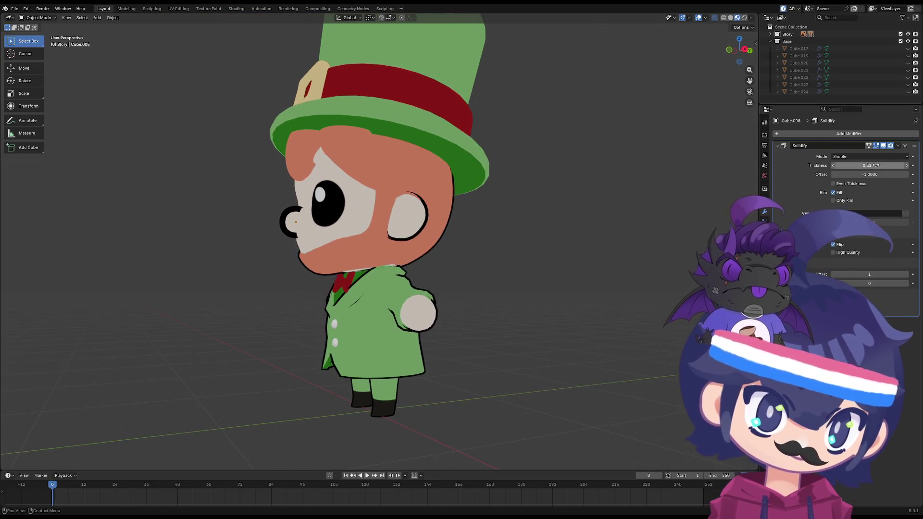
{"action": "left_click_drag", "start_coordinate": [869, 166], "coordinate": [842, 166]}
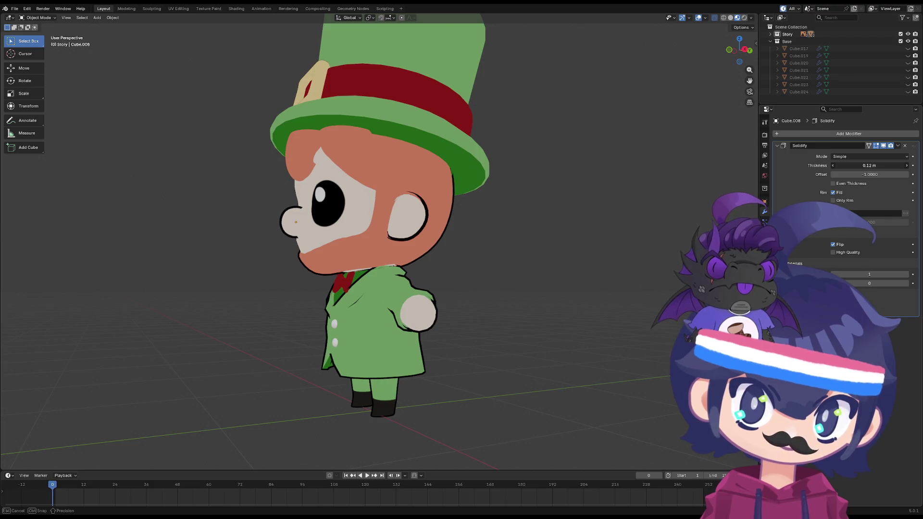
{"action": "scroll", "coordinate": [410, 266], "scroll_direction": "down", "scroll_amount": 5}
{"action": "mouse_move", "coordinate": [410, 266]}
{"action": "middle_mouse_down"}
{"action": "mouse_move", "coordinate": [505, 271]}
{"action": "mouse_move", "coordinate": [457, 266]}
{"action": "middle_mouse_up"}
{"action": "key", "text": "Tab"}
{"action": "key", "text": "Tab"}
- Reselect the nose, refine its outline thickness, and check the black outlines from the front
{"action": "left_click", "coordinate": [365, 296]}
{"action": "mouse_move", "coordinate": [365, 297]}
{"action": "middle_mouse_down"}
{"action": "mouse_move", "coordinate": [542, 316]}
{"action": "mouse_move", "coordinate": [259, 304]}
{"action": "mouse_move", "coordinate": [350, 299]}
{"action": "mouse_move", "coordinate": [316, 288]}
{"action": "middle_mouse_up"}
{"action": "scroll", "coordinate": [340, 295], "scroll_direction": "down", "scroll_amount": 3}
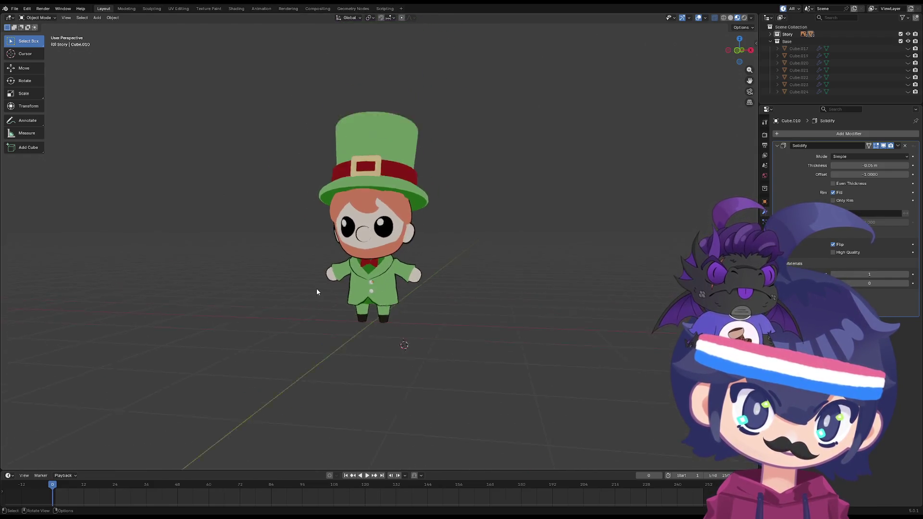
{"action": "scroll", "coordinate": [355, 235], "scroll_direction": "up", "scroll_amount": 4}
{"action": "left_click", "coordinate": [355, 236]}
{"action": "left_click_drag", "start_coordinate": [869, 166], "coordinate": [886, 165]}
{"action": "mouse_move", "coordinate": [568, 258]}
{"action": "middle_mouse_down"}
{"action": "mouse_move", "coordinate": [476, 249]}
{"action": "mouse_move", "coordinate": [535, 235]}
{"action": "mouse_move", "coordinate": [447, 270]}
{"action": "mouse_move", "coordinate": [464, 287]}
{"action": "mouse_move", "coordinate": [429, 298]}
{"action": "mouse_move", "coordinate": [423, 277]}
{"action": "mouse_move", "coordinate": [439, 269]}
{"action": "mouse_move", "coordinate": [448, 281]}
{"action": "mouse_move", "coordinate": [446, 264]}
{"action": "mouse_move", "coordinate": [423, 269]}
{"action": "mouse_move", "coordinate": [508, 260]}
{"action": "mouse_move", "coordinate": [428, 259]}
{"action": "mouse_move", "coordinate": [441, 269]}
{"action": "mouse_move", "coordinate": [370, 236]}
{"action": "mouse_move", "coordinate": [336, 275]}
{"action": "mouse_move", "coordinate": [255, 236]}
{"action": "mouse_move", "coordinate": [390, 273]}
{"action": "mouse_move", "coordinate": [369, 260]}
{"action": "middle_mouse_up"}
{"action": "key", "text": "KP_1"}
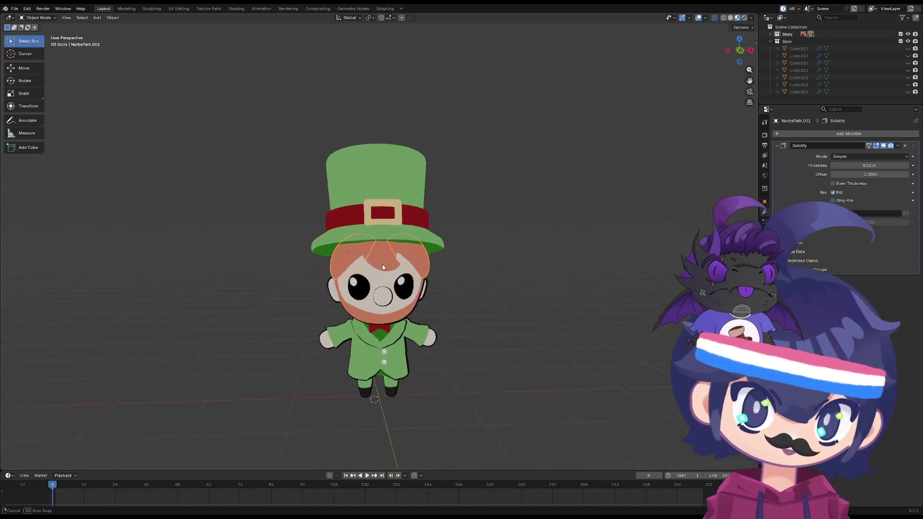
- Select the hair curl NurbsPath.001 and assign the Out material in a new slot
{"action": "left_click", "coordinate": [369, 261]}
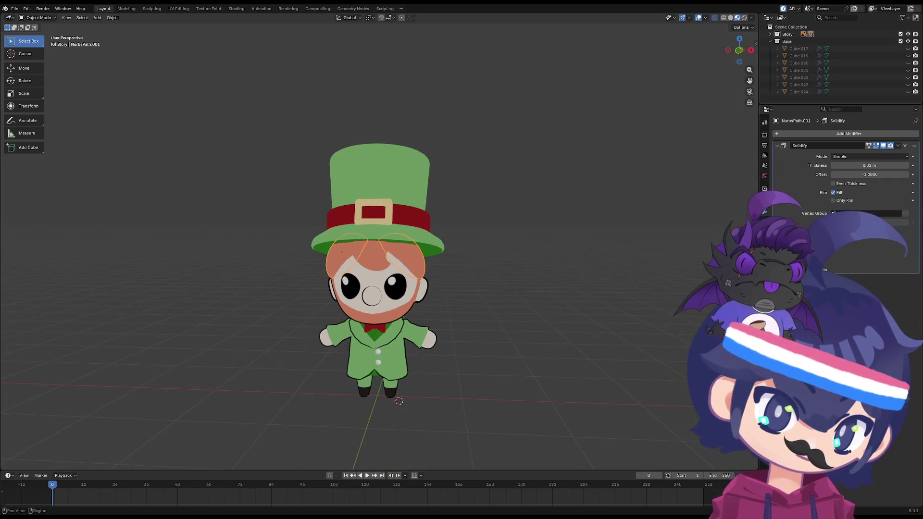
{"action": "left_click", "coordinate": [764, 259]}
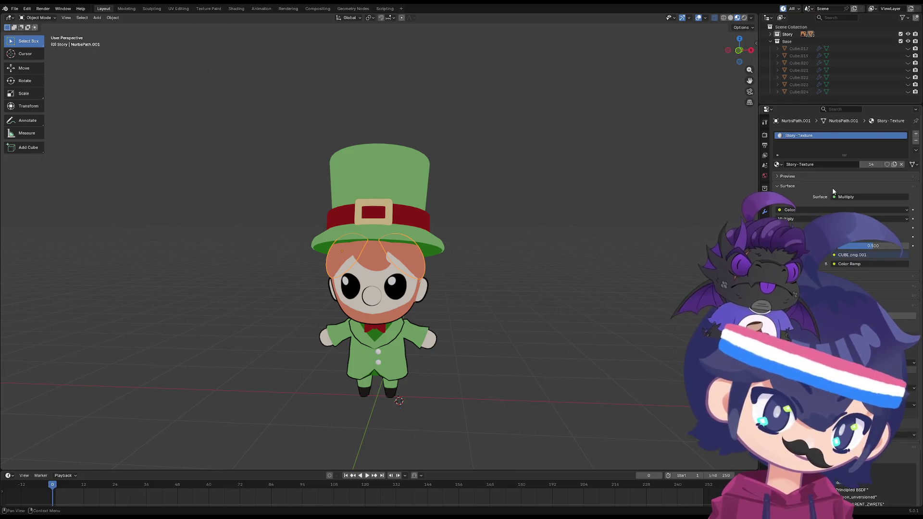
{"action": "left_click", "coordinate": [915, 134]}
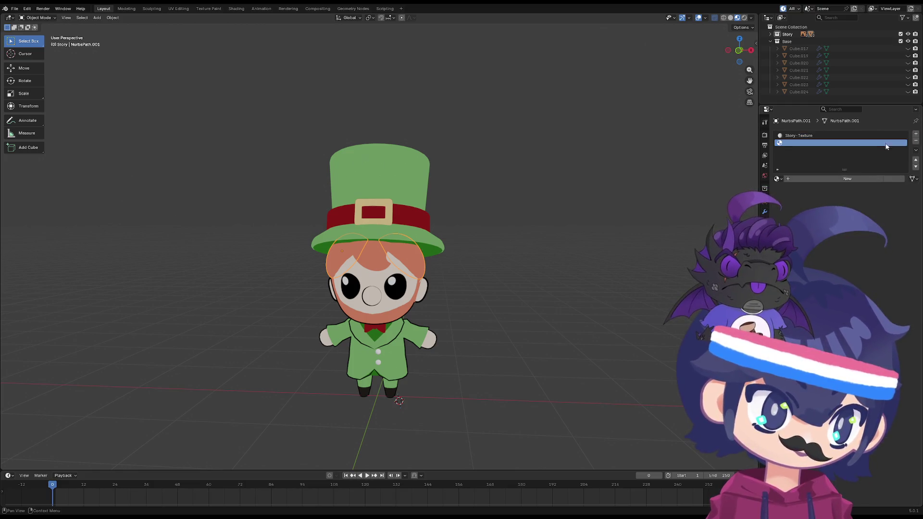
{"action": "left_click", "coordinate": [777, 178]}
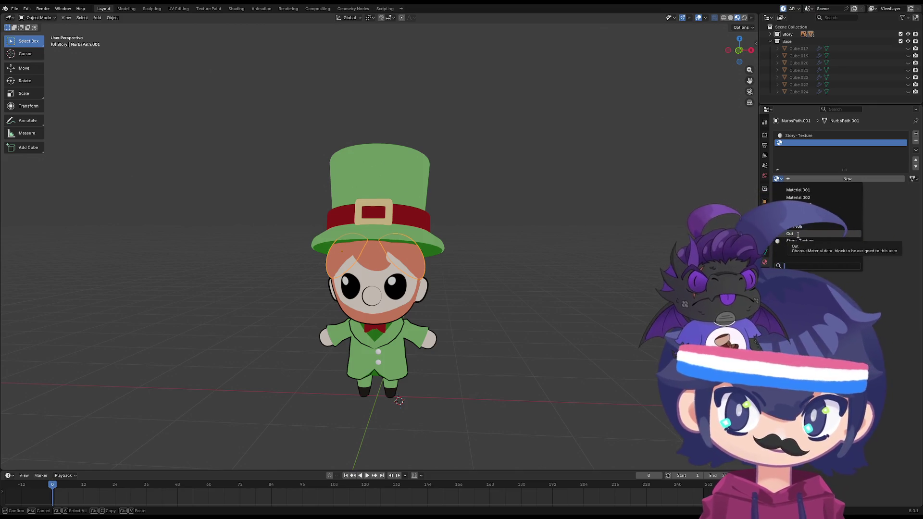
{"action": "left_click", "coordinate": [797, 237]}
- Increase the hair curl's Solidify outline thickness, undoing a first trial adjustment
{"action": "left_click", "coordinate": [765, 211]}
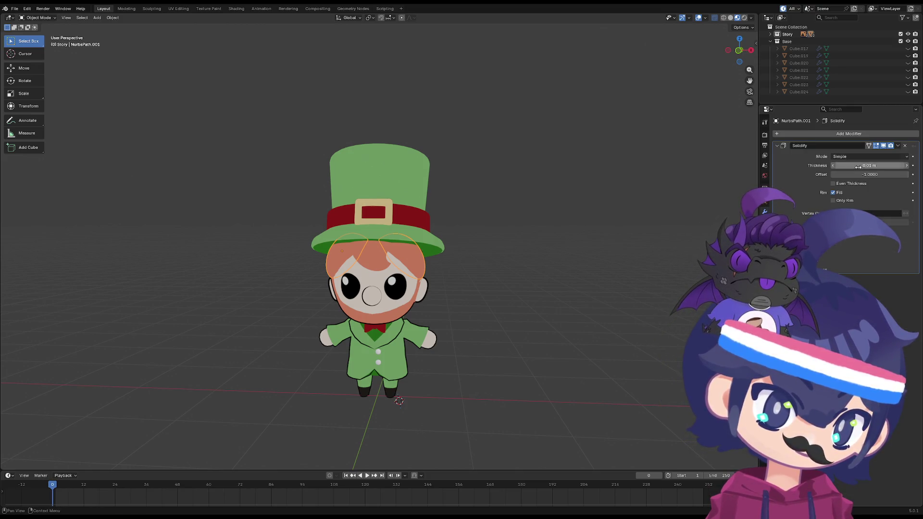
{"action": "left_click_drag", "start_coordinate": [868, 165], "coordinate": [870, 165]}
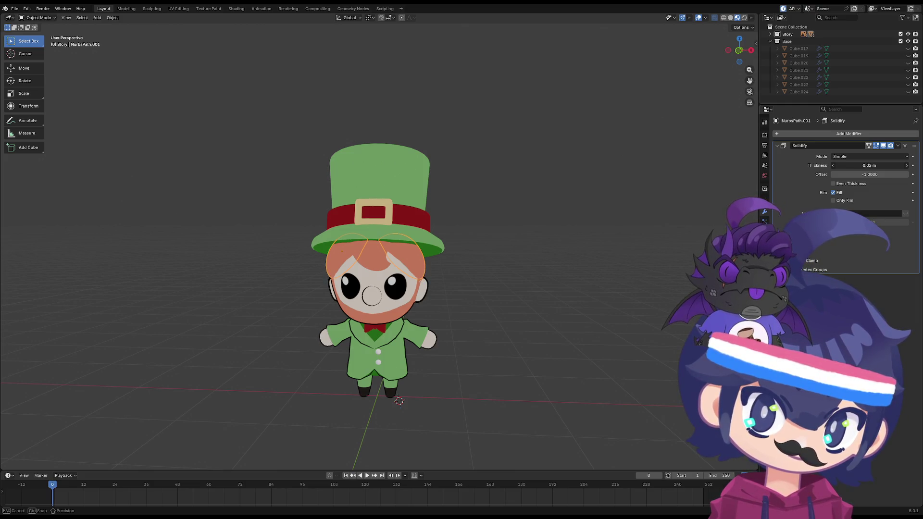
{"action": "key", "text": "ctrl+z"}
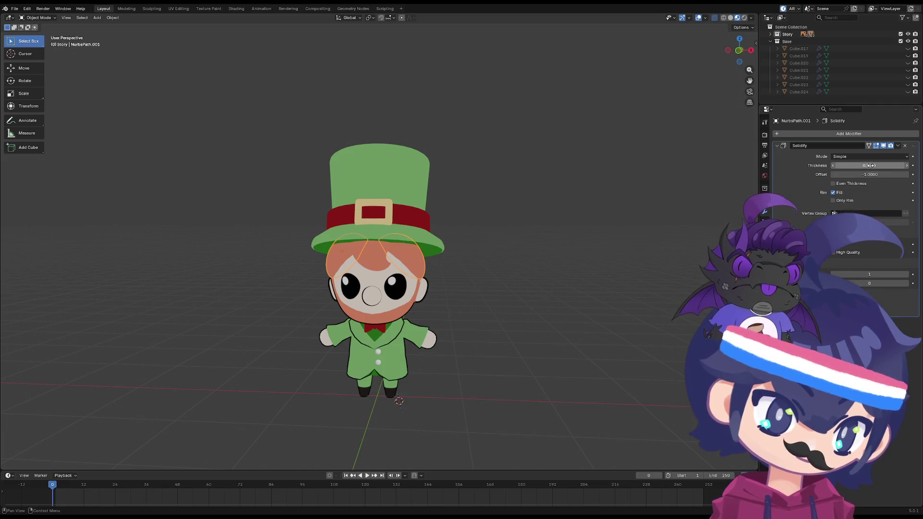
{"action": "left_click_drag", "start_coordinate": [868, 165], "coordinate": [889, 165]}
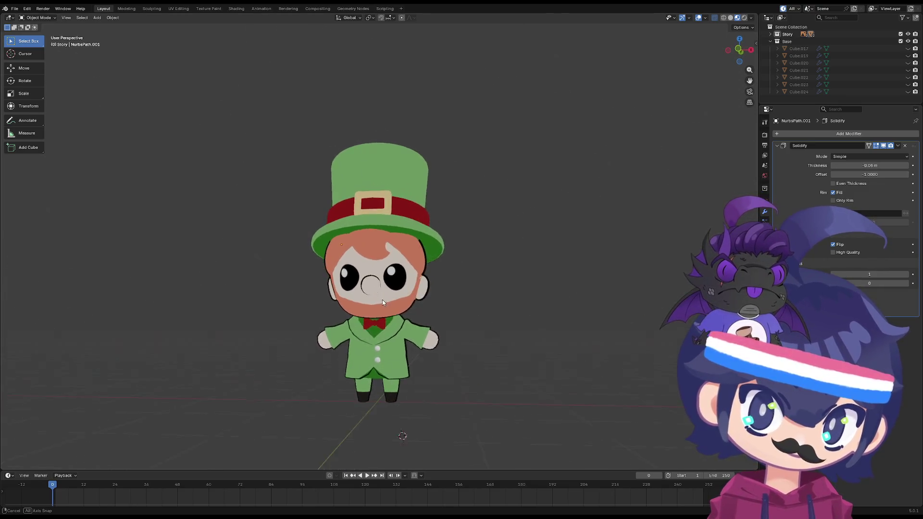
- Reselect NurbsPath.001 and orbit to front, side and back views to check outlines
{"action": "scroll", "coordinate": [380, 303], "scroll_direction": "up", "scroll_amount": 2}
{"action": "left_click", "coordinate": [363, 256]}
{"action": "mouse_move", "coordinate": [362, 256]}
{"action": "middle_mouse_down"}
{"action": "mouse_move", "coordinate": [462, 266]}
{"action": "mouse_move", "coordinate": [319, 275]}
{"action": "mouse_move", "coordinate": [337, 260]}
{"action": "mouse_move", "coordinate": [376, 161]}
{"action": "mouse_move", "coordinate": [455, 212]}
{"action": "mouse_move", "coordinate": [467, 263]}
{"action": "mouse_move", "coordinate": [369, 263]}
{"action": "middle_mouse_up"}
{"action": "scroll", "coordinate": [319, 274], "scroll_direction": "down", "scroll_amount": 3}
{"action": "left_click", "coordinate": [338, 261]}
{"action": "scroll", "coordinate": [338, 260], "scroll_direction": "up", "scroll_amount": 2}
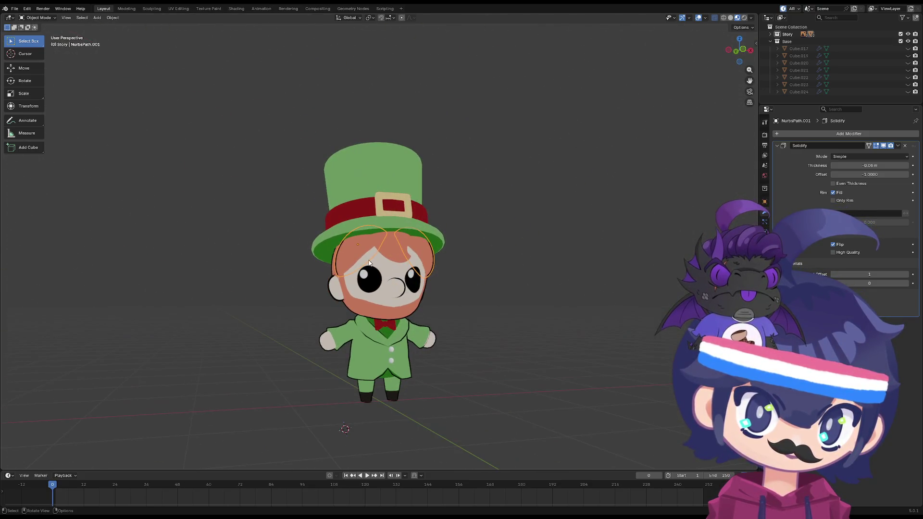
{"action": "scroll", "coordinate": [427, 255], "scroll_direction": "up", "scroll_amount": 3}
{"action": "mouse_move", "coordinate": [483, 272]}
{"action": "middle_mouse_down"}
{"action": "mouse_move", "coordinate": [391, 279]}
{"action": "mouse_move", "coordinate": [409, 280]}
{"action": "middle_mouse_up"}
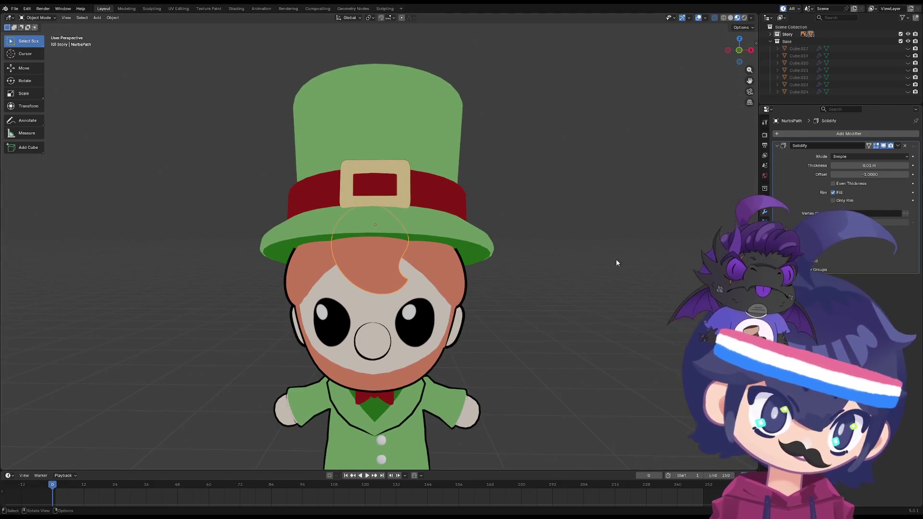
{"action": "scroll", "coordinate": [490, 297], "scroll_direction": "down", "scroll_amount": 3}
{"action": "mouse_move", "coordinate": [457, 298]}
{"action": "middle_mouse_down"}
{"action": "mouse_move", "coordinate": [529, 300]}
{"action": "mouse_move", "coordinate": [385, 297]}
{"action": "mouse_move", "coordinate": [453, 294]}
{"action": "mouse_move", "coordinate": [451, 284]}
{"action": "mouse_move", "coordinate": [531, 291]}
{"action": "middle_mouse_up"}
{"action": "scroll", "coordinate": [454, 294], "scroll_direction": "up", "scroll_amount": 3}
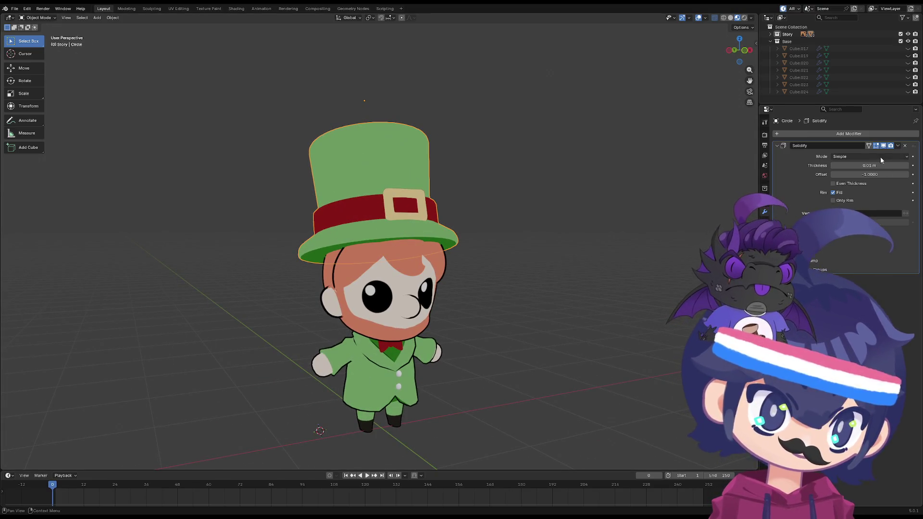
- Add a new material slot on the hat and assign the Out outline material
{"action": "mouse_move", "coordinate": [531, 238]}
{"action": "middle_mouse_down"}
{"action": "mouse_move", "coordinate": [536, 250]}
{"action": "mouse_move", "coordinate": [500, 288]}
{"action": "mouse_move", "coordinate": [535, 250]}
{"action": "mouse_move", "coordinate": [587, 243]}
{"action": "mouse_move", "coordinate": [623, 252]}
{"action": "mouse_move", "coordinate": [500, 247]}
{"action": "mouse_move", "coordinate": [559, 258]}
{"action": "middle_mouse_up"}
{"action": "mouse_move", "coordinate": [378, 239]}
{"action": "middle_mouse_down"}
{"action": "mouse_move", "coordinate": [473, 256]}
{"action": "mouse_move", "coordinate": [441, 249]}
{"action": "mouse_move", "coordinate": [567, 236]}
{"action": "middle_mouse_up"}
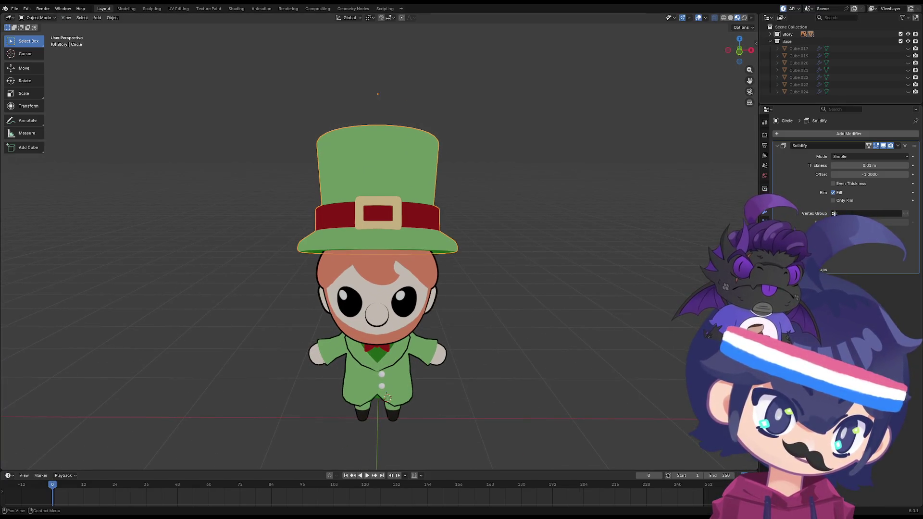
{"action": "left_click", "coordinate": [764, 265]}
{"action": "left_click", "coordinate": [915, 135]}
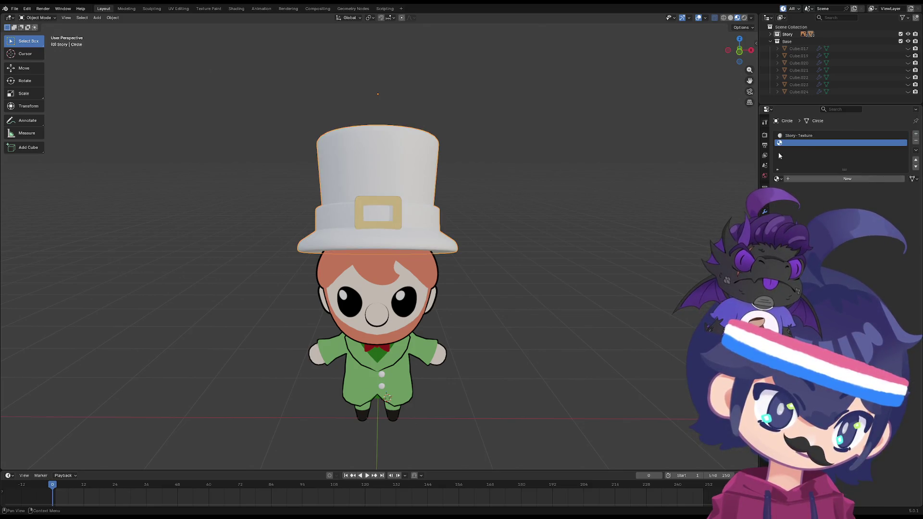
{"action": "left_click", "coordinate": [777, 179]}
{"action": "left_click", "coordinate": [798, 240]}
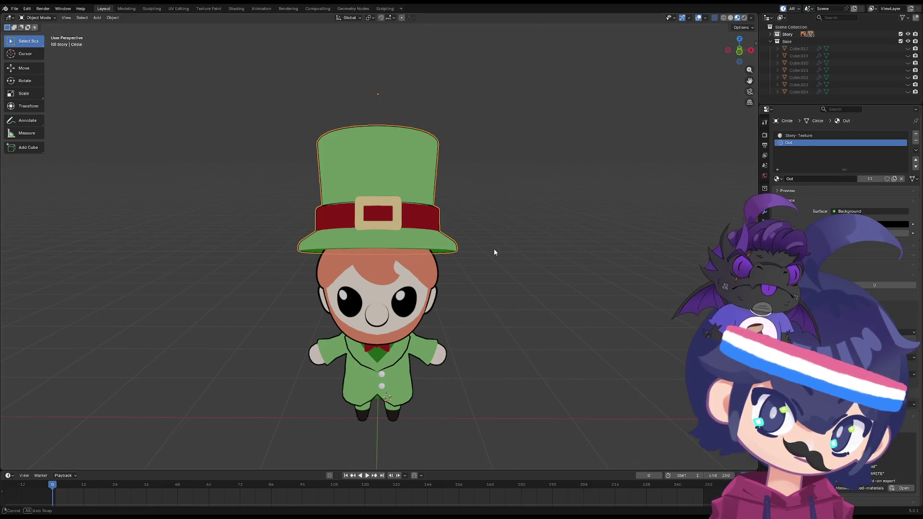
- Raise the hat's Solidify outline thickness to 0.03 m
{"action": "middle_click_drag", "start_coordinate": [494, 251], "coordinate": [502, 249]}
{"action": "left_click", "coordinate": [765, 212]}
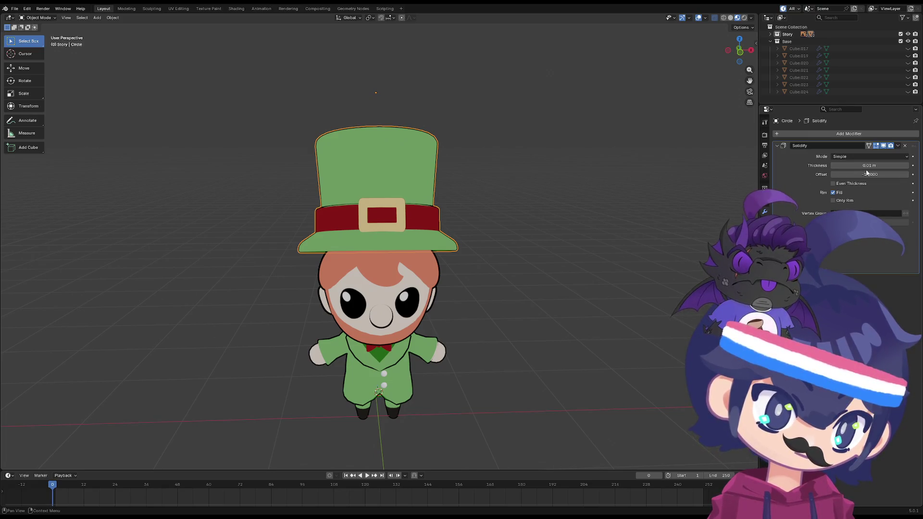
{"action": "left_click_drag", "start_coordinate": [869, 165], "coordinate": [870, 165]}
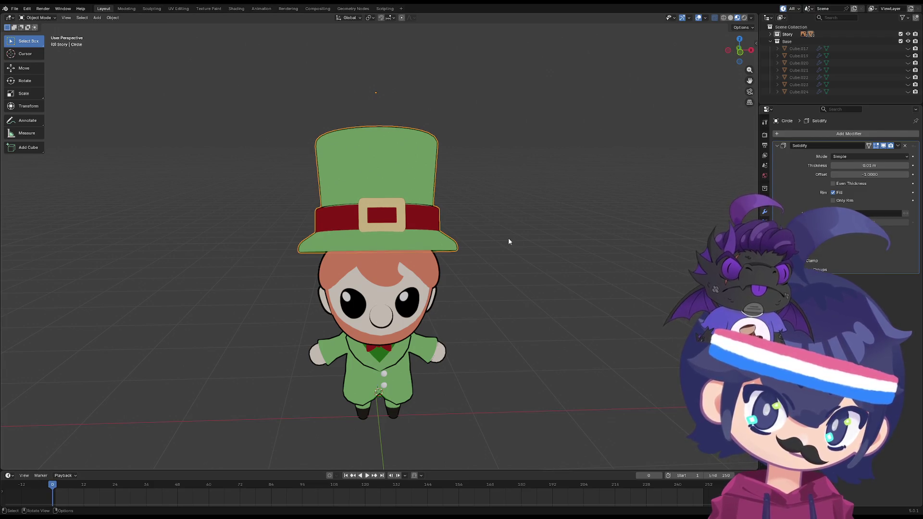
{"action": "left_click_drag", "start_coordinate": [870, 165], "coordinate": [878, 165]}
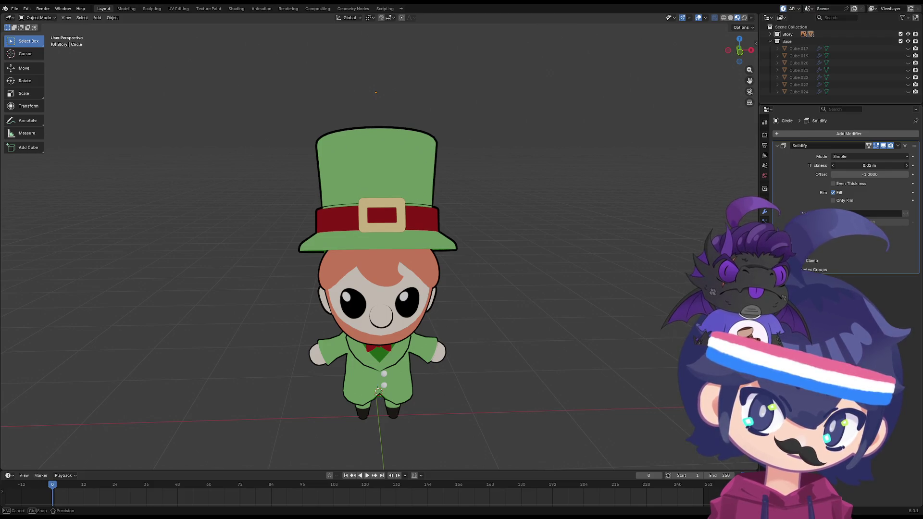
- Check the buckle's material slots and adjust its Solidify outline thickness
{"action": "mouse_move", "coordinate": [561, 259]}
{"action": "middle_mouse_down"}
{"action": "mouse_move", "coordinate": [502, 227]}
{"action": "mouse_move", "coordinate": [520, 239]}
{"action": "middle_mouse_up"}
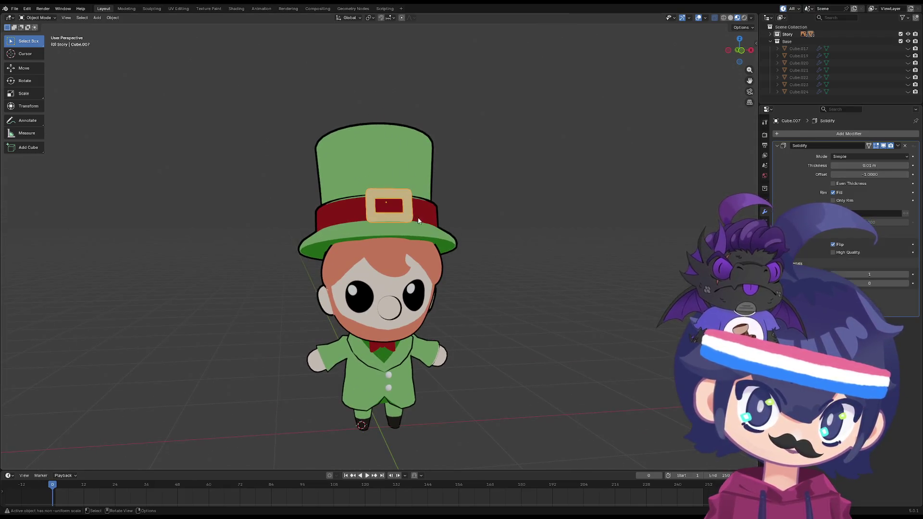
{"action": "mouse_move", "coordinate": [418, 220]}
{"action": "middle_mouse_down"}
{"action": "mouse_move", "coordinate": [546, 236]}
{"action": "mouse_move", "coordinate": [521, 231]}
{"action": "mouse_move", "coordinate": [506, 178]}
{"action": "mouse_move", "coordinate": [512, 229]}
{"action": "mouse_move", "coordinate": [486, 220]}
{"action": "mouse_move", "coordinate": [500, 233]}
{"action": "mouse_move", "coordinate": [527, 224]}
{"action": "mouse_move", "coordinate": [447, 189]}
{"action": "mouse_move", "coordinate": [467, 255]}
{"action": "mouse_move", "coordinate": [454, 223]}
{"action": "mouse_move", "coordinate": [535, 229]}
{"action": "mouse_move", "coordinate": [504, 202]}
{"action": "mouse_move", "coordinate": [437, 195]}
{"action": "mouse_move", "coordinate": [425, 226]}
{"action": "mouse_move", "coordinate": [469, 224]}
{"action": "middle_mouse_up"}
{"action": "scroll", "coordinate": [469, 223], "scroll_direction": "up", "scroll_amount": 5}
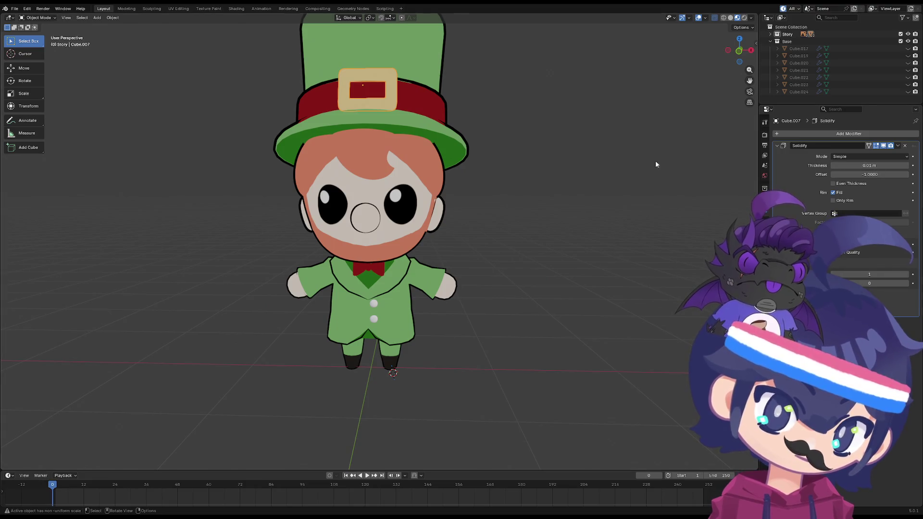
{"action": "scroll", "coordinate": [606, 284], "scroll_direction": "up", "scroll_amount": 3}
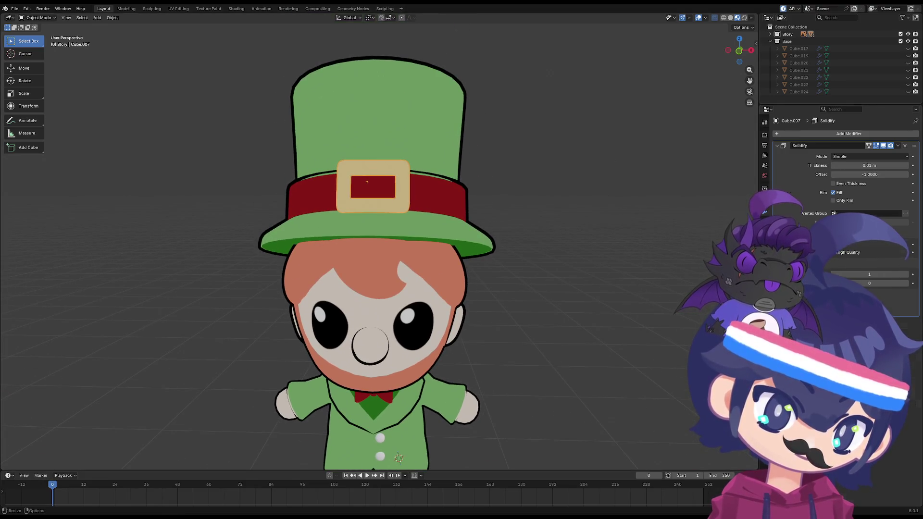
{"action": "left_click", "coordinate": [764, 264]}
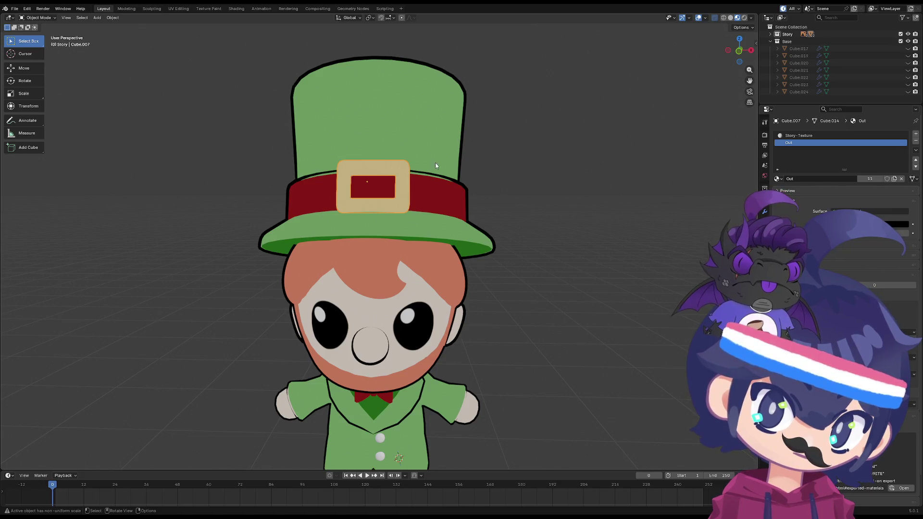
{"action": "left_click", "coordinate": [765, 213]}
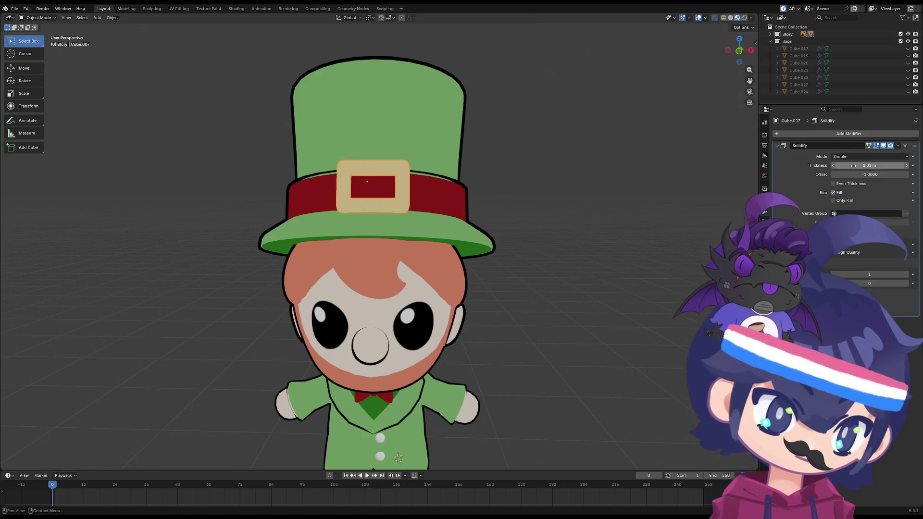
{"action": "left_click_drag", "start_coordinate": [853, 166], "coordinate": [865, 165]}
- Switch to a straight front view and frame the character
{"action": "scroll", "coordinate": [500, 226], "scroll_direction": "down", "scroll_amount": 3}
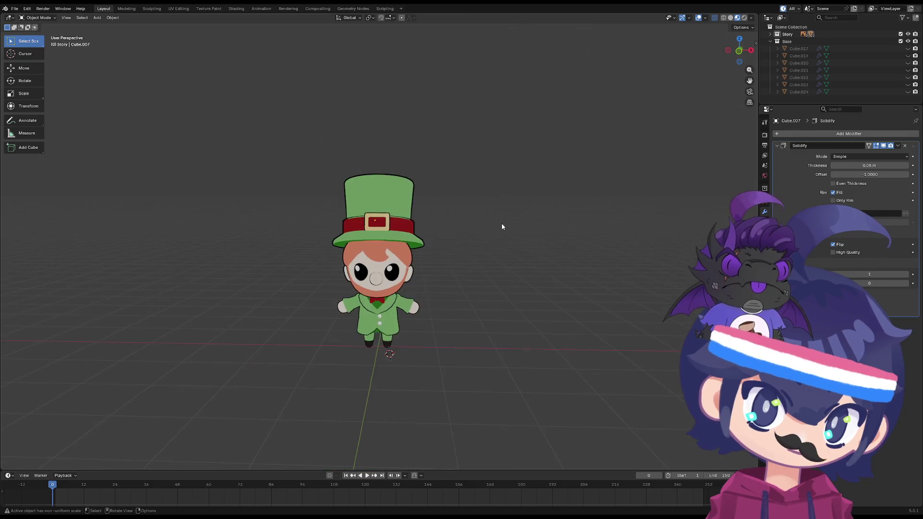
{"action": "mouse_move", "coordinate": [500, 227]}
{"action": "middle_mouse_down"}
{"action": "mouse_move", "coordinate": [535, 228]}
{"action": "mouse_move", "coordinate": [515, 307]}
{"action": "mouse_move", "coordinate": [515, 290]}
{"action": "mouse_move", "coordinate": [491, 285]}
{"action": "middle_mouse_up"}
{"action": "scroll", "coordinate": [535, 228], "scroll_direction": "up", "scroll_amount": 4}
{"action": "scroll", "coordinate": [482, 313], "scroll_direction": "down", "scroll_amount": 3}
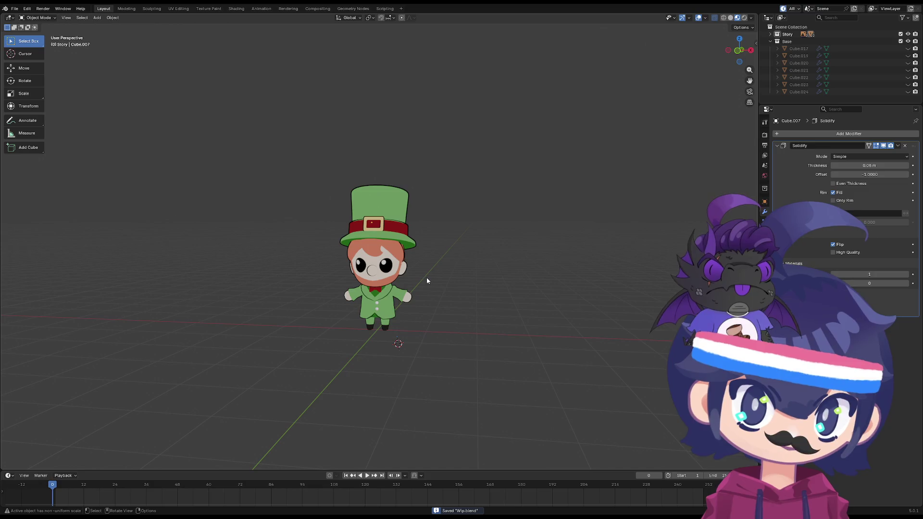
{"action": "key", "text": "grave"}
{"action": "left_click", "coordinate": [412, 260]}
{"action": "scroll", "coordinate": [412, 260], "scroll_direction": "up", "scroll_amount": 2}
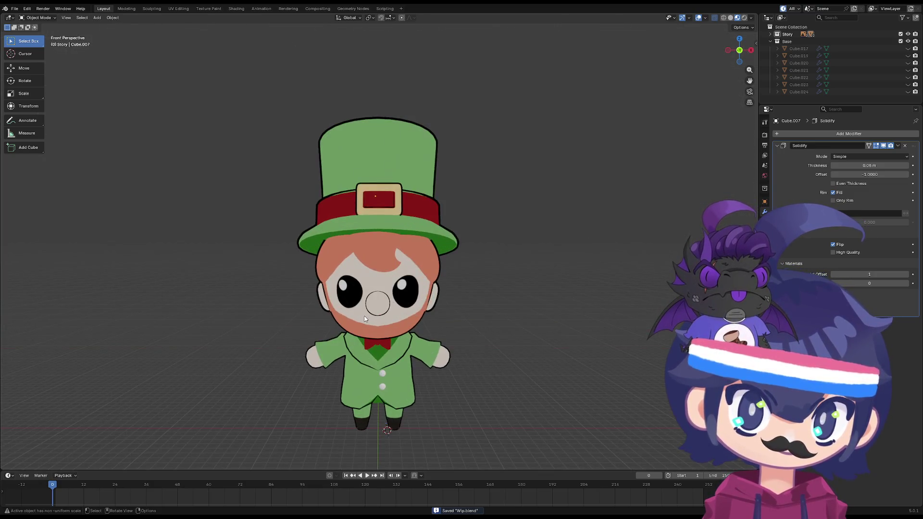
{"action": "middle_click_drag", "start_coordinate": [412, 260], "coordinate": [375, 274], "text": "shift"}
{"action": "scroll", "coordinate": [339, 282], "scroll_direction": "up", "scroll_amount": 3}
{"action": "scroll", "coordinate": [339, 283], "scroll_direction": "down", "scroll_amount": 2}
{"action": "scroll", "coordinate": [339, 282], "scroll_direction": "down", "scroll_amount": 3}
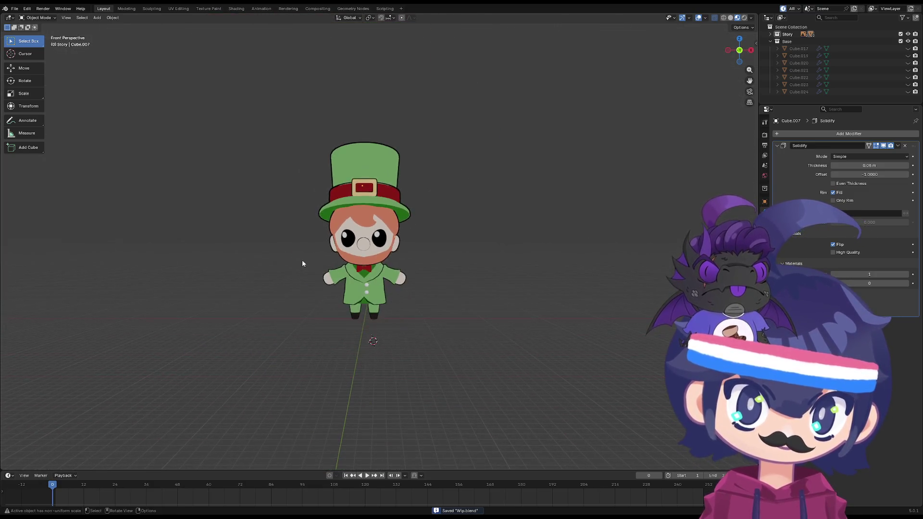
{"action": "scroll", "coordinate": [305, 261], "scroll_direction": "up", "scroll_amount": 3}
{"action": "mouse_move", "coordinate": [305, 261]}
{"action": "middle_mouse_down"}
{"action": "mouse_move", "coordinate": [472, 267]}
{"action": "mouse_move", "coordinate": [357, 270]}
{"action": "middle_mouse_up"}
{"action": "scroll", "coordinate": [472, 268], "scroll_direction": "up", "scroll_amount": 2}
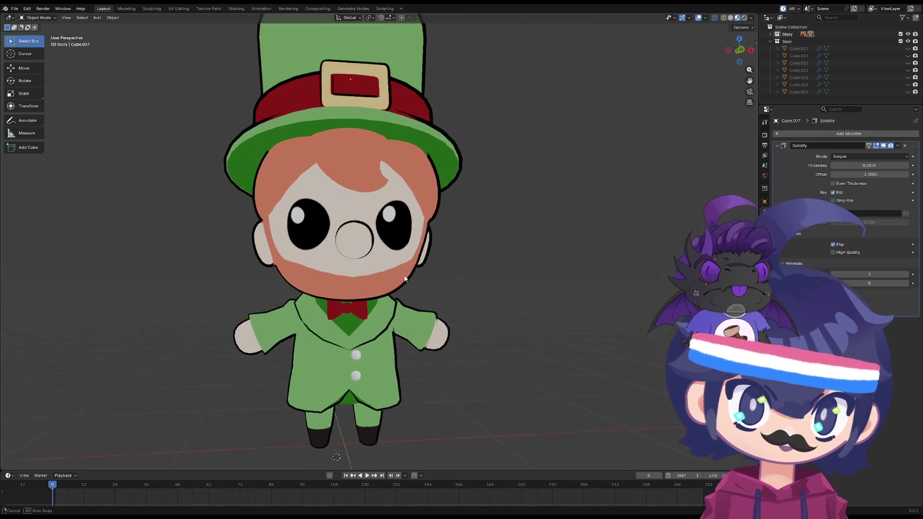
- Select the face object, enter Edit Mode and switch to the UV Editing workspace
{"action": "left_click", "coordinate": [366, 281]}
{"action": "scroll", "coordinate": [366, 282], "scroll_direction": "up", "scroll_amount": 4}
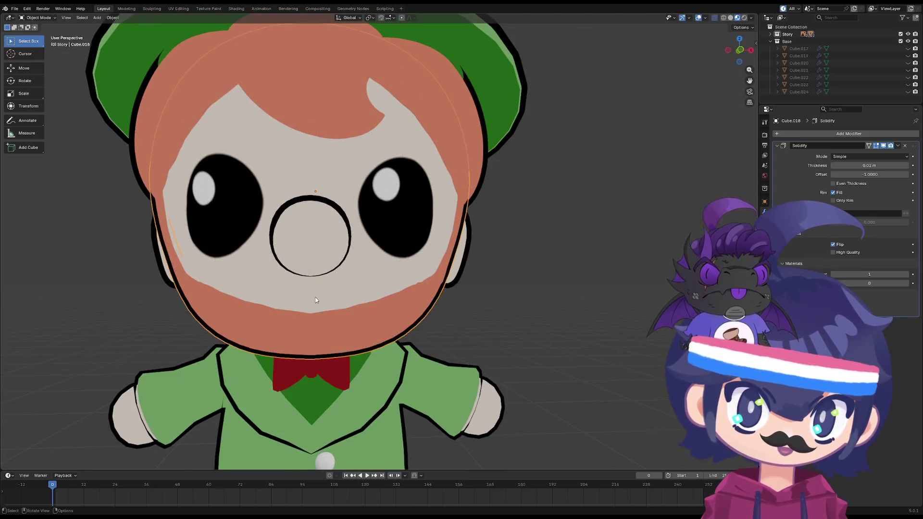
{"action": "scroll", "coordinate": [308, 293], "scroll_direction": "up", "scroll_amount": 2}
{"action": "scroll", "coordinate": [309, 293], "scroll_direction": "down", "scroll_amount": 2}
{"action": "scroll", "coordinate": [337, 189], "scroll_direction": "down", "scroll_amount": 3}
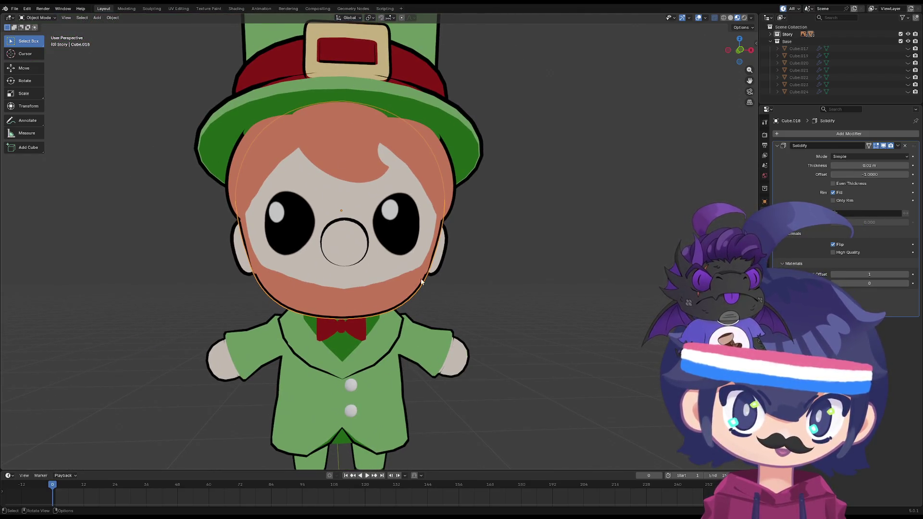
{"action": "key", "text": "Tab"}
{"action": "key", "text": "Tab"}
{"action": "left_click", "coordinate": [178, 8]}
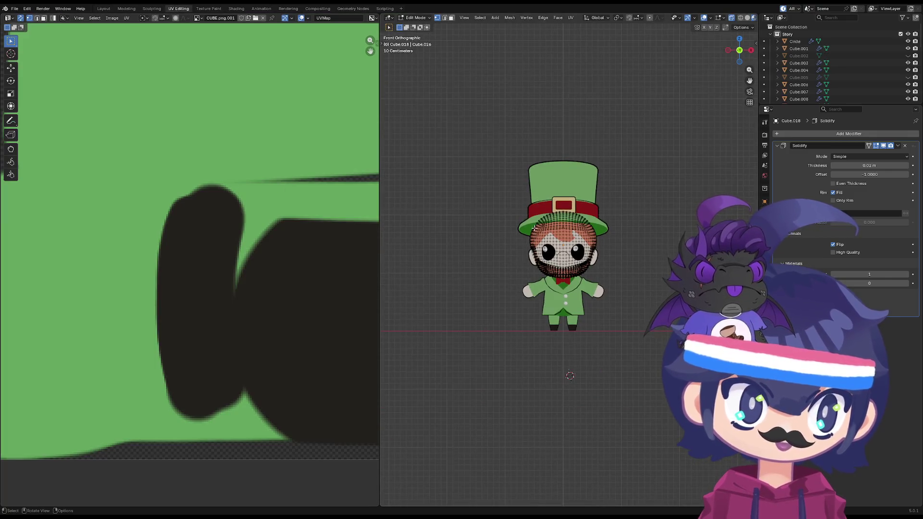
- Toggle Edit Mode on the face and switch editing to the other head mesh
{"action": "key", "text": "Tab"}
{"action": "scroll", "coordinate": [336, 224], "scroll_direction": "down", "scroll_amount": 3}
{"action": "scroll", "coordinate": [336, 223], "scroll_direction": "up", "scroll_amount": 3}
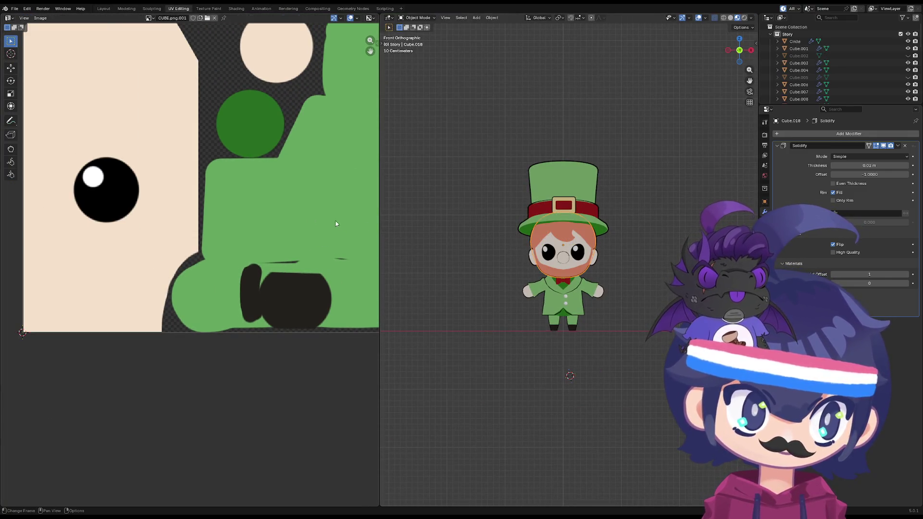
{"action": "scroll", "coordinate": [335, 223], "scroll_direction": "down", "scroll_amount": 5}
{"action": "key", "text": "Tab"}
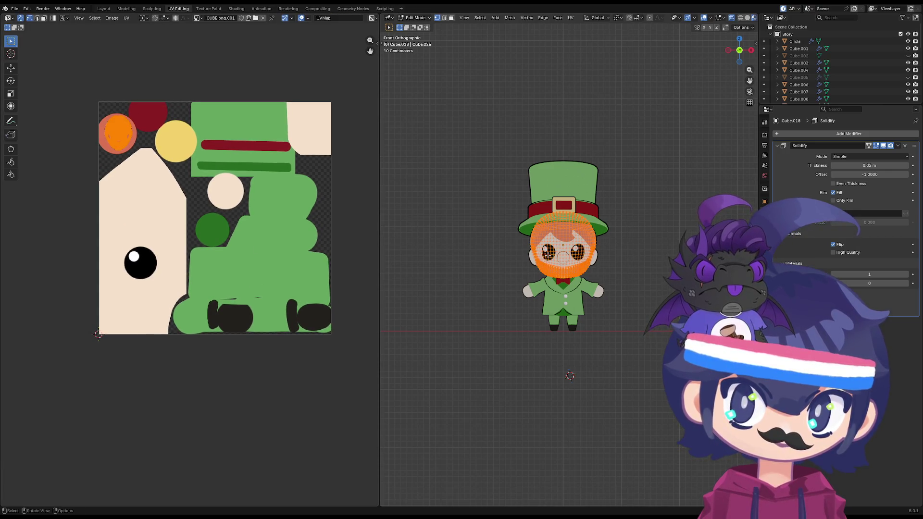
{"action": "scroll", "coordinate": [190, 269], "scroll_direction": "up", "scroll_amount": 2}
{"action": "key", "text": "alt+q"}
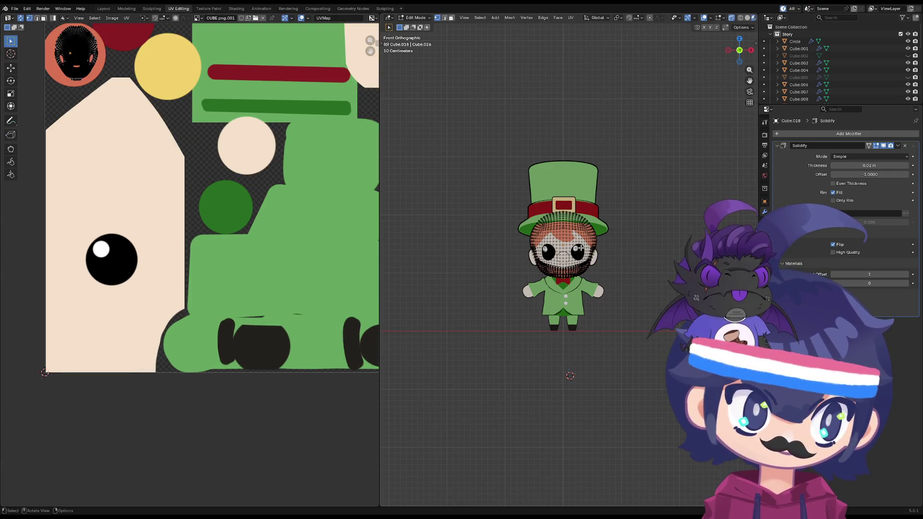
- Pan the UV texture view and recentre the character to inspect the head's UVs
{"action": "scroll", "coordinate": [137, 248], "scroll_direction": "up", "scroll_amount": 2}
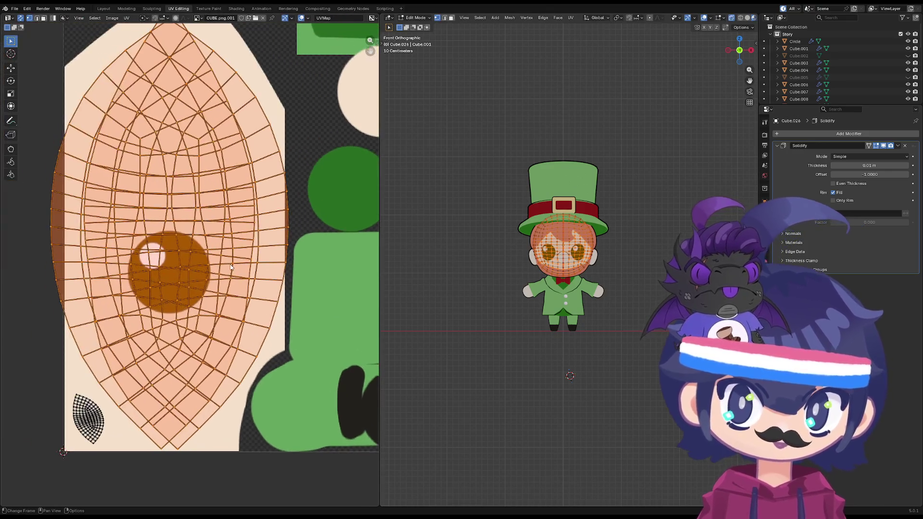
{"action": "scroll", "coordinate": [586, 286], "scroll_direction": "up", "scroll_amount": 7}
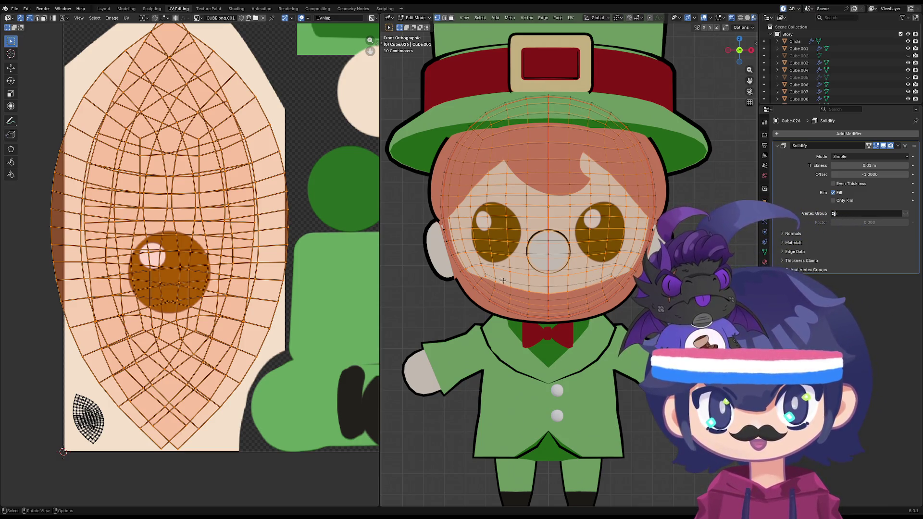
{"action": "scroll", "coordinate": [157, 303], "scroll_direction": "down", "scroll_amount": 3}
{"action": "scroll", "coordinate": [192, 307], "scroll_direction": "up", "scroll_amount": 3}
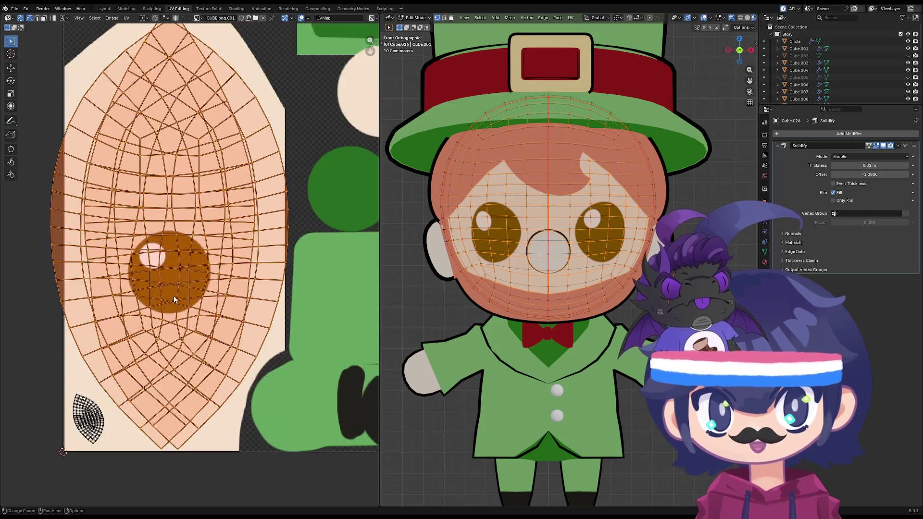
{"action": "scroll", "coordinate": [219, 317], "scroll_direction": "down", "scroll_amount": 4}
{"action": "middle_click_drag", "start_coordinate": [218, 317], "coordinate": [167, 319]}
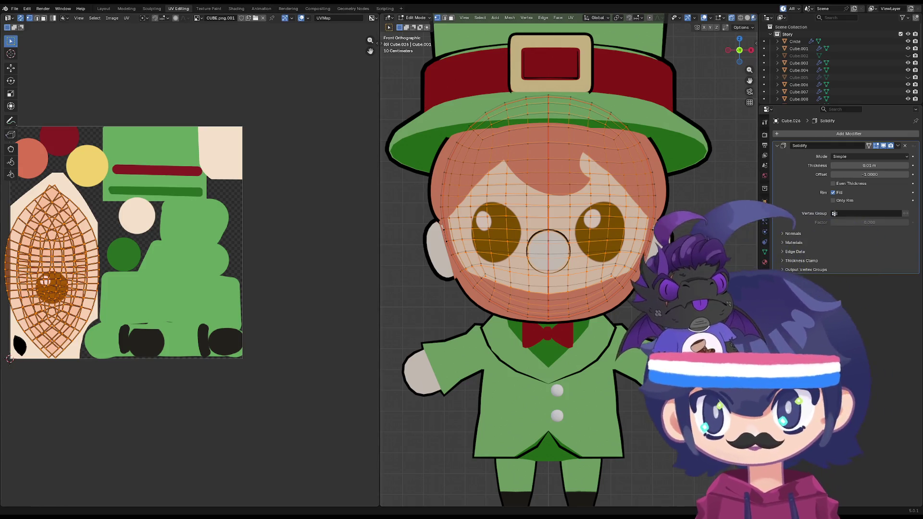
{"action": "scroll", "coordinate": [465, 263], "scroll_direction": "down", "scroll_amount": 1}
{"action": "mouse_move", "coordinate": [457, 238]}
{"action": "middle_mouse_down", "text": "shift"}
{"action": "mouse_move", "coordinate": [426, 281]}
{"action": "mouse_move", "coordinate": [432, 298]}
{"action": "mouse_move", "coordinate": [467, 311]}
{"action": "mouse_move", "coordinate": [504, 278]}
{"action": "mouse_move", "coordinate": [525, 307]}
{"action": "mouse_move", "coordinate": [649, 250]}
{"action": "mouse_move", "coordinate": [549, 255]}
{"action": "mouse_move", "coordinate": [663, 274]}
{"action": "mouse_move", "coordinate": [614, 267]}
{"action": "middle_mouse_up", "text": "shift"}
- Return to Object Mode and select the hair curl object
{"action": "key", "text": "Tab"}
{"action": "key", "text": "Tab"}
{"action": "key", "text": "Tab"}
{"action": "scroll", "coordinate": [503, 291], "scroll_direction": "up", "scroll_amount": 2}
{"action": "scroll", "coordinate": [526, 308], "scroll_direction": "up", "scroll_amount": 3}
{"action": "scroll", "coordinate": [536, 297], "scroll_direction": "up", "scroll_amount": 3}
{"action": "scroll", "coordinate": [579, 289], "scroll_direction": "down", "scroll_amount": 5}
{"action": "left_click", "coordinate": [549, 255]}
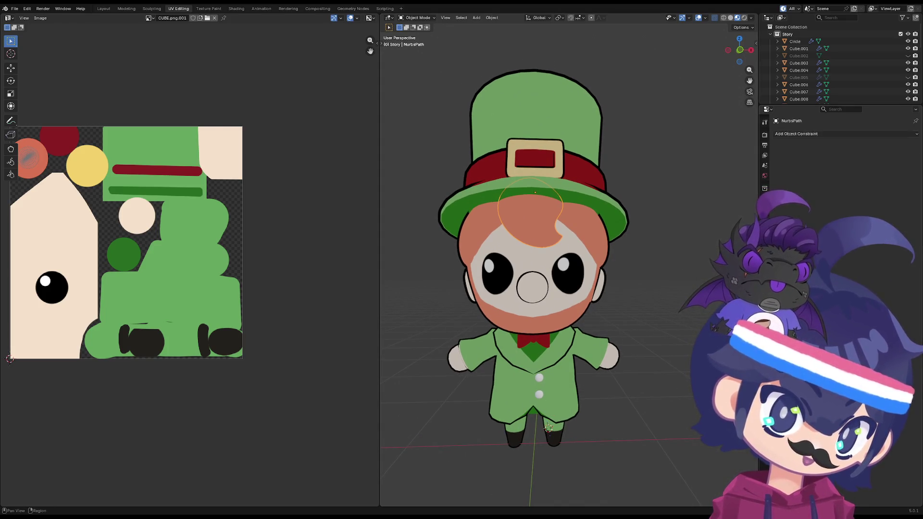
- Assign the Out material to the hair curl's new material slot
{"action": "left_click", "coordinate": [765, 199]}
{"action": "left_click", "coordinate": [764, 251]}
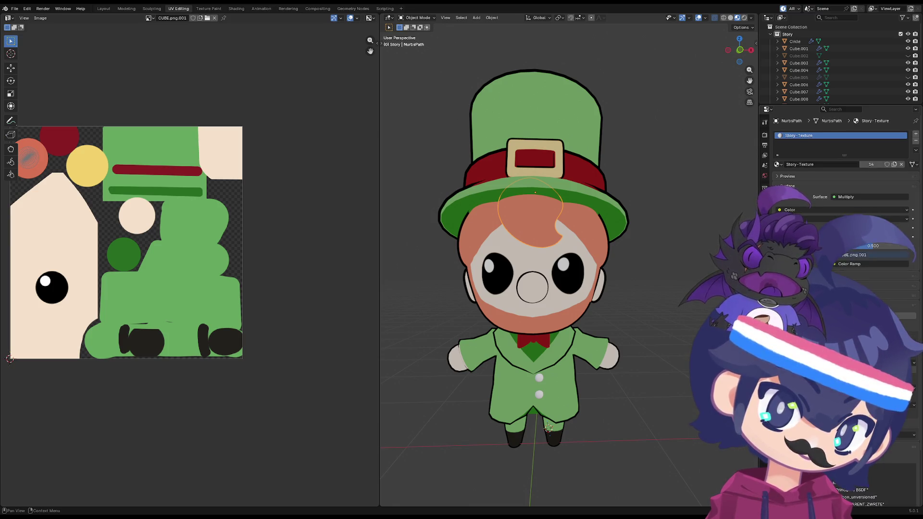
{"action": "left_click", "coordinate": [777, 179]}
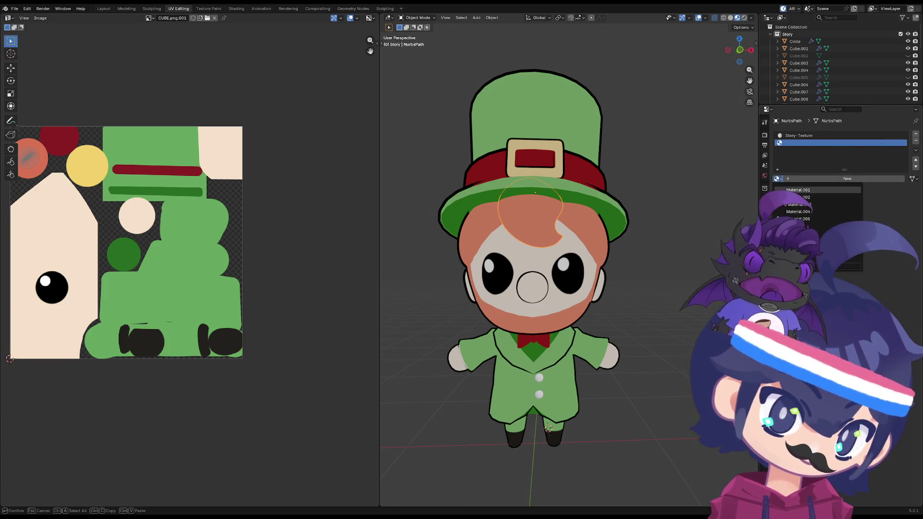
{"action": "scroll", "coordinate": [571, 289], "scroll_direction": "up", "scroll_amount": 4}
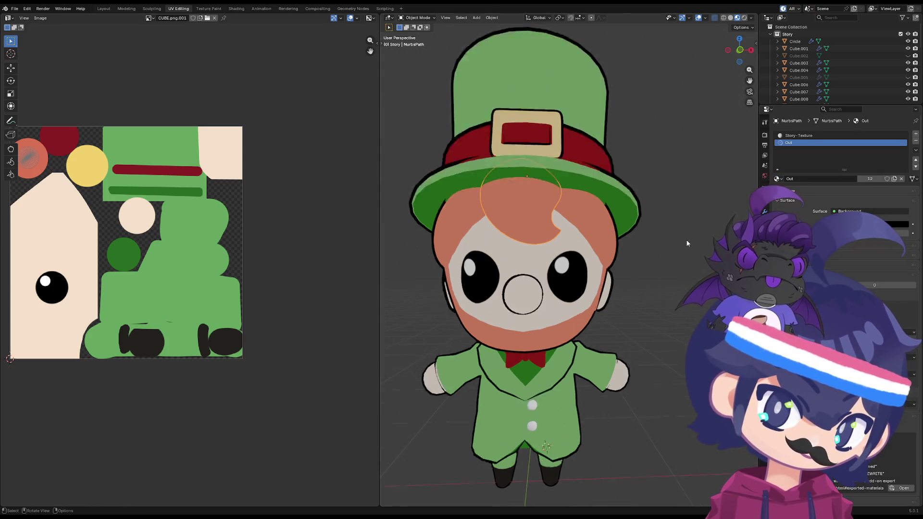
- Try -0.02 m Solidify thickness on the curl, cancel back to 0.01 m, expand Materials options
{"action": "left_click", "coordinate": [765, 209]}
{"action": "left_click_drag", "start_coordinate": [867, 166], "coordinate": [861, 165]}
{"action": "key", "text": "Escape"}
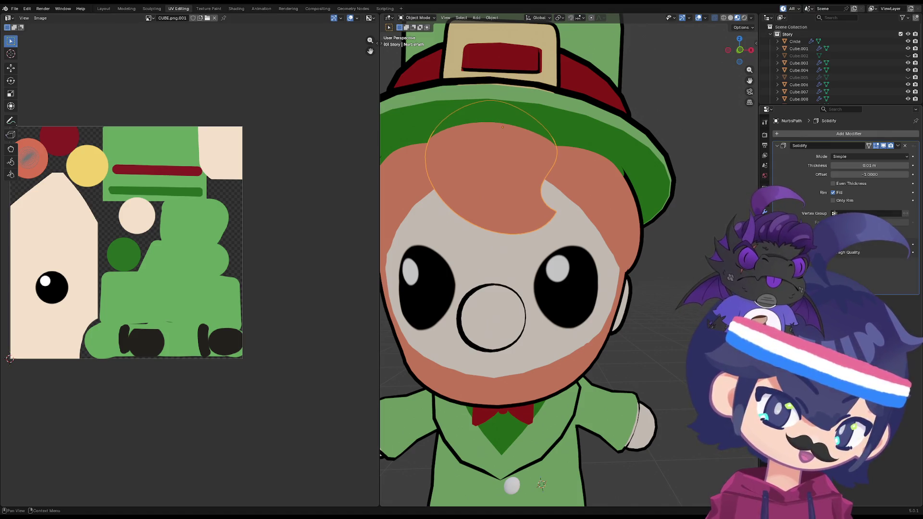
{"action": "left_click", "coordinate": [885, 265]}
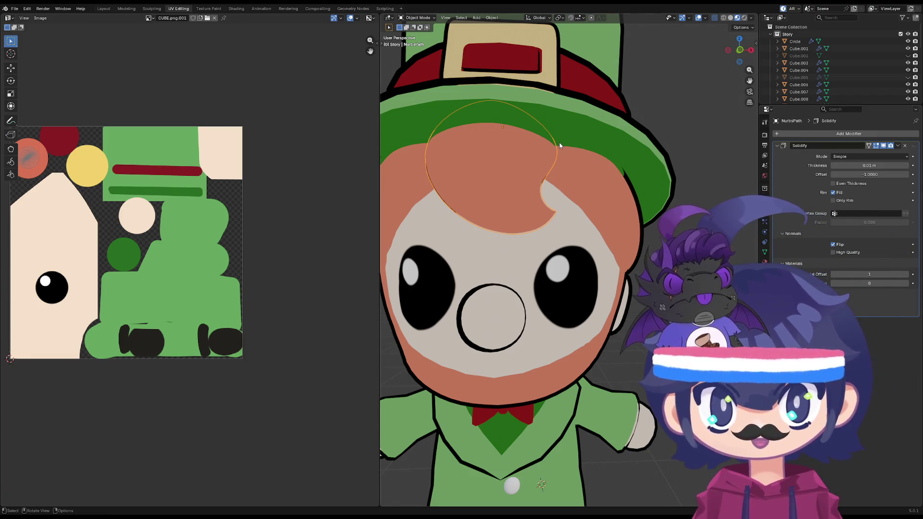
{"action": "key", "text": "grave"}
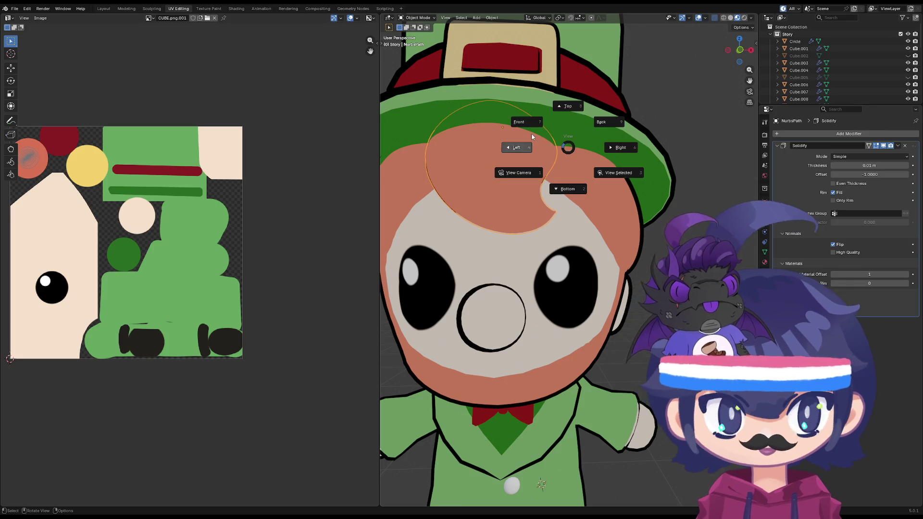
- Switch to a front view and trial outline thicknesses 0.06 and -0.06 m, undoing to 0.01 m
{"action": "left_click", "coordinate": [532, 131]}
{"action": "key", "text": "grave"}
{"action": "left_click", "coordinate": [500, 106]}
{"action": "scroll", "coordinate": [571, 234], "scroll_direction": "down", "scroll_amount": 3}
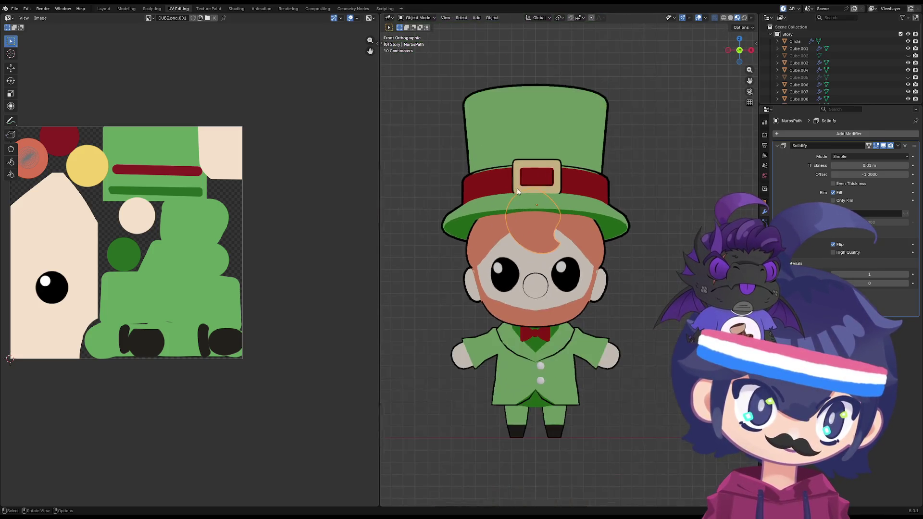
{"action": "scroll", "coordinate": [571, 235], "scroll_direction": "up", "scroll_amount": 3}
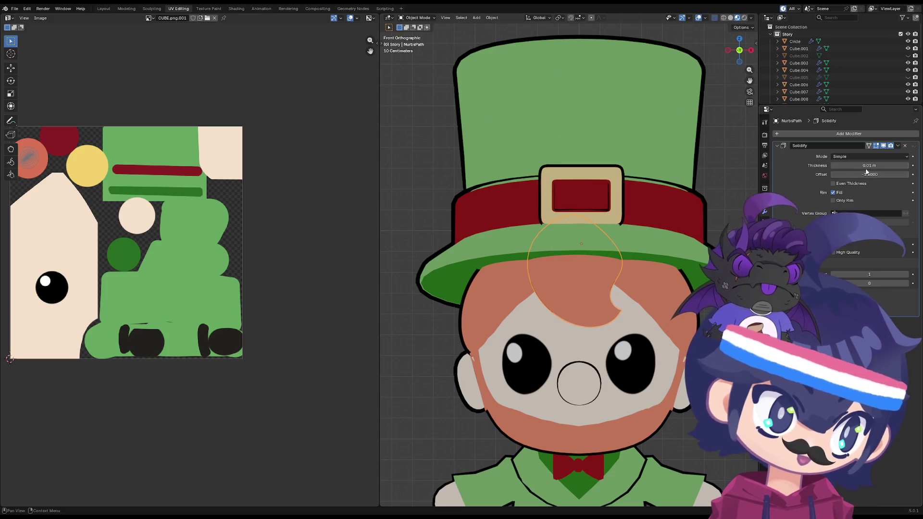
{"action": "mouse_move", "coordinate": [869, 165]}
{"action": "left_mouse_down"}
{"action": "mouse_move", "coordinate": [879, 166]}
{"action": "mouse_move", "coordinate": [855, 166]}
{"action": "left_mouse_up"}
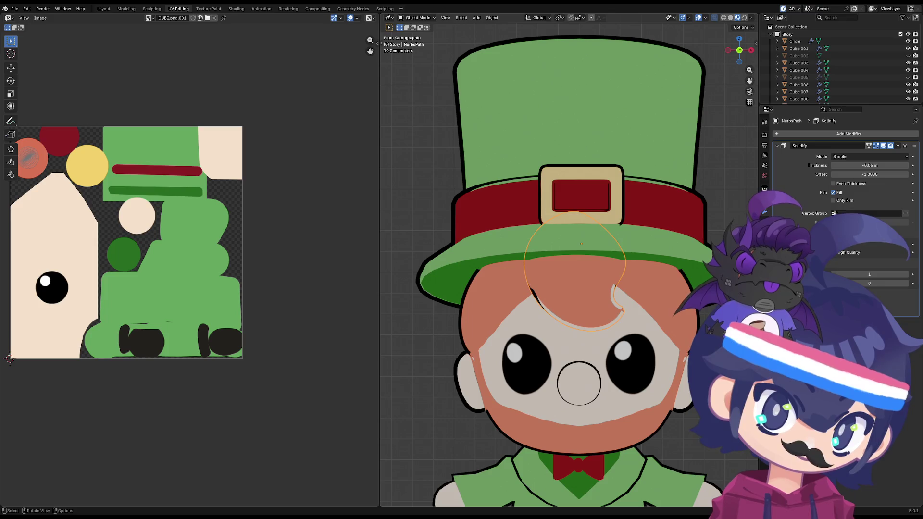
{"action": "mouse_move", "coordinate": [683, 270]}
{"action": "middle_mouse_down"}
{"action": "mouse_move", "coordinate": [657, 234]}
{"action": "mouse_move", "coordinate": [700, 229]}
{"action": "mouse_move", "coordinate": [682, 254]}
{"action": "mouse_move", "coordinate": [597, 244]}
{"action": "mouse_move", "coordinate": [622, 248]}
{"action": "middle_mouse_up"}
{"action": "key", "text": "ctrl+z"}
- Delete the hair curl's Solidify modifier and remove its Out material slot
{"action": "scroll", "coordinate": [569, 267], "scroll_direction": "up", "scroll_amount": 3}
{"action": "scroll", "coordinate": [569, 267], "scroll_direction": "up", "scroll_amount": 1}
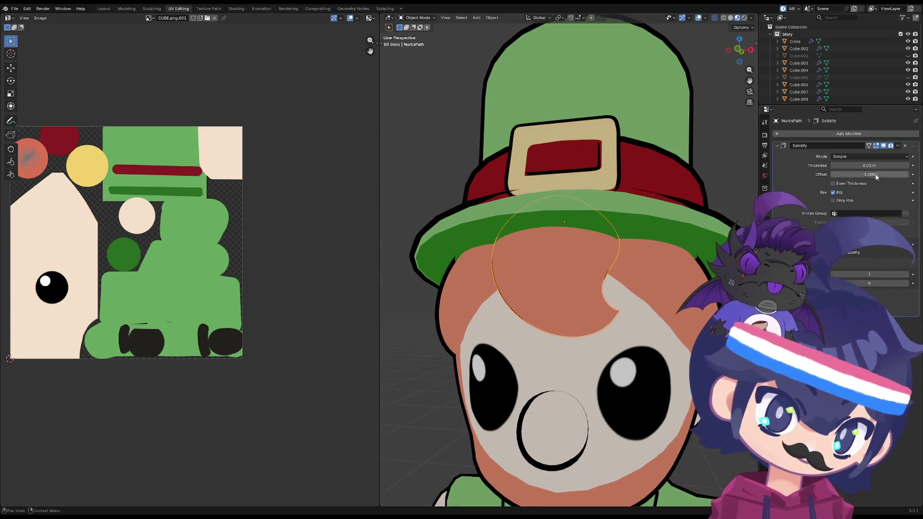
{"action": "left_click", "coordinate": [905, 146]}
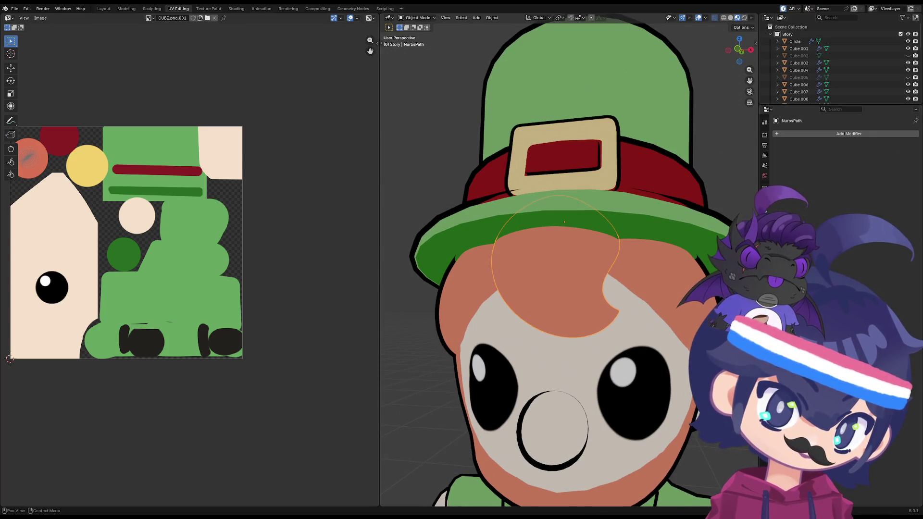
{"action": "left_click", "coordinate": [764, 263]}
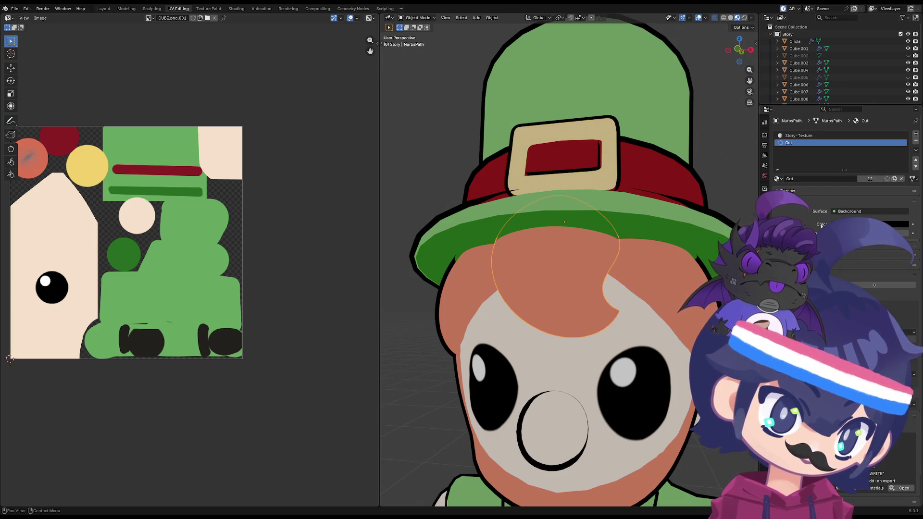
{"action": "left_click", "coordinate": [916, 141]}
{"action": "scroll", "coordinate": [594, 270], "scroll_direction": "down", "scroll_amount": 6}
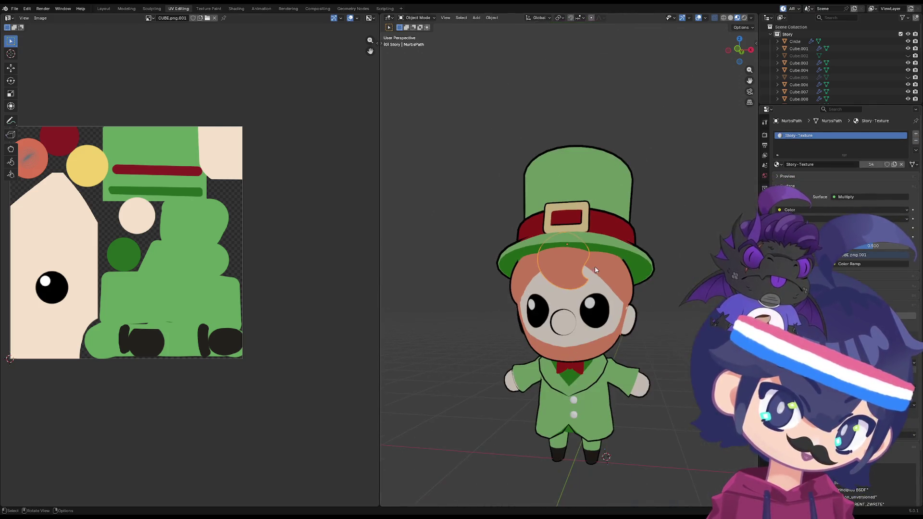
{"action": "mouse_move", "coordinate": [681, 247]}
{"action": "middle_mouse_down"}
{"action": "mouse_move", "coordinate": [635, 262]}
{"action": "mouse_move", "coordinate": [615, 307]}
{"action": "mouse_move", "coordinate": [673, 291]}
{"action": "mouse_move", "coordinate": [630, 304]}
{"action": "mouse_move", "coordinate": [654, 254]}
{"action": "middle_mouse_up"}
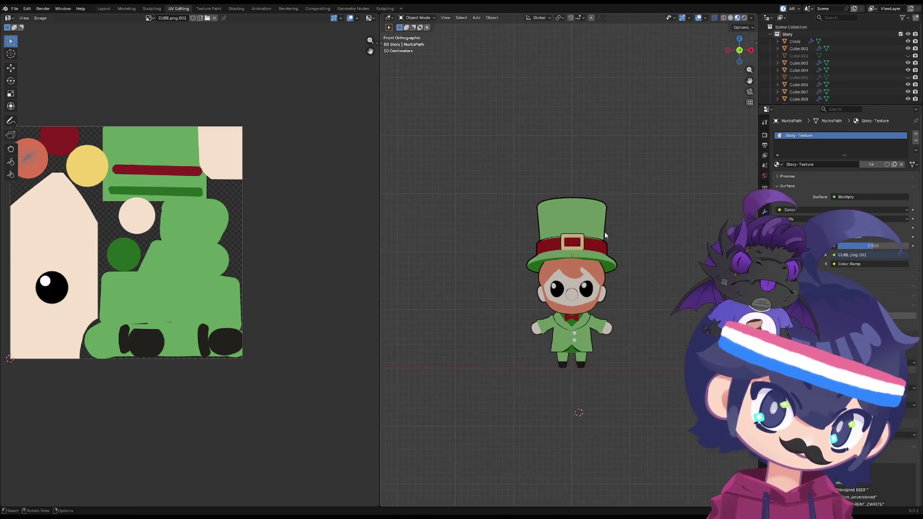
- Zoom in close on the leprechaun's face to inspect it
{"action": "scroll", "coordinate": [567, 340], "scroll_direction": "up", "scroll_amount": 5}
{"action": "scroll", "coordinate": [568, 339], "scroll_direction": "up", "scroll_amount": 2}
{"action": "scroll", "coordinate": [544, 280], "scroll_direction": "down", "scroll_amount": 1}
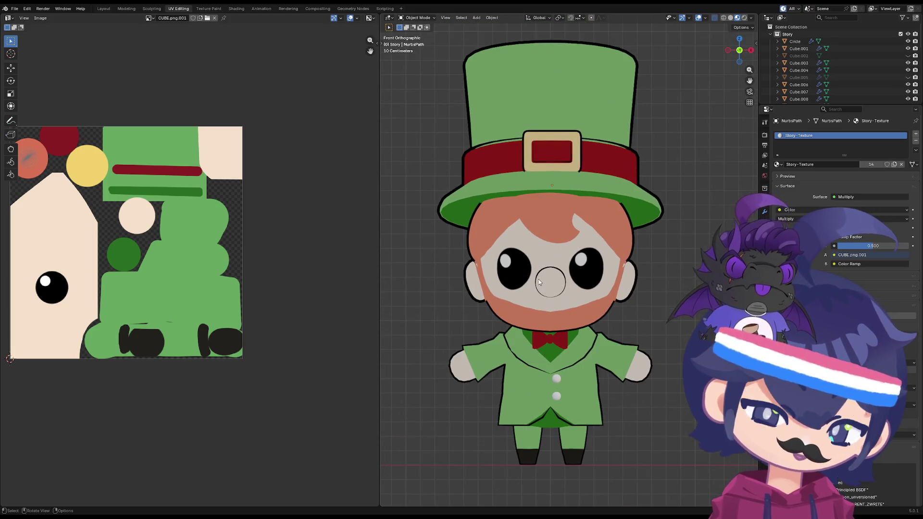
{"action": "mouse_move", "coordinate": [543, 278]}
{"action": "middle_mouse_down", "text": "ctrl"}
{"action": "mouse_move", "coordinate": [546, 269]}
{"action": "mouse_move", "coordinate": [565, 308]}
{"action": "mouse_move", "coordinate": [527, 282]}
{"action": "middle_mouse_up", "text": "ctrl"}
{"action": "scroll", "coordinate": [528, 282], "scroll_direction": "up", "scroll_amount": 2}
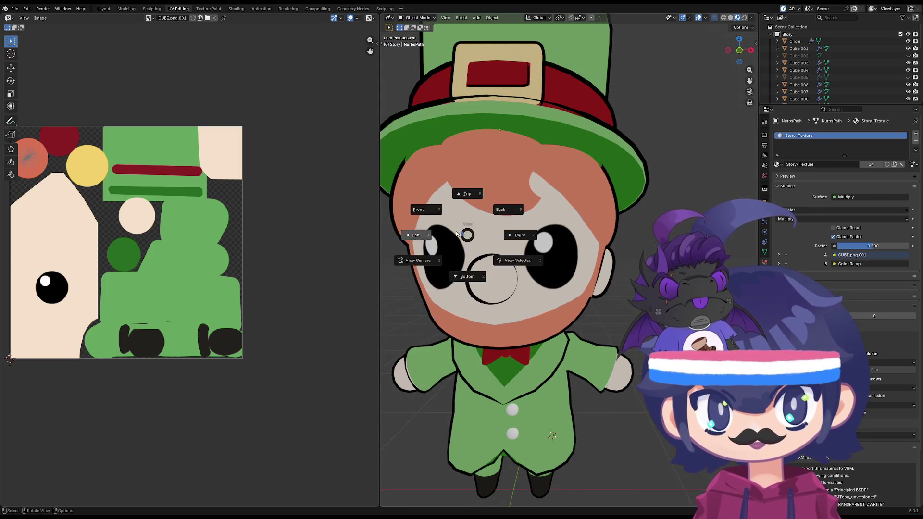
{"action": "scroll", "coordinate": [435, 234], "scroll_direction": "down", "scroll_amount": 1}
{"action": "scroll", "coordinate": [537, 243], "scroll_direction": "up", "scroll_amount": 2}
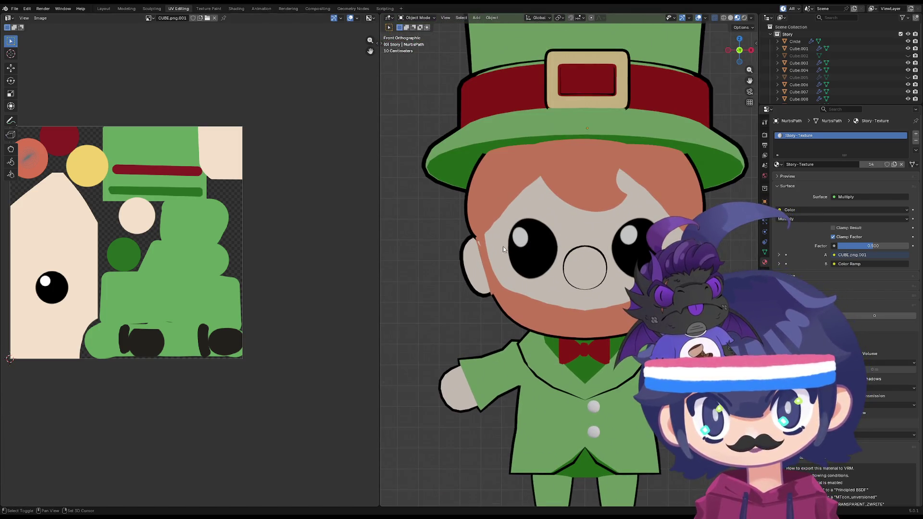
{"action": "scroll", "coordinate": [584, 263], "scroll_direction": "down", "scroll_amount": 1}
{"action": "scroll", "coordinate": [503, 373], "scroll_direction": "down", "scroll_amount": 2}
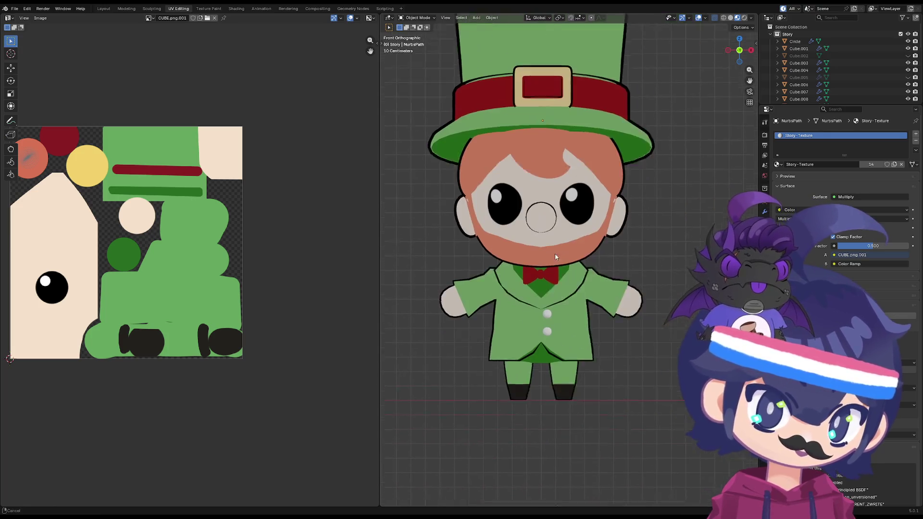
{"action": "scroll", "coordinate": [503, 373], "scroll_direction": "up", "scroll_amount": 3}
- Select and deselect the body Cube.003, orbit around, and save the project as Wip.blend
{"action": "left_click", "coordinate": [528, 311]}
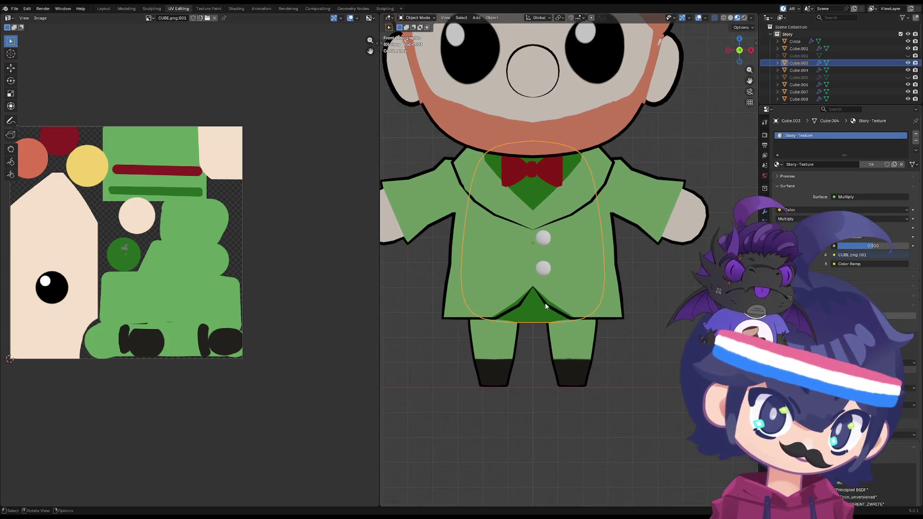
{"action": "left_click", "coordinate": [676, 330]}
{"action": "left_click", "coordinate": [539, 324]}
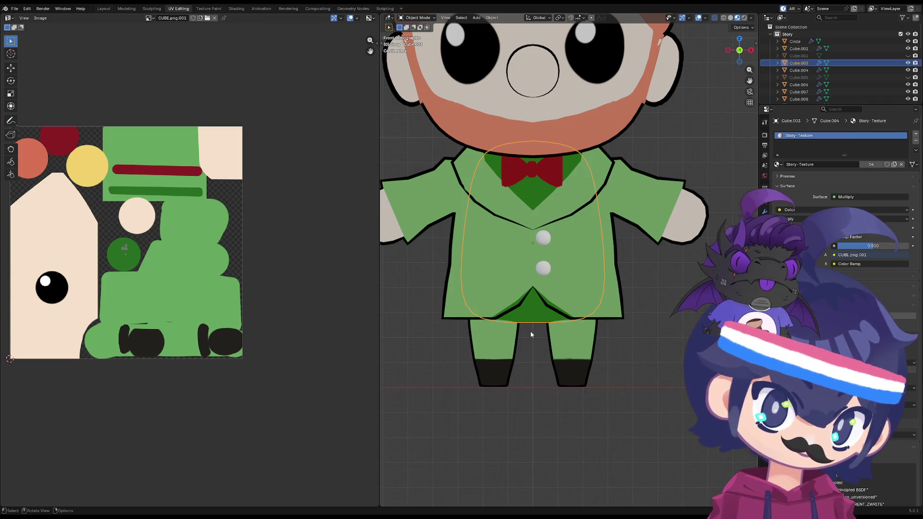
{"action": "left_click", "coordinate": [531, 334]}
{"action": "scroll", "coordinate": [526, 320], "scroll_direction": "down", "scroll_amount": 5}
{"action": "mouse_move", "coordinate": [553, 311]}
{"action": "middle_mouse_down"}
{"action": "mouse_move", "coordinate": [652, 314]}
{"action": "mouse_move", "coordinate": [641, 302]}
{"action": "mouse_move", "coordinate": [652, 253]}
{"action": "mouse_move", "coordinate": [644, 292]}
{"action": "mouse_move", "coordinate": [529, 323]}
{"action": "mouse_move", "coordinate": [577, 293]}
{"action": "mouse_move", "coordinate": [535, 273]}
{"action": "mouse_move", "coordinate": [548, 294]}
{"action": "mouse_move", "coordinate": [584, 313]}
{"action": "mouse_move", "coordinate": [499, 313]}
{"action": "mouse_move", "coordinate": [468, 273]}
{"action": "mouse_move", "coordinate": [442, 263]}
{"action": "middle_mouse_up"}
{"action": "scroll", "coordinate": [536, 283], "scroll_direction": "up", "scroll_amount": 3}
{"action": "key", "text": "ctrl+s"}
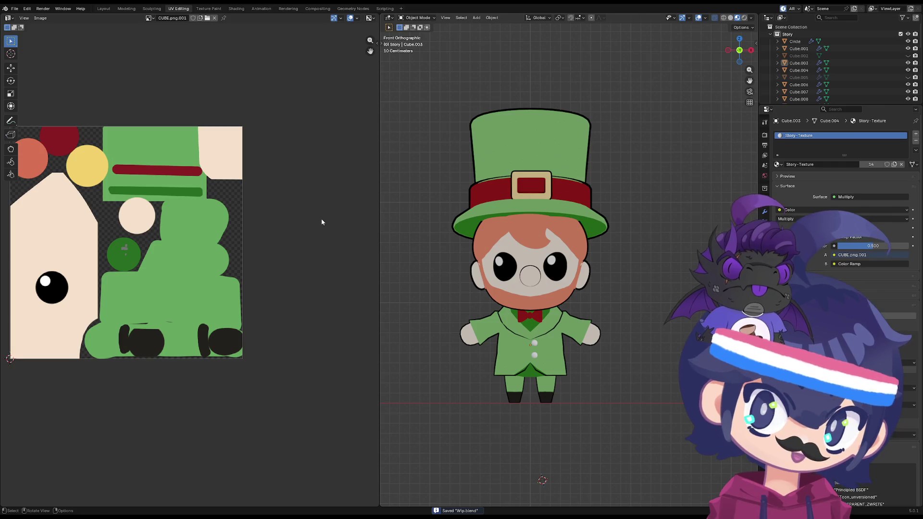